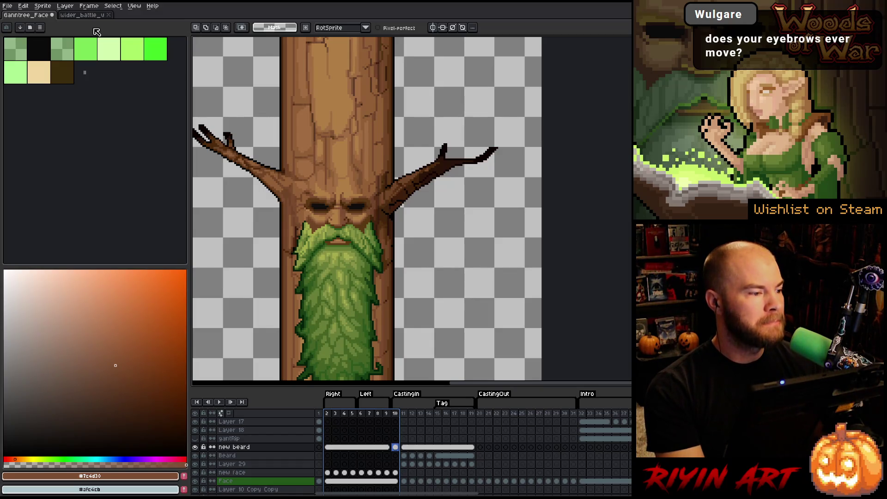
Step: Save the tree ent sprite and zoom in on the new leafy green beard
key("ctrl+s")
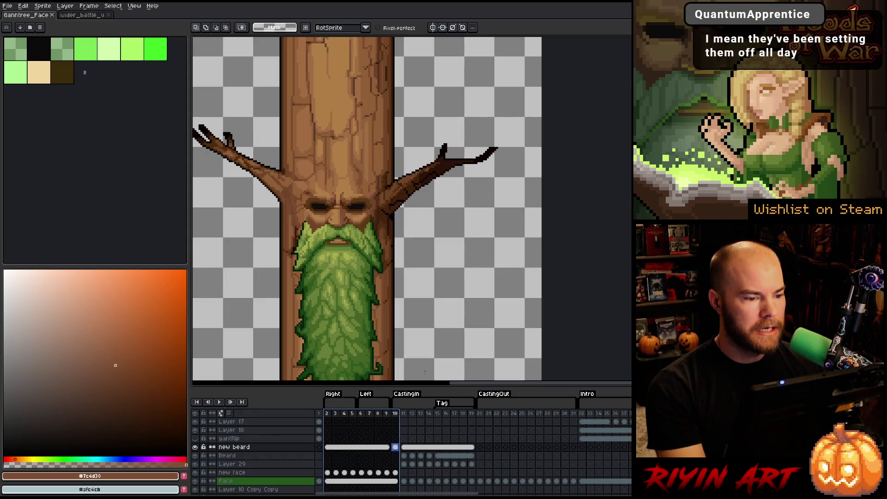
scroll(336, 301, "up", 3)
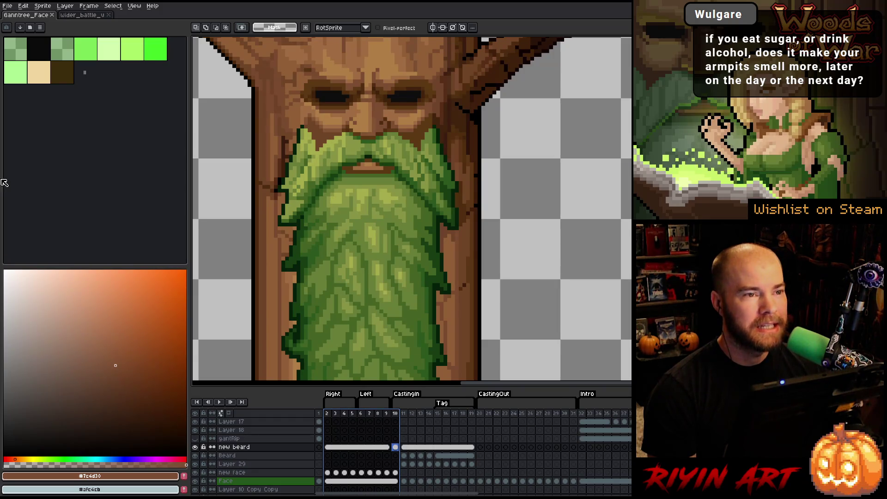
Step: Select timeline frames 2 through 5 on the beard layer and preview them
left_click(396, 447)
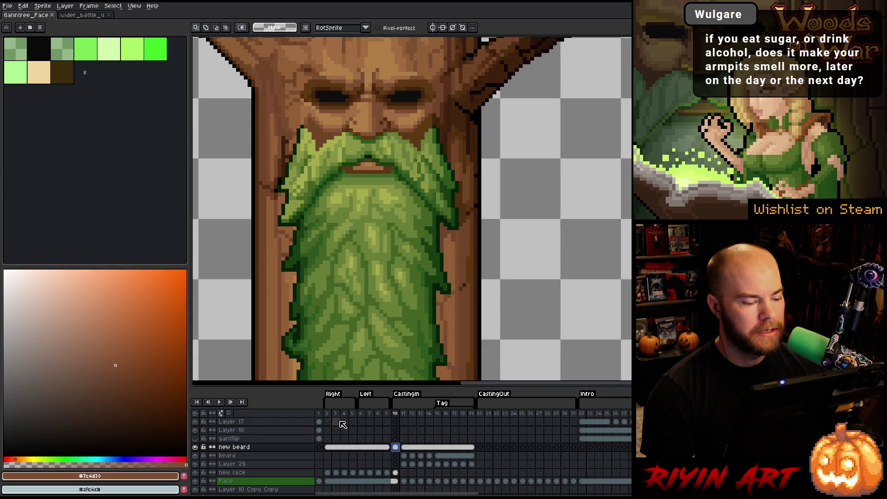
mouse_move(327, 413)
left_mouse_down()
mouse_move(327, 421)
mouse_move(423, 418)
mouse_move(416, 427)
mouse_move(377, 429)
mouse_move(405, 429)
mouse_move(396, 418)
mouse_move(408, 417)
left_mouse_up()
key("Return")
key("Return")
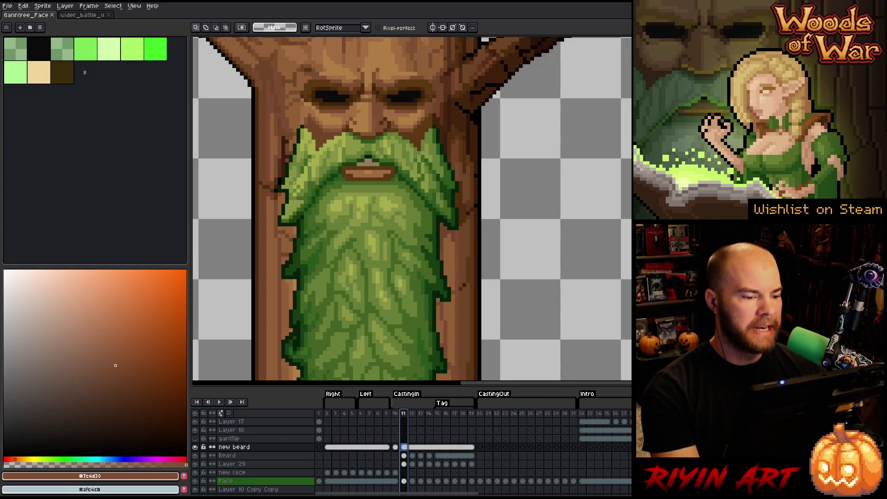
Step: Zoom and pan onto the ent's mouth, then play the animation
scroll(397, 189, "up", 2)
mouse_move(360, 200)
left_mouse_down()
mouse_move(375, 215)
mouse_move(382, 190)
left_mouse_up()
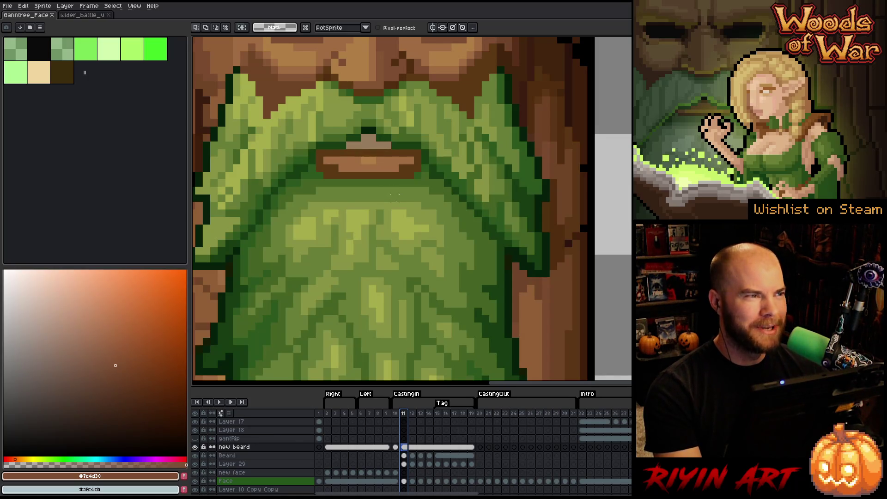
key("Return")
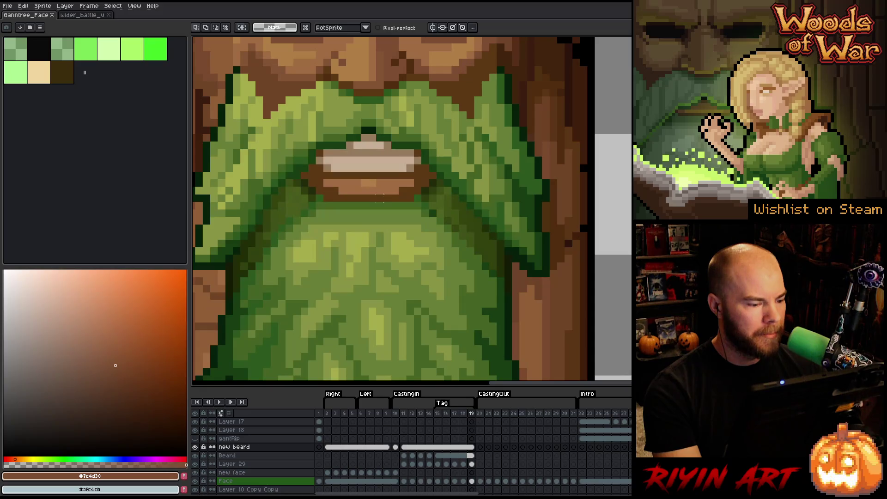
scroll(380, 198, "down", 3)
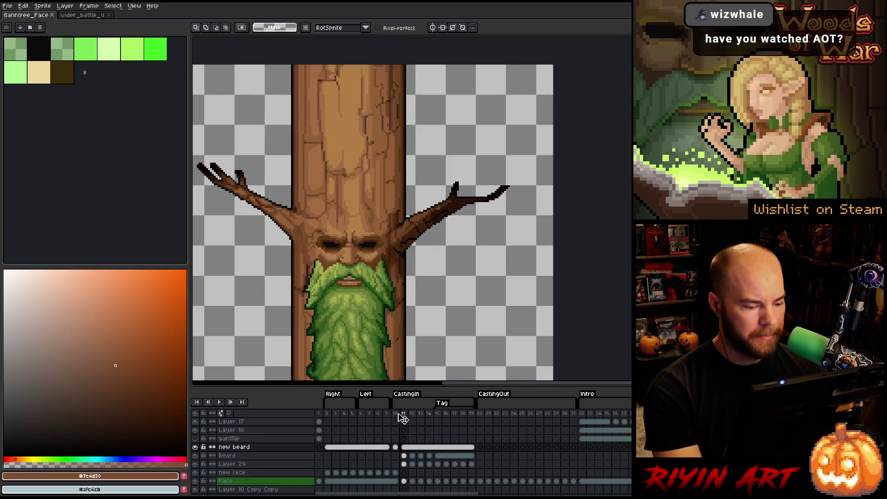
Step: Stop playback and remove the leftover tag named 'Tag'
left_click(420, 413)
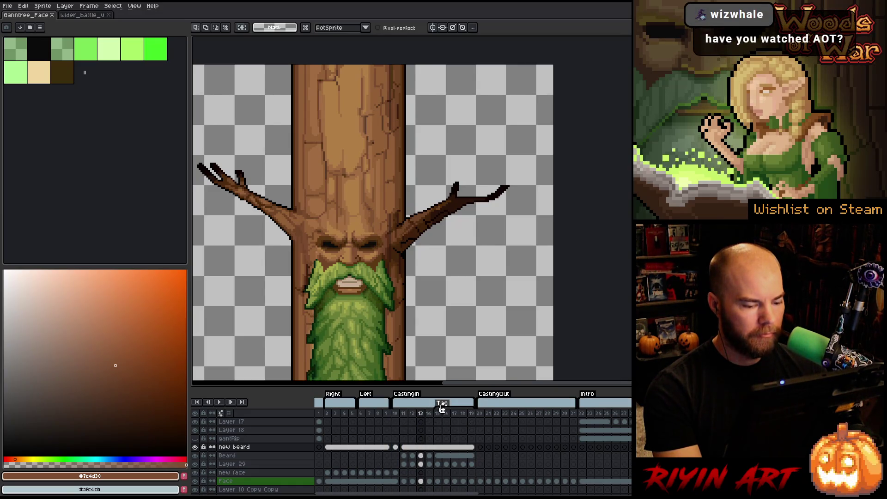
right_click(442, 408)
left_click(457, 419)
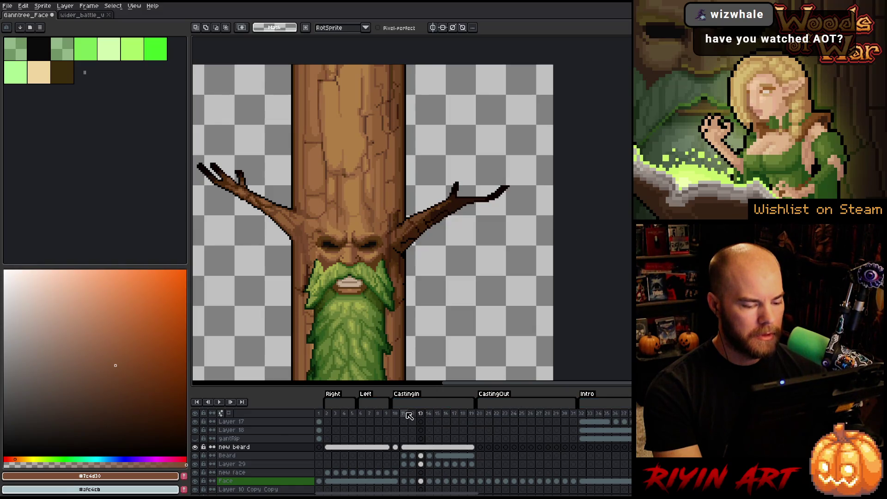
Step: Flick between frames 10, 11 and 12 to compare the beard, ending on frame 12
key("Left")
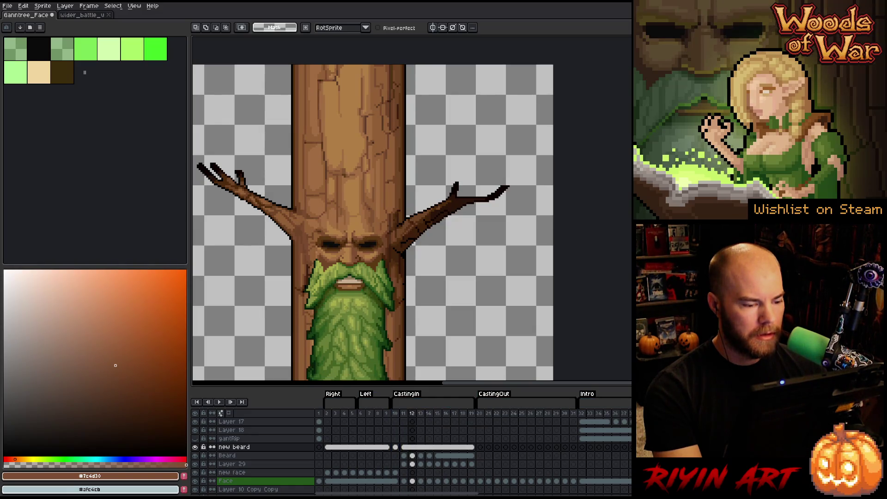
key("Left")
key("Left")
key("Right")
key("Left")
key("Right")
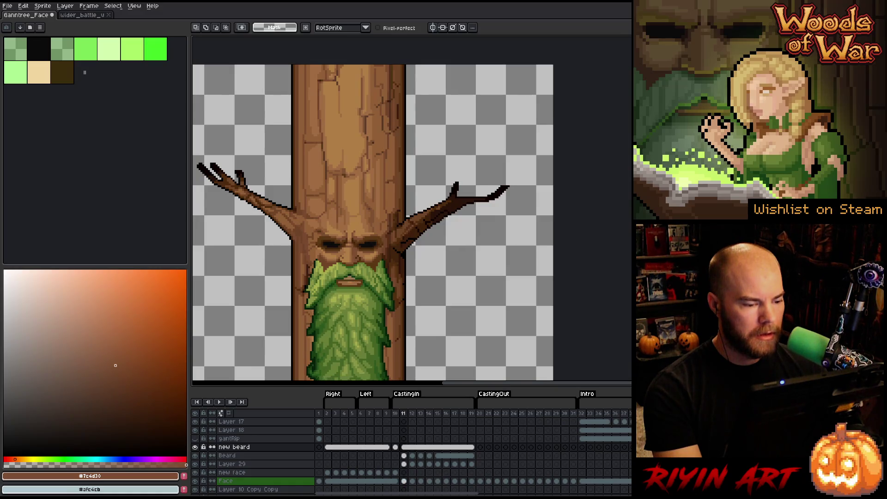
key("Left")
key("Right")
key("Left")
key("Right")
key("Left")
key("Right")
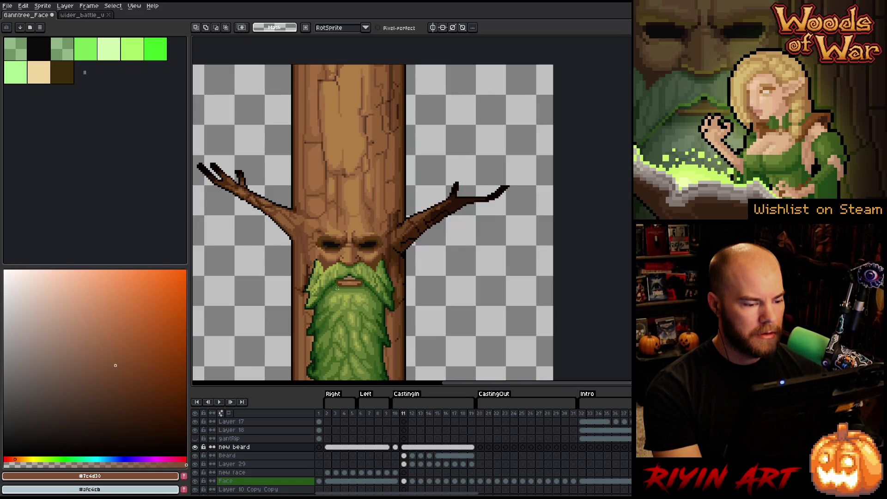
key("Right")
scroll(339, 290, "up", 3)
key("Left")
key("Right")
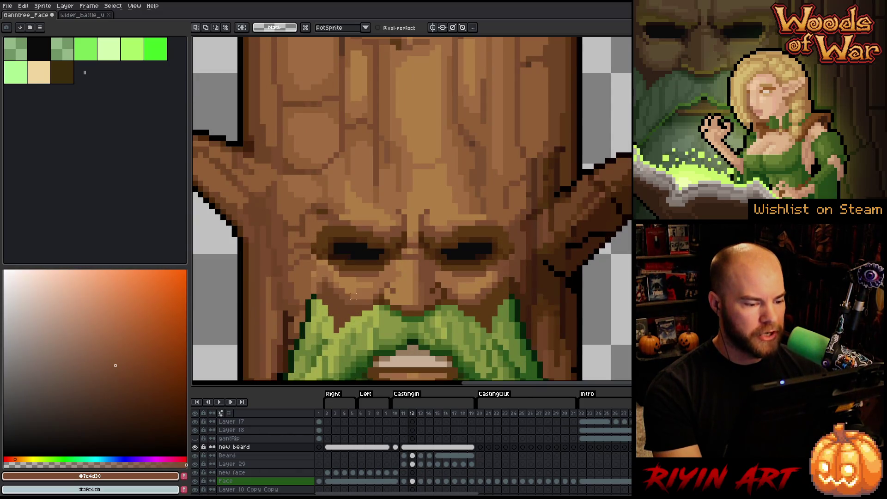
Step: Zoom in on the ent's face and toggle frames 11 and 12 to compare the mouth
scroll(353, 296, "up", 1)
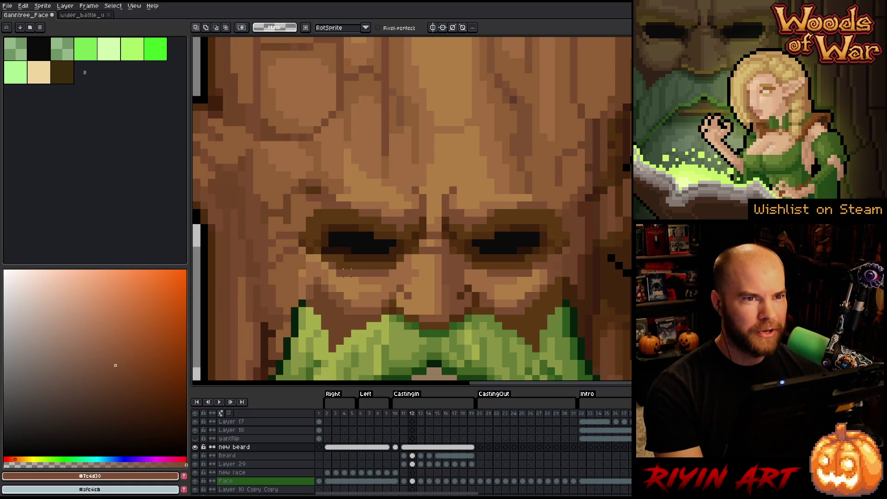
left_click_drag(437, 279, 396, 262)
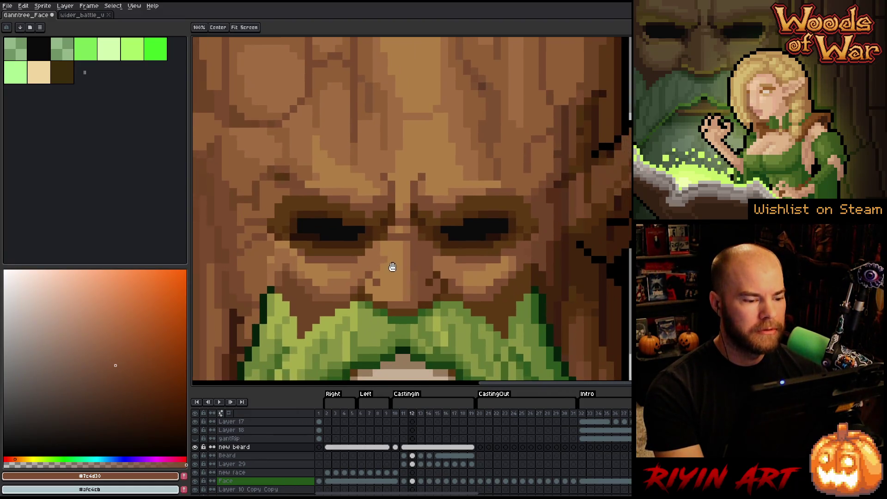
key("Left")
key("Right")
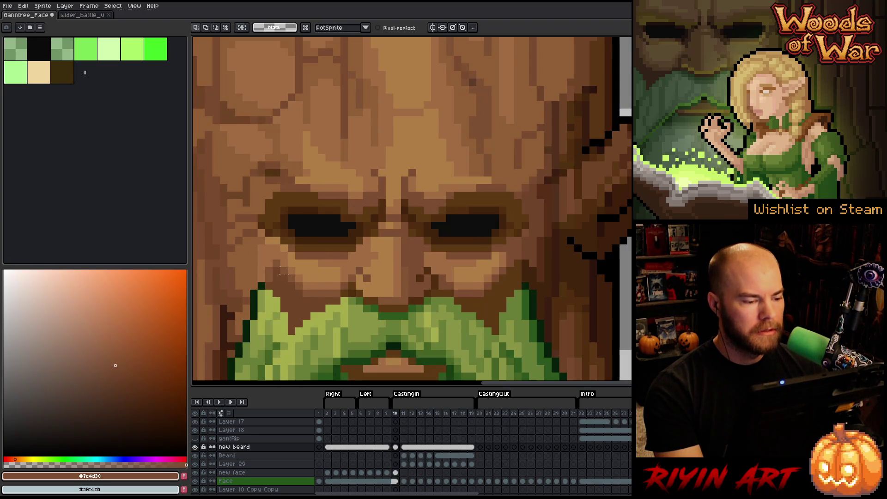
key("Left")
key("Right")
key("Left")
key("Right")
key("Left")
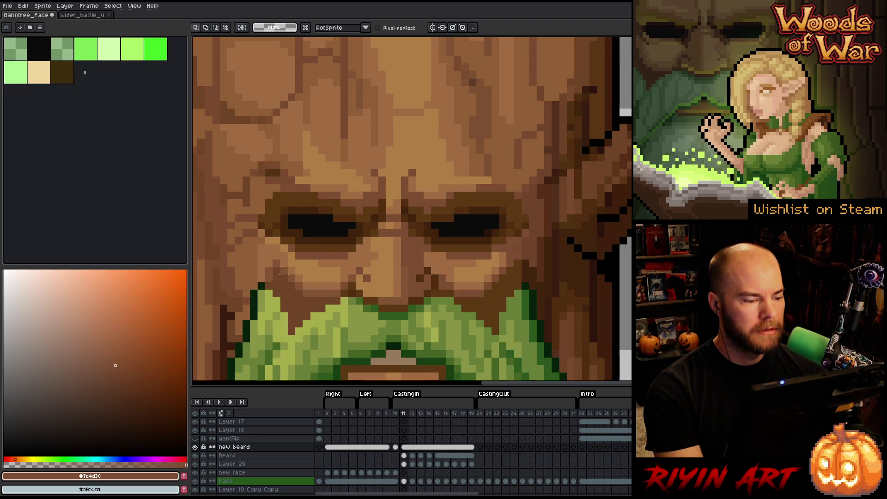
key("Right")
key("Left")
key("Right")
key("Left")
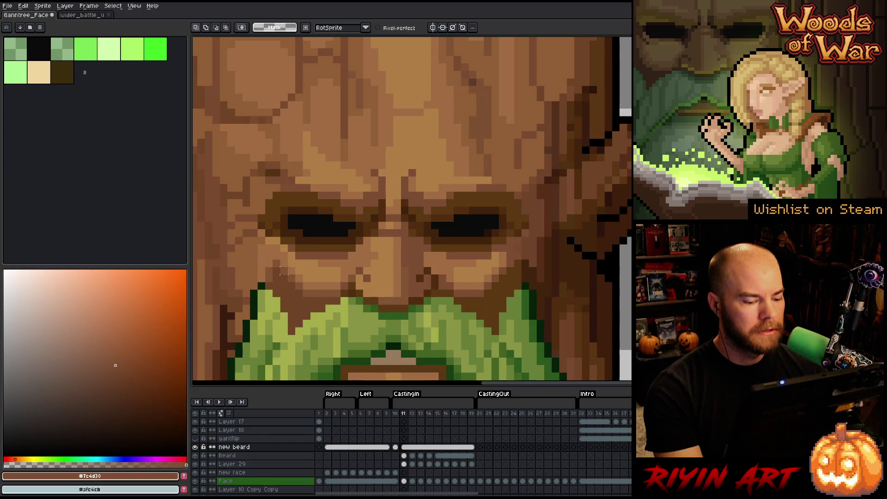
key("Right")
key("Left")
key("Right")
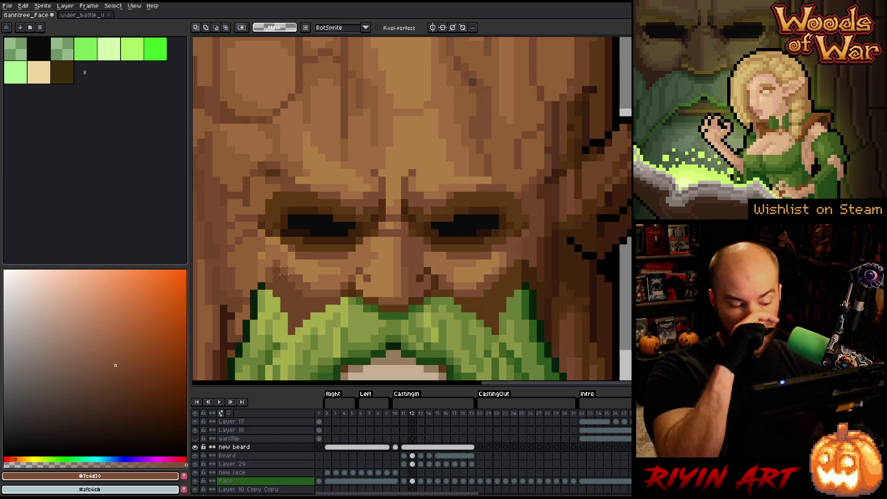
Step: On frame 12, hide and reshow the Beard and Face layers to inspect the face
left_click(413, 457)
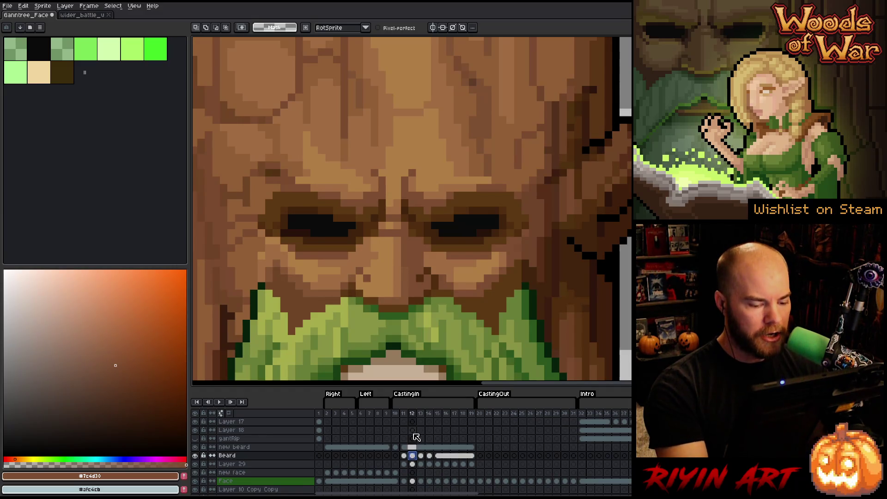
left_click(194, 455)
left_click(194, 455)
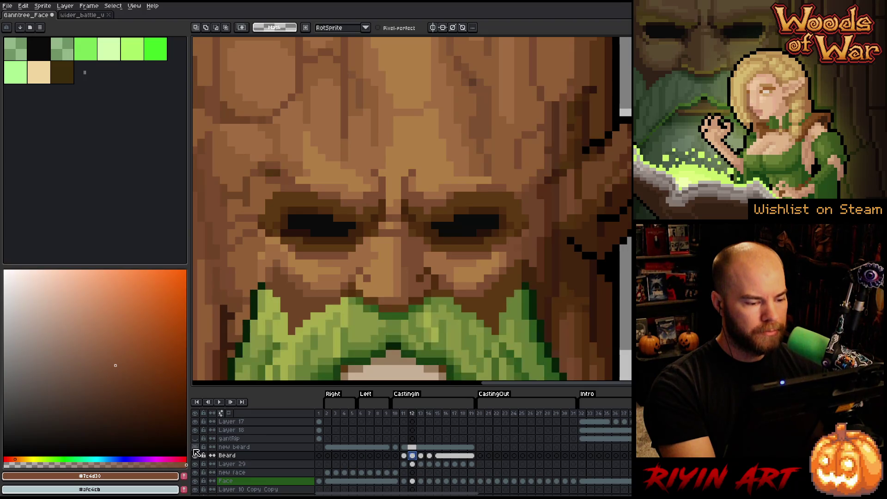
left_click(412, 481)
left_click(194, 480)
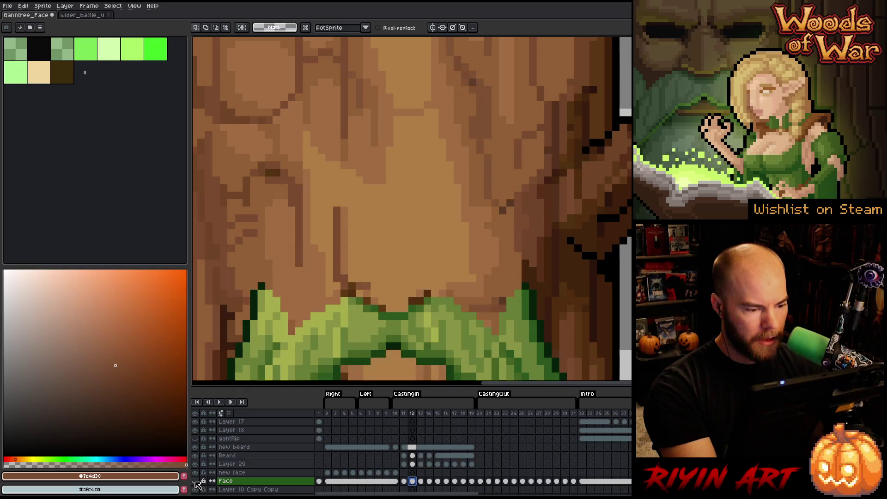
left_click(194, 480)
Step: Sample the lighter bark brown with the pencil and select Face frames 13 through 19
key("b")
left_click(261, 248, "alt")
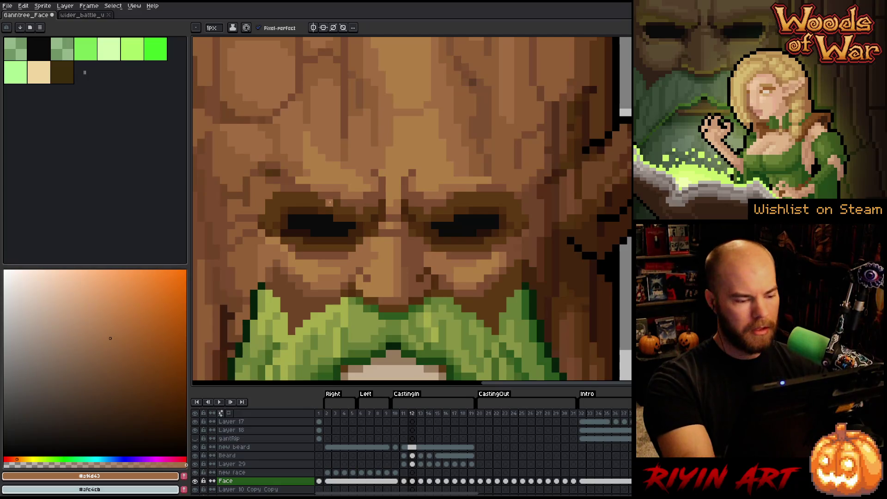
key("comma")
key("m")
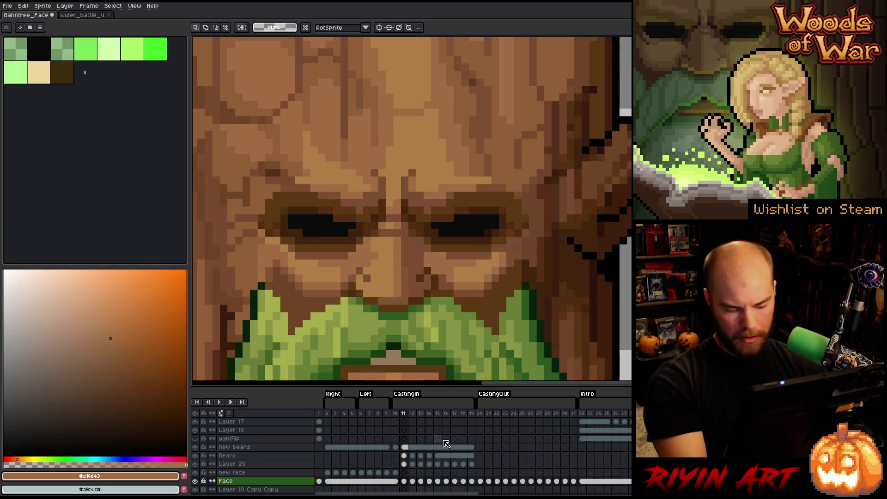
key("comma")
key("period")
key("period")
key("period")
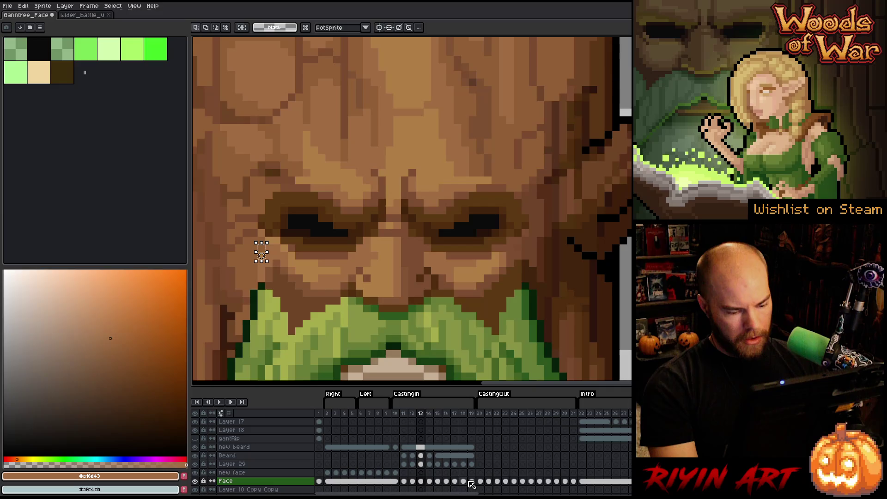
left_click_drag(422, 483, 478, 485)
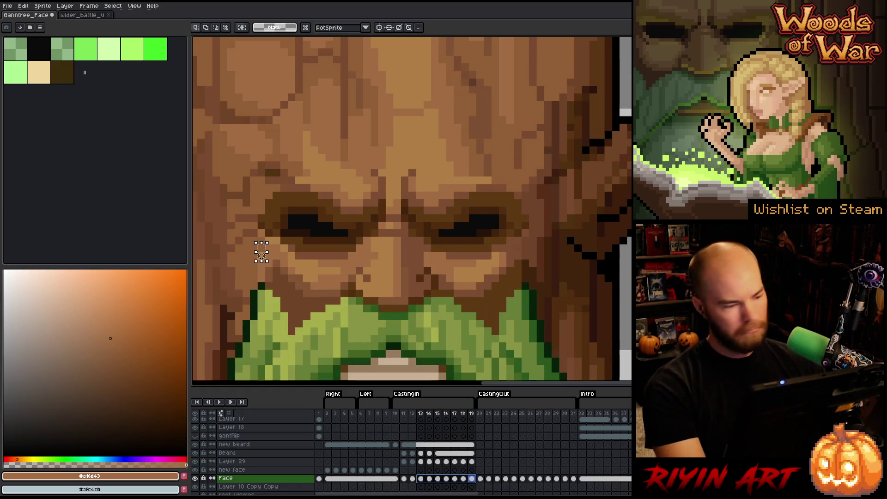
Step: Review Face frames 13–15, play and stop the animation, then return to frame 12
key("i")
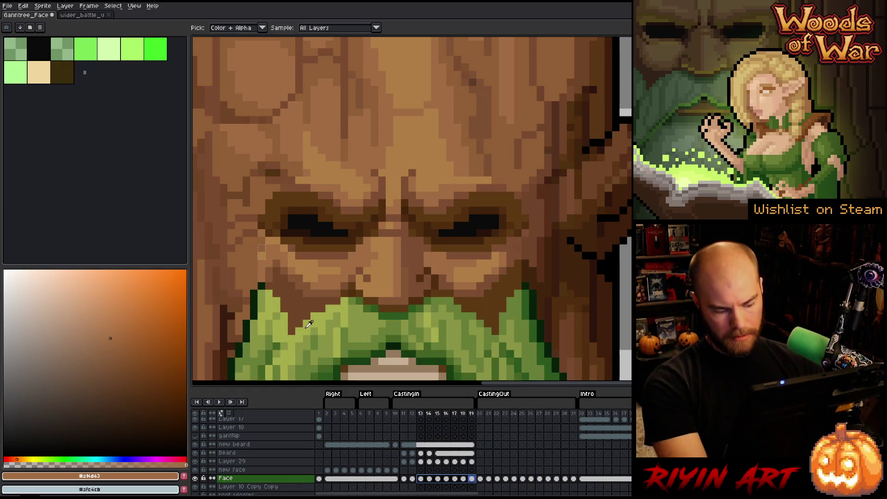
left_click(430, 479)
left_click(420, 479)
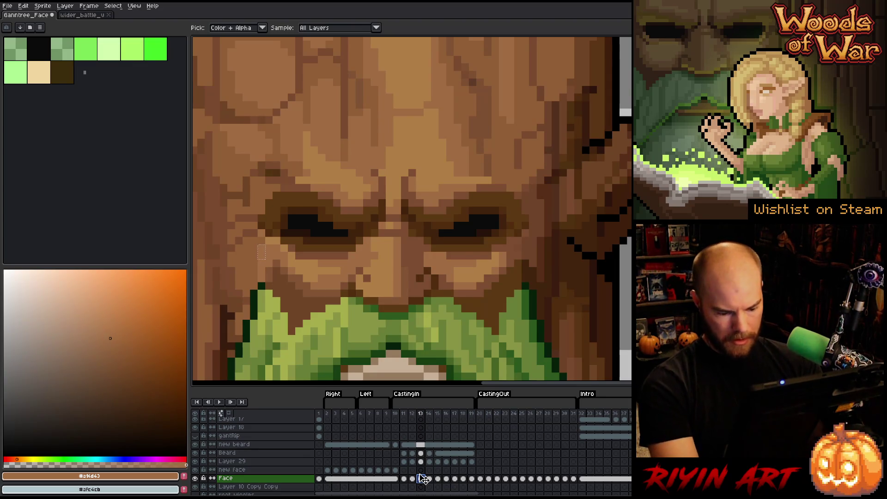
key("Right")
key("Right")
key("Right")
key("Right")
key("Right")
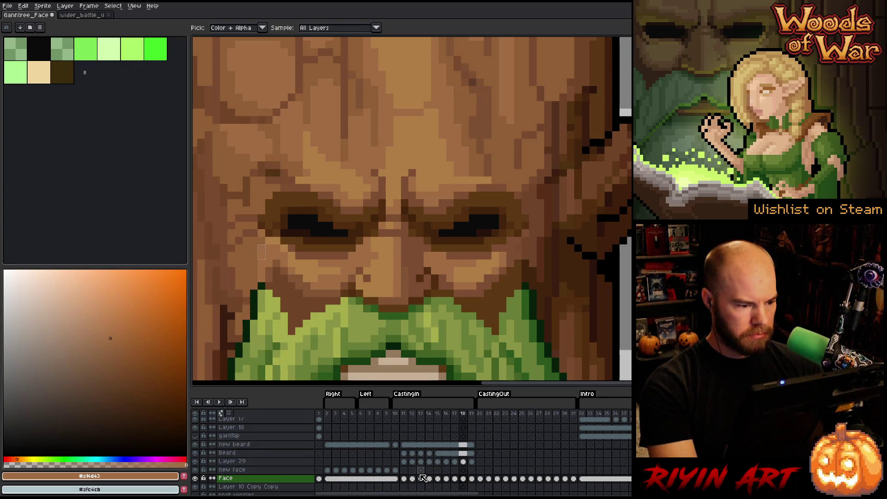
key("Return")
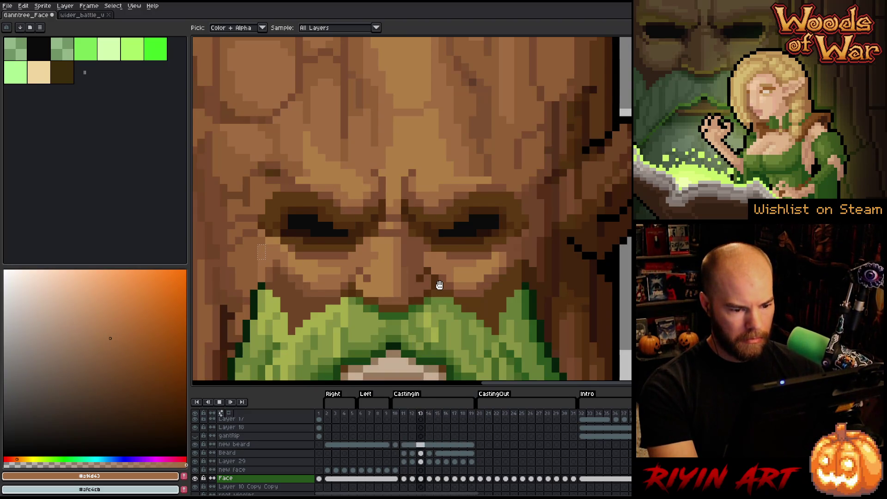
key("Return")
key("Left")
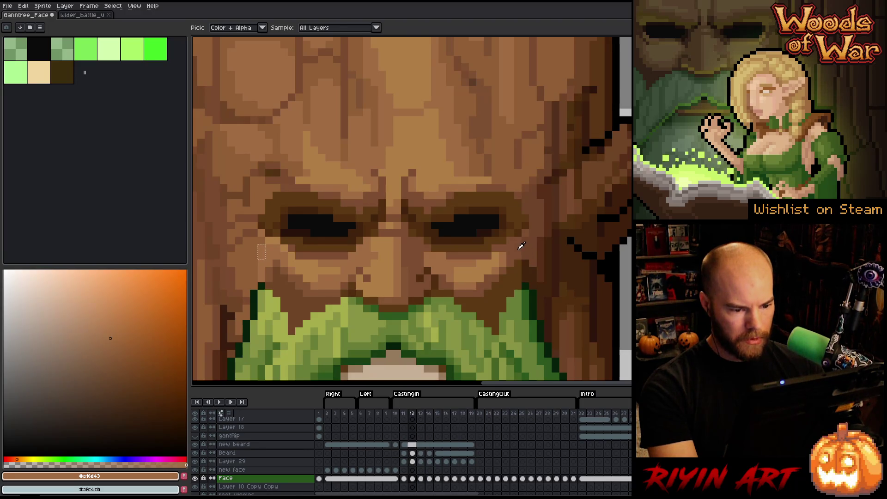
Step: Sample the dark brown from the face, step through Face frames 11–19, and preview playback
key("m")
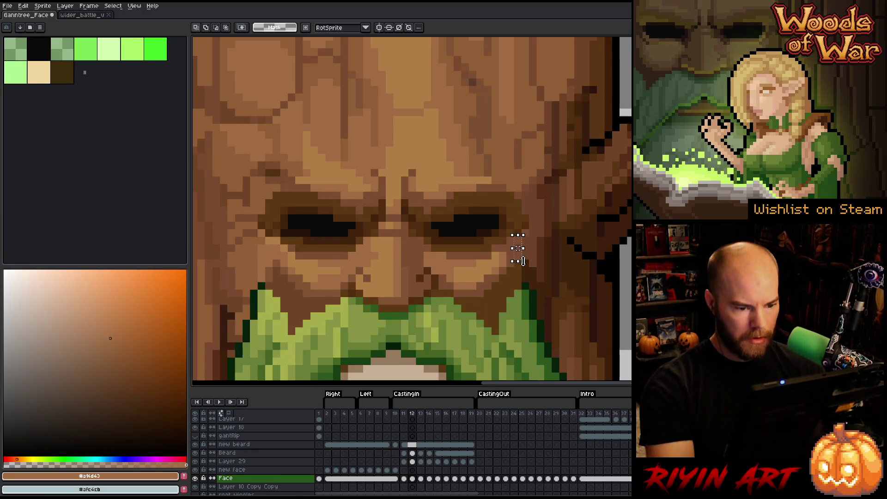
key("i")
left_click(514, 245)
key("b")
left_click(346, 415)
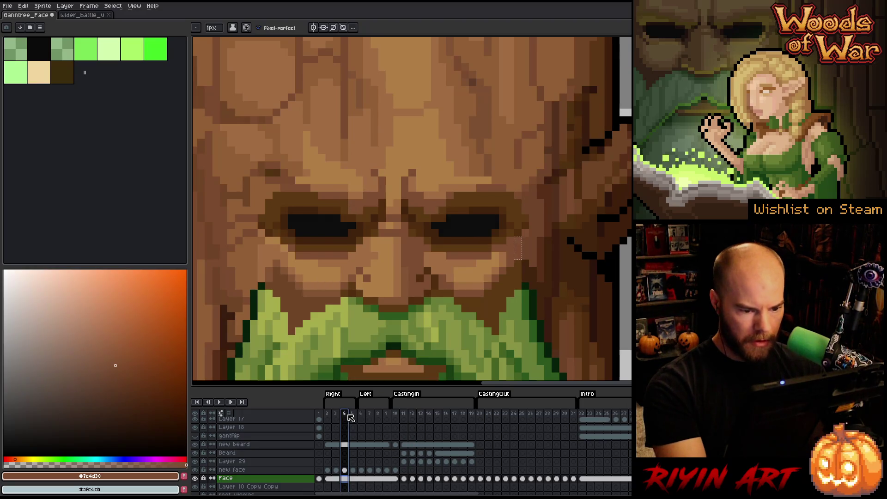
left_click(405, 481)
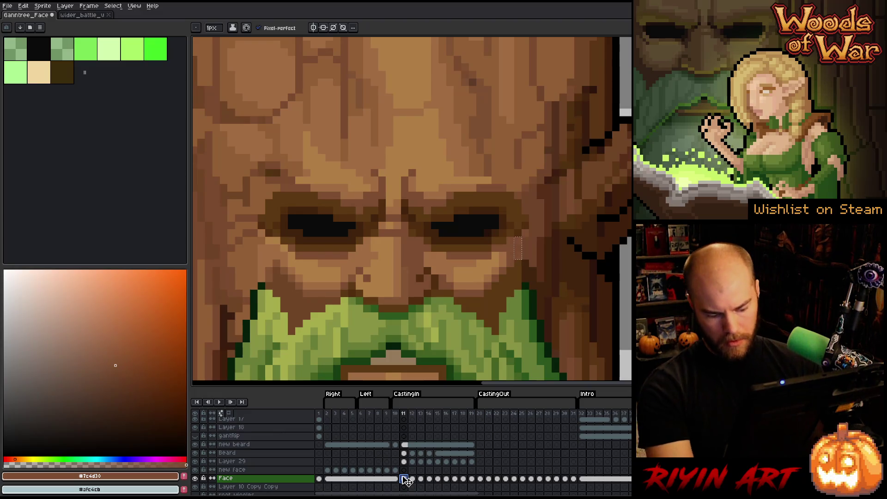
key("Right")
key("Right")
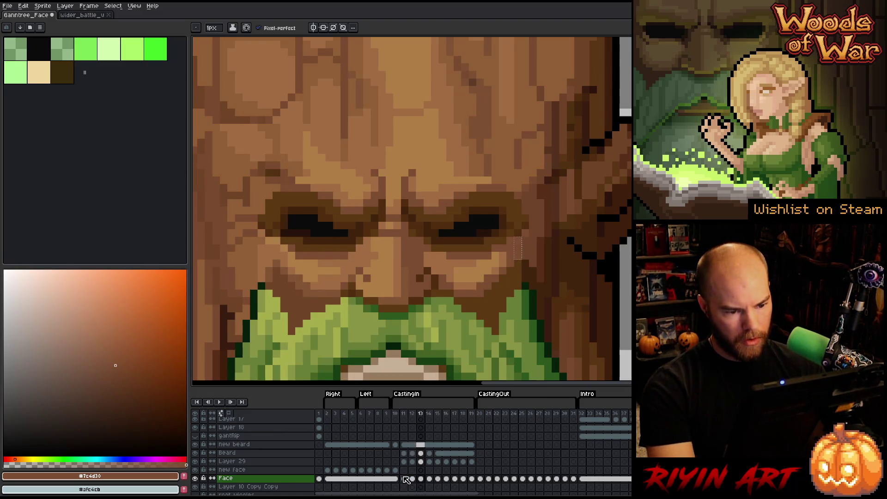
key("Right")
key("Right")
key("Right")
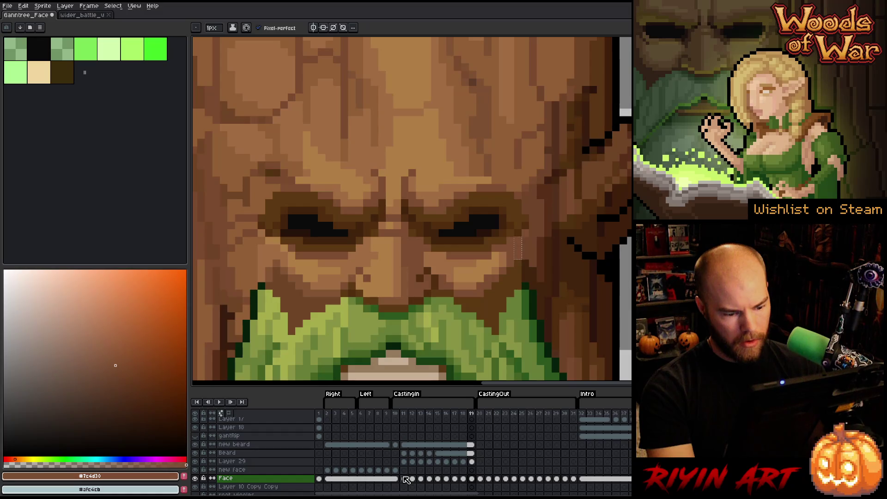
key("Return")
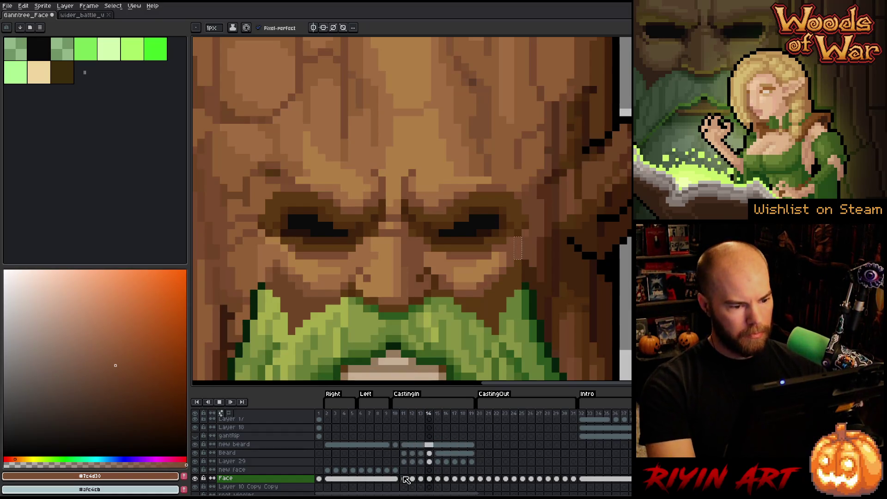
key("Return")
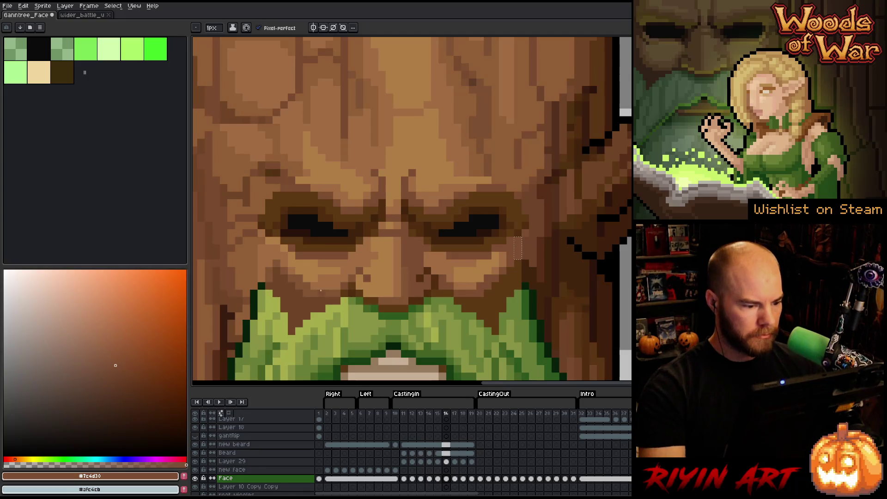
Step: Select the pixels beside the nose, pick the lighter brown, and review frames 11–19
key("m")
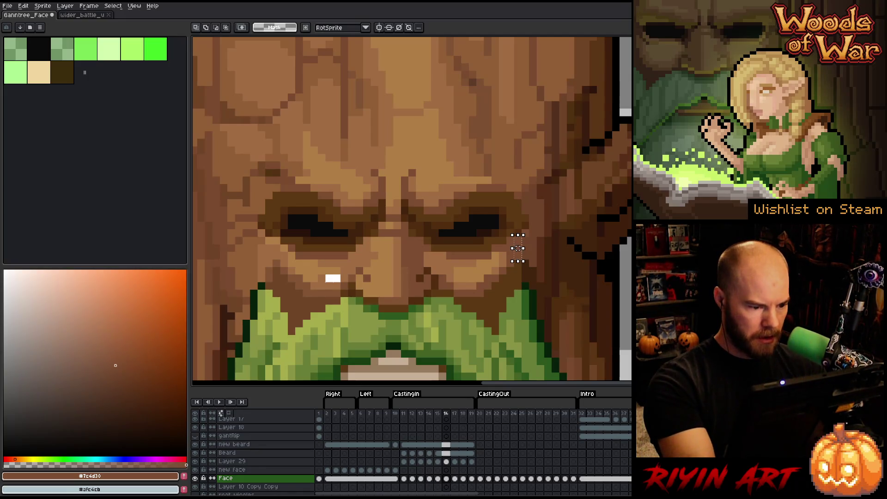
left_click_drag(316, 272, 342, 283)
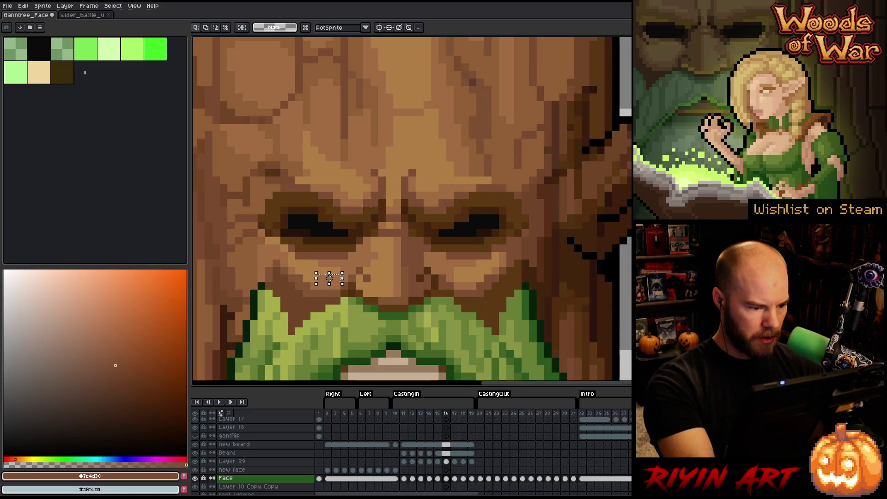
left_click(307, 262, "alt")
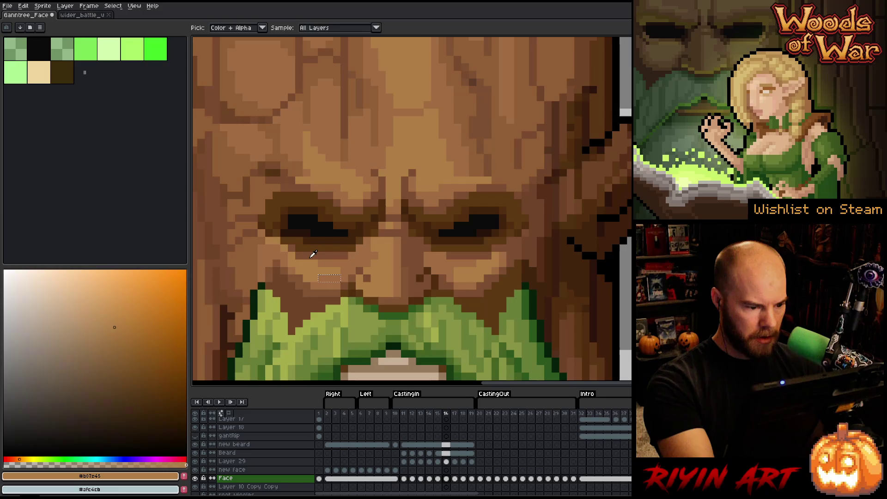
left_click(404, 479)
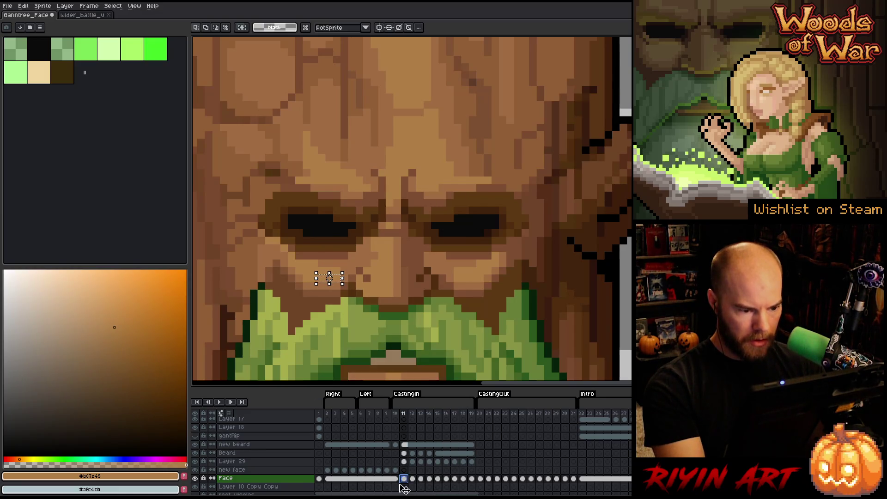
key("Right")
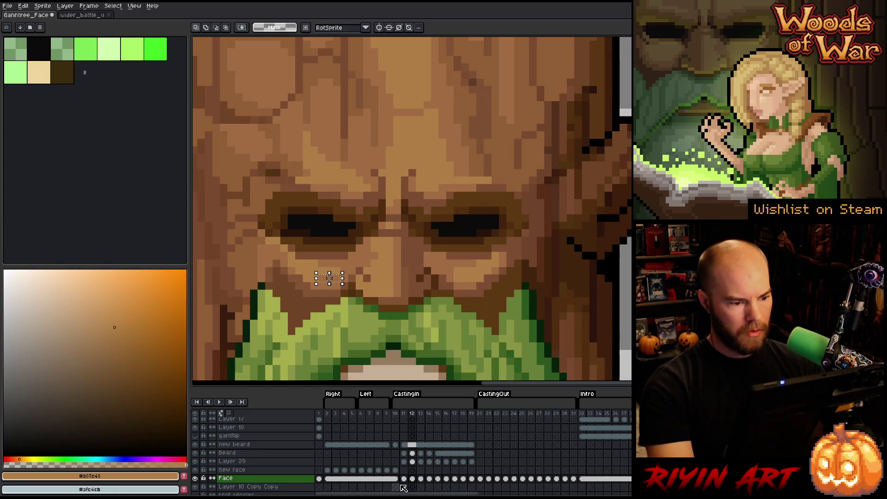
key("Right")
key("Right")
key("Right")
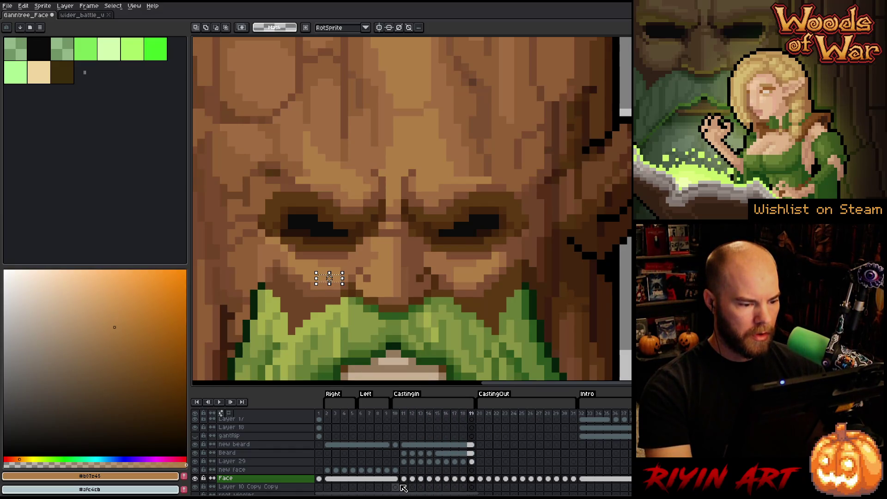
key("Left")
key("Left")
key("Left")
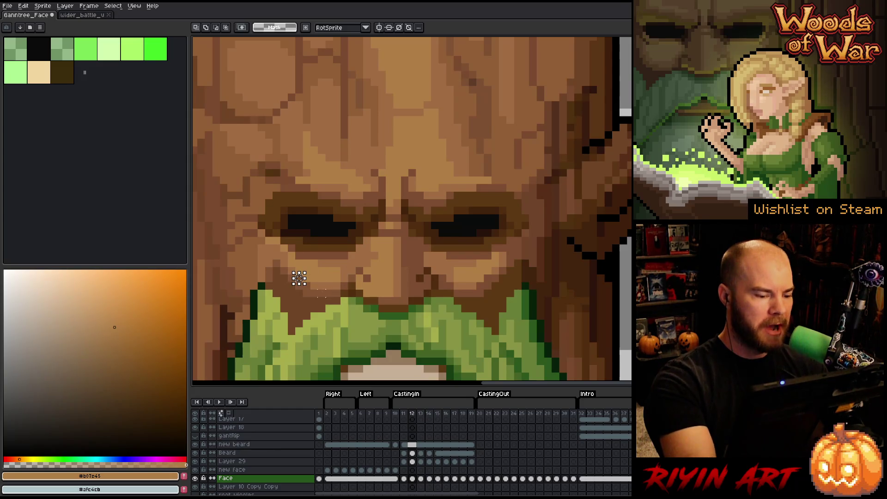
Step: Select both cheek areas, sample a brown, check frames 11–17, then play frames 2–9
left_click_drag(299, 278, 316, 287)
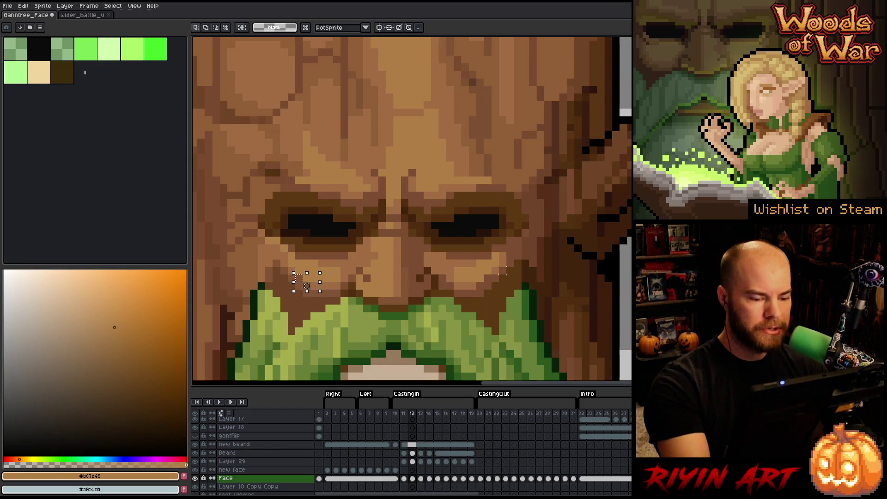
left_click_drag(476, 290, 492, 275)
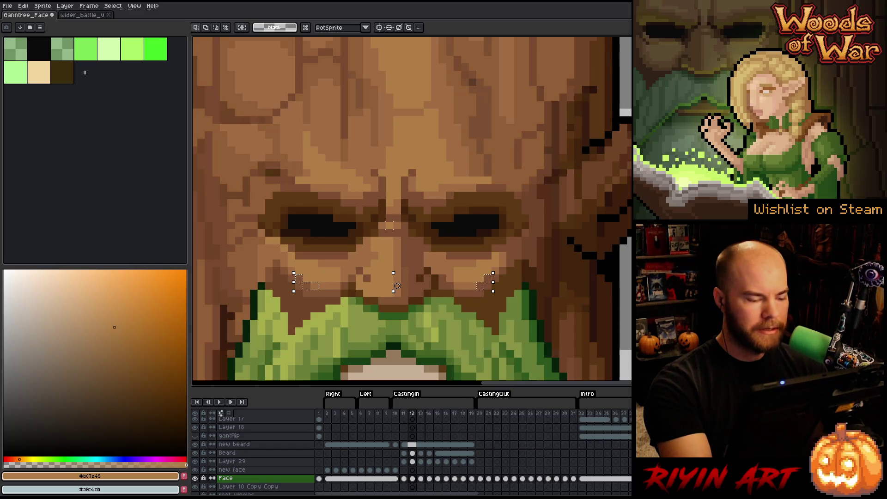
key("b")
left_click(327, 282, "alt")
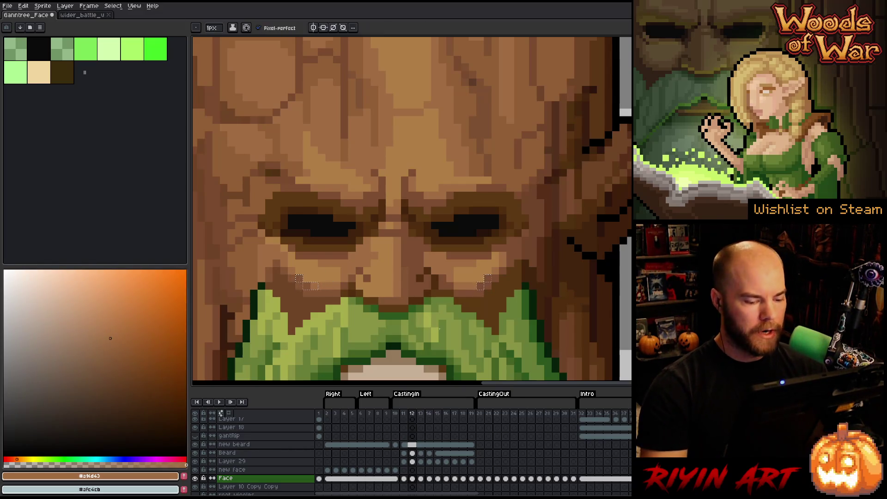
key("Left")
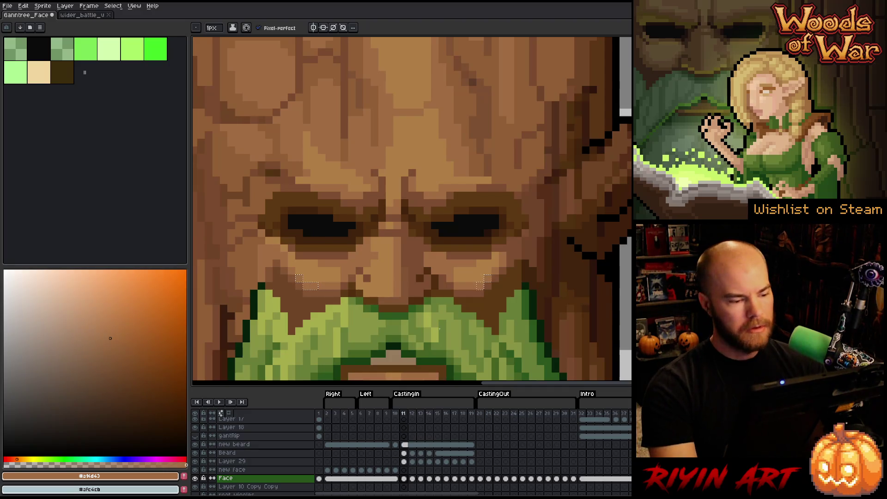
key("Right")
key("Right")
key("Right")
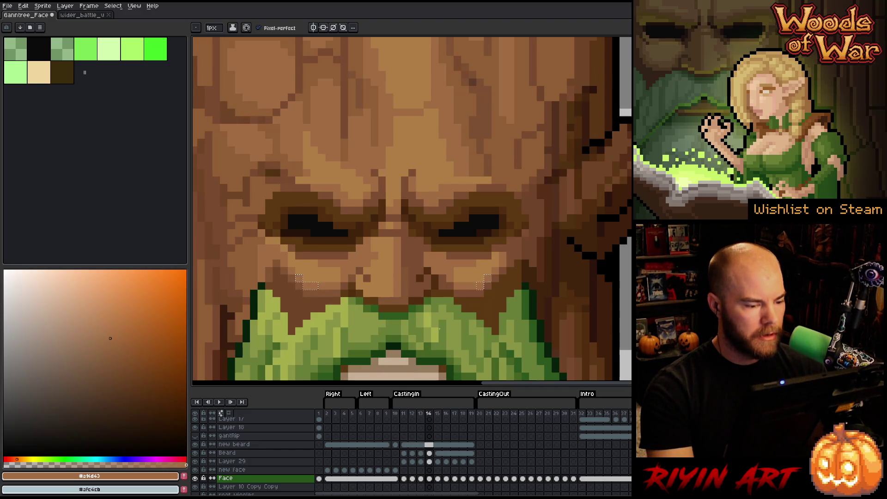
key("Right")
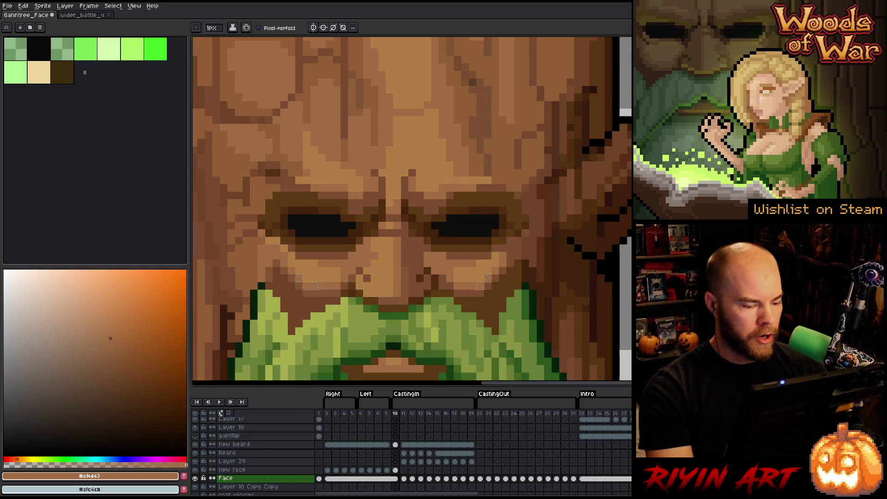
left_click_drag(327, 415, 470, 420)
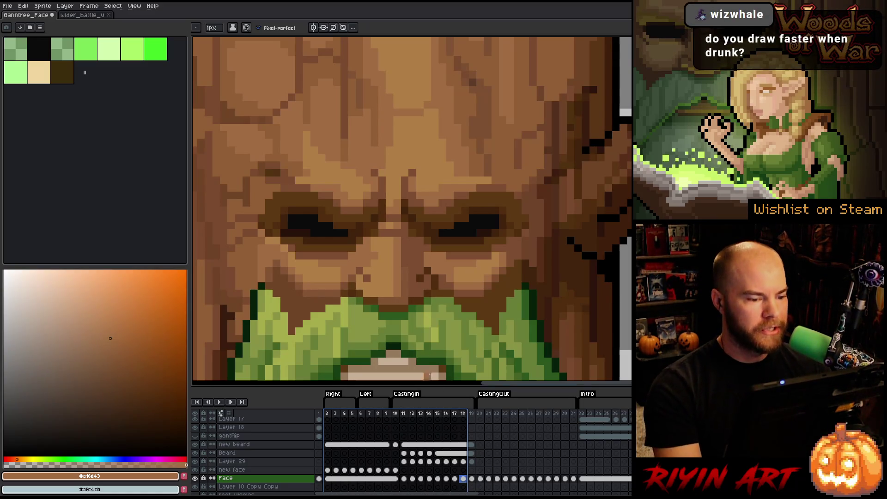
key("Return")
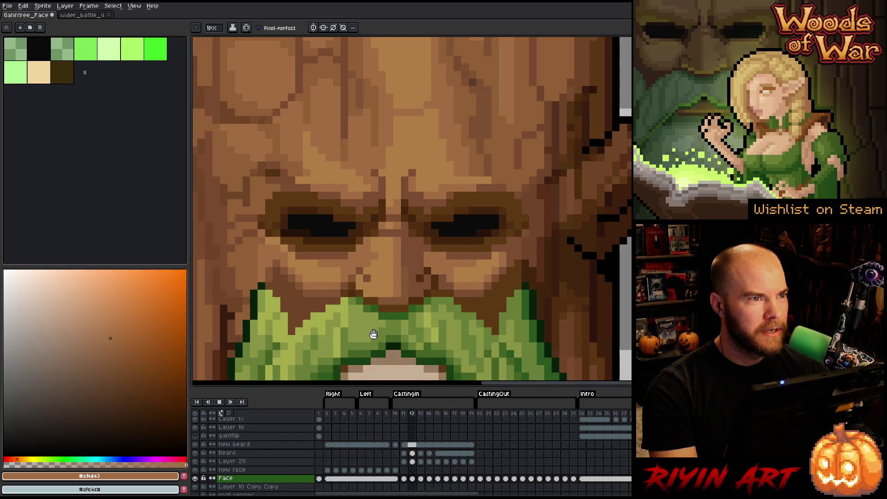
Step: Stop playback, zoom close on the ent's left eye and cheek, and step to frame 11
scroll(378, 321, "down", 3)
scroll(404, 249, "up", 2)
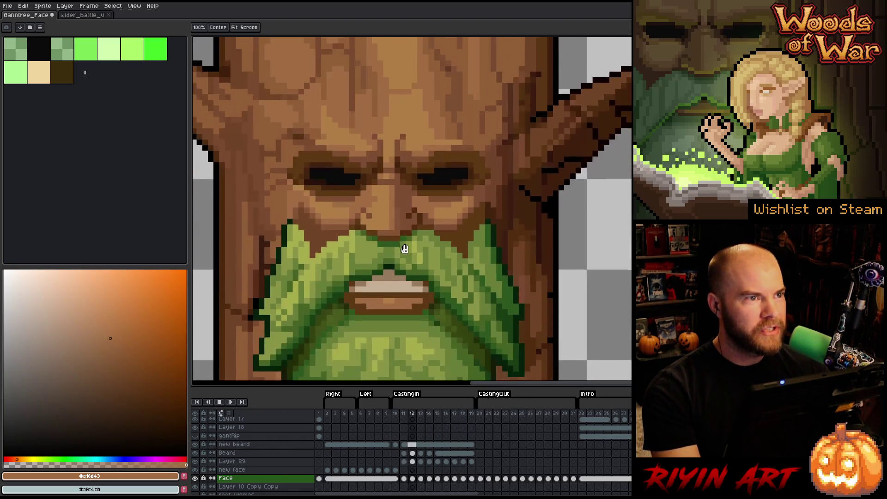
scroll(400, 236, "up", 2)
scroll(396, 223, "down", 1)
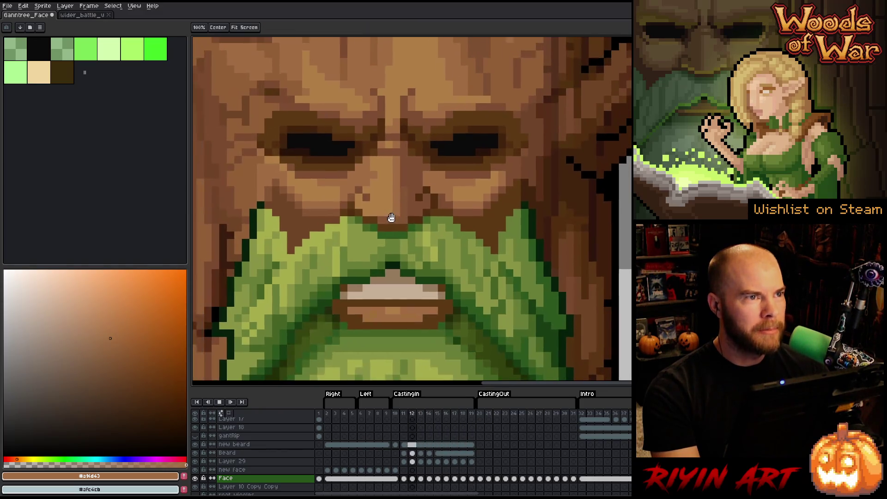
left_click_drag(391, 218, 391, 224)
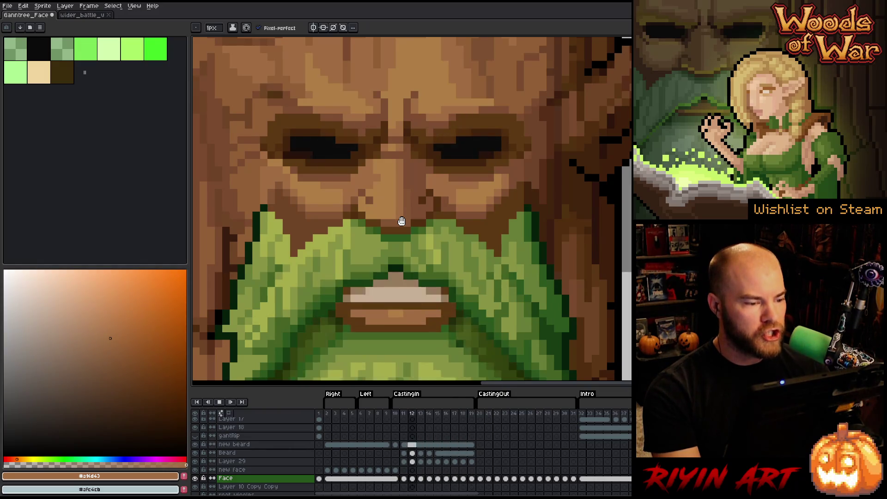
key("Return")
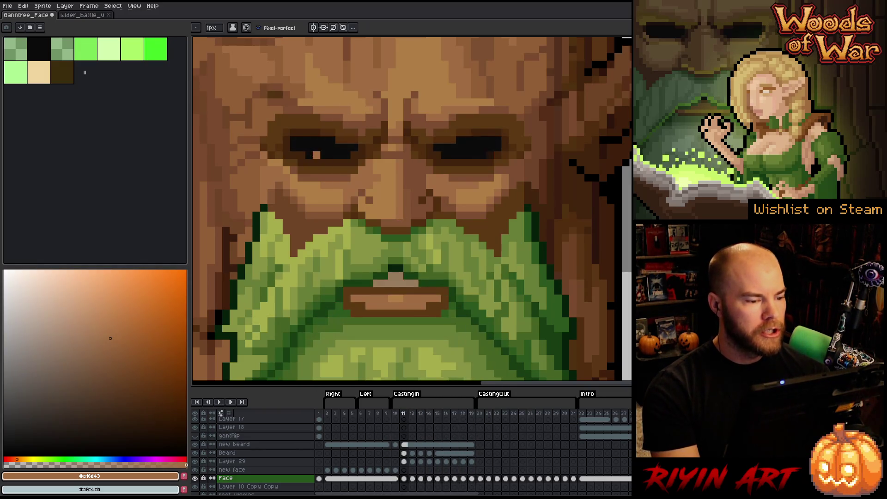
scroll(299, 159, "up", 2)
key("Right")
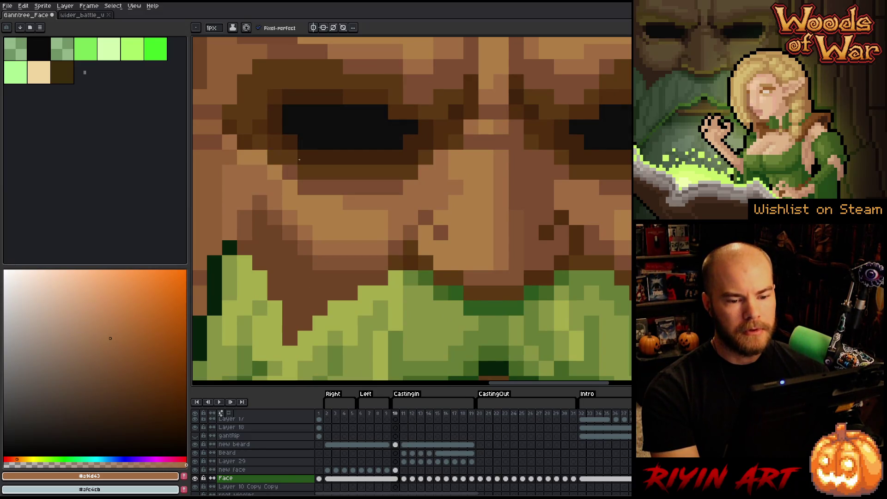
Step: On frame 11, check the Face layer and darken a pixel beside the eye with very dark brown
key("Right")
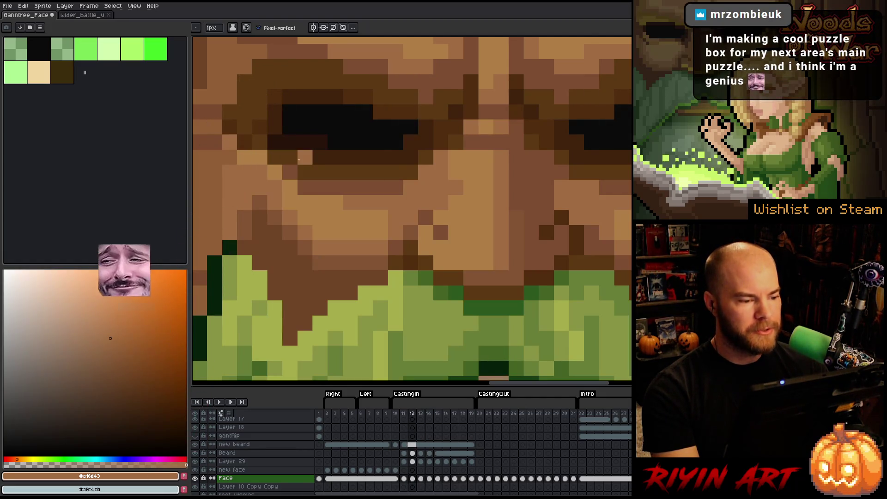
key("Left")
key("Left")
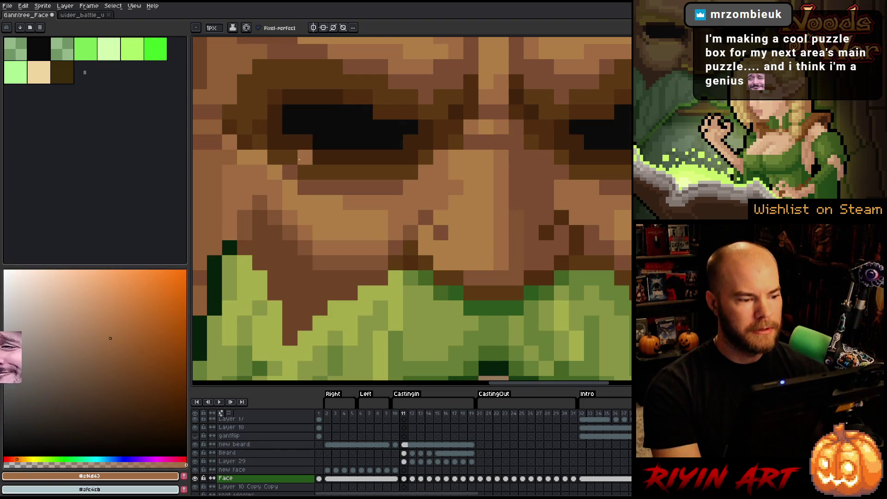
key("Right")
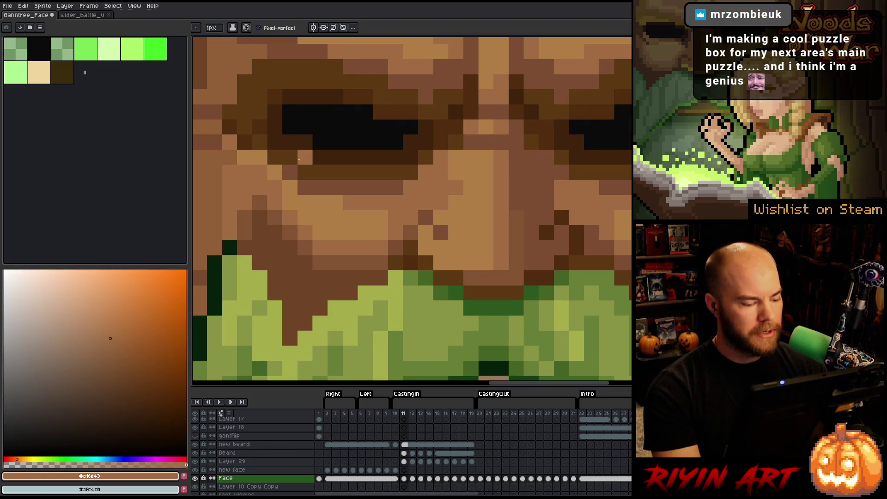
left_click(403, 479)
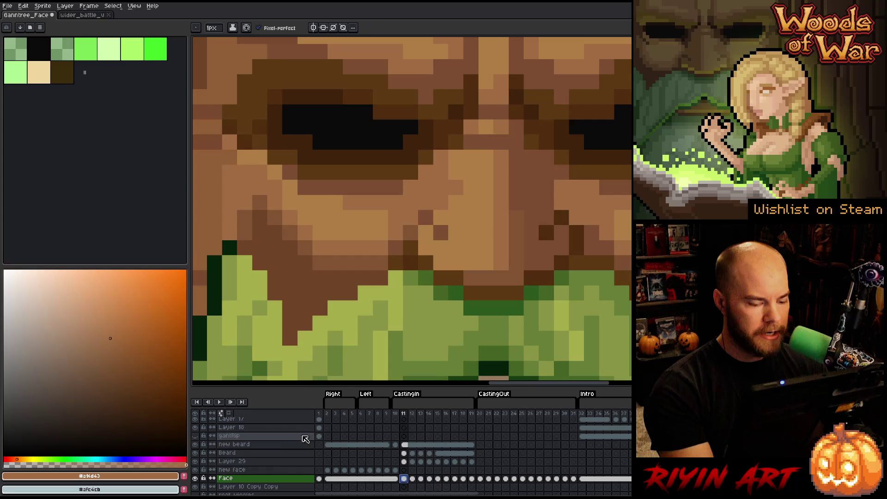
left_click(195, 478)
left_click(195, 479)
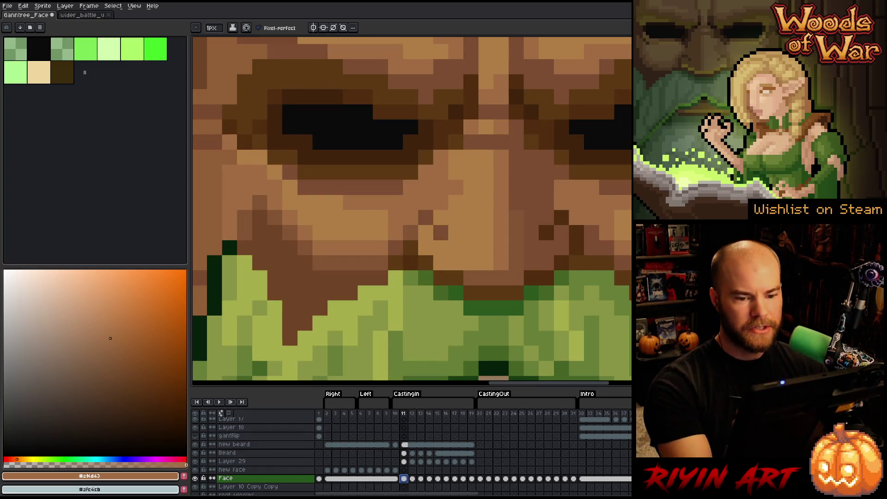
left_click(291, 138, "alt")
left_click(301, 137)
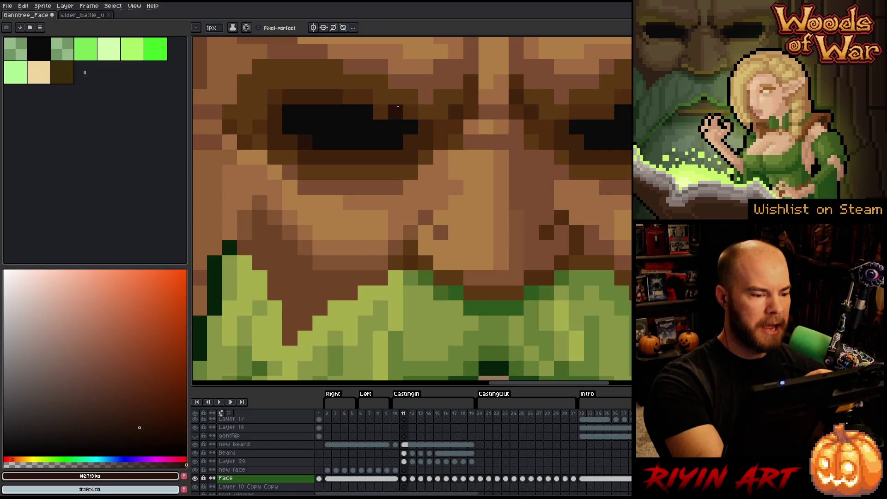
Step: Sample the dark brown under the eye and retouch it through frames 11 to 19
key("Left")
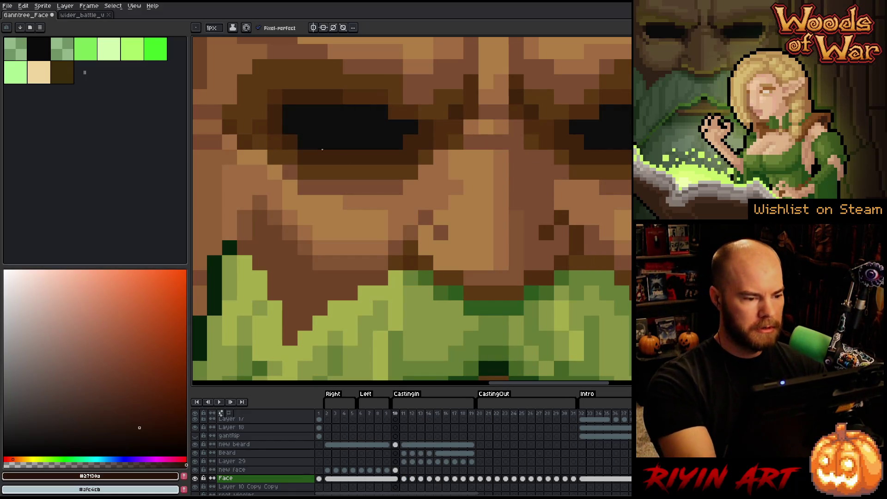
key("Right")
key("Right")
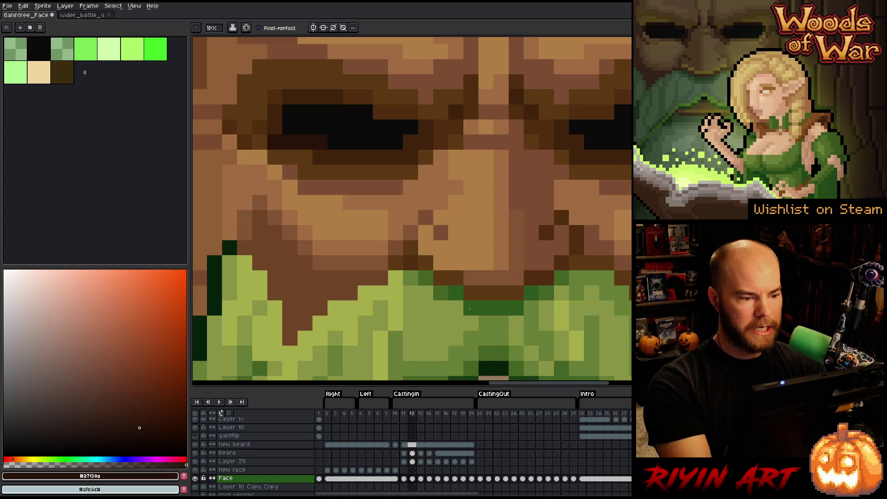
left_click(324, 154, "alt")
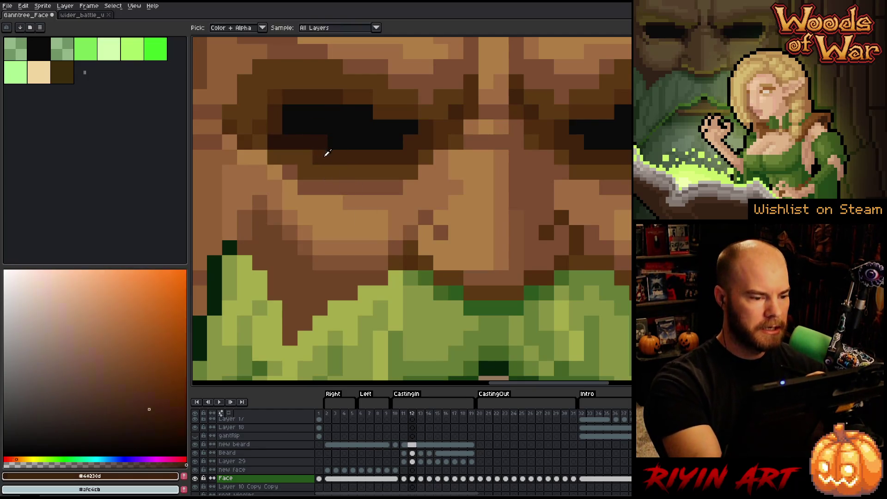
key("Left")
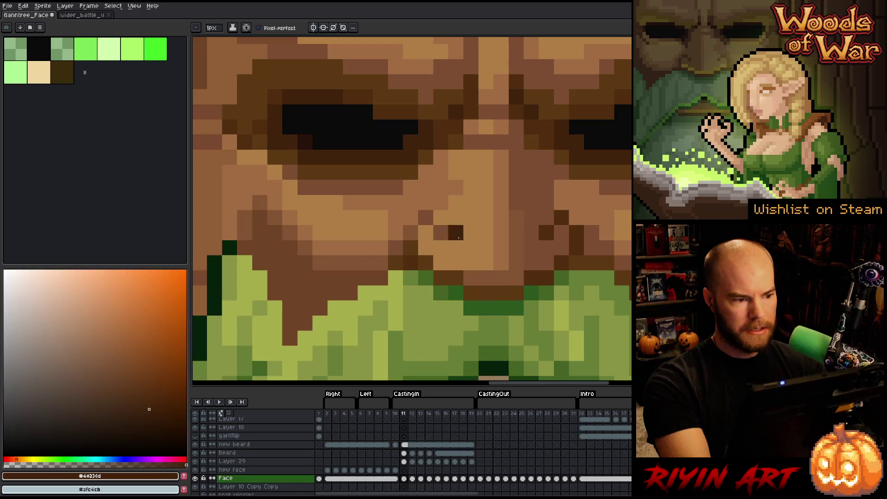
key("Right")
key("Left")
key("Right")
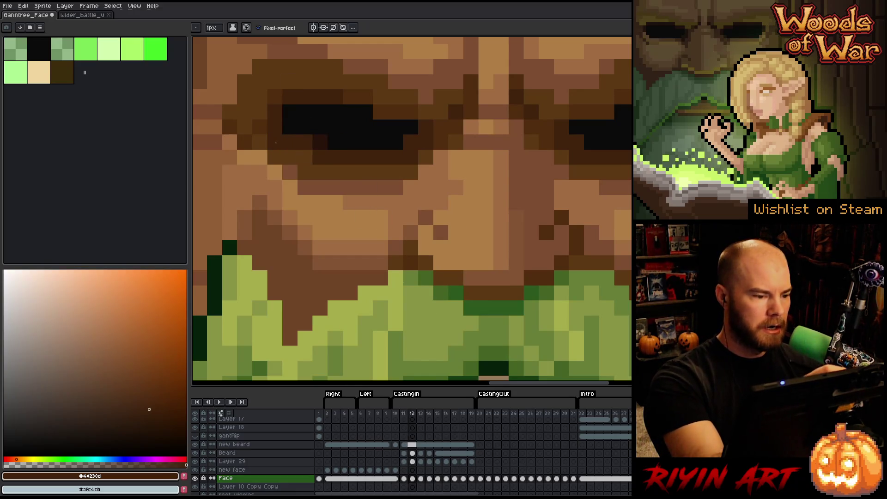
key("Right")
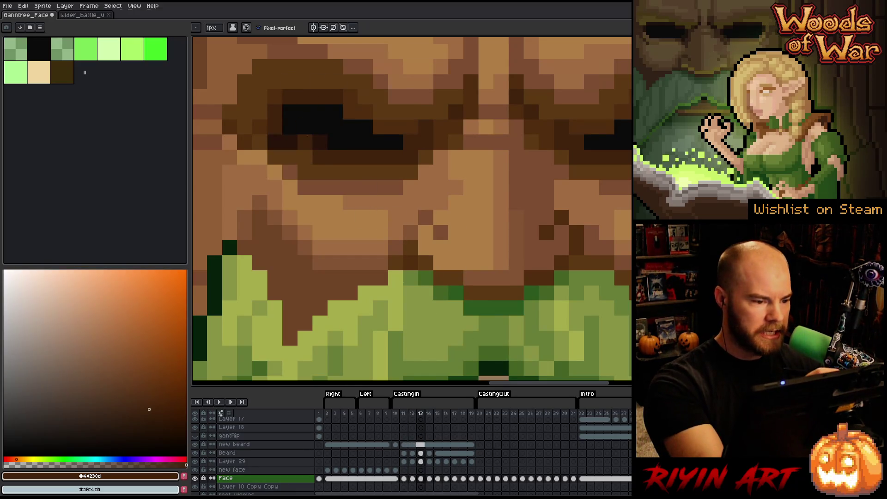
key("Right")
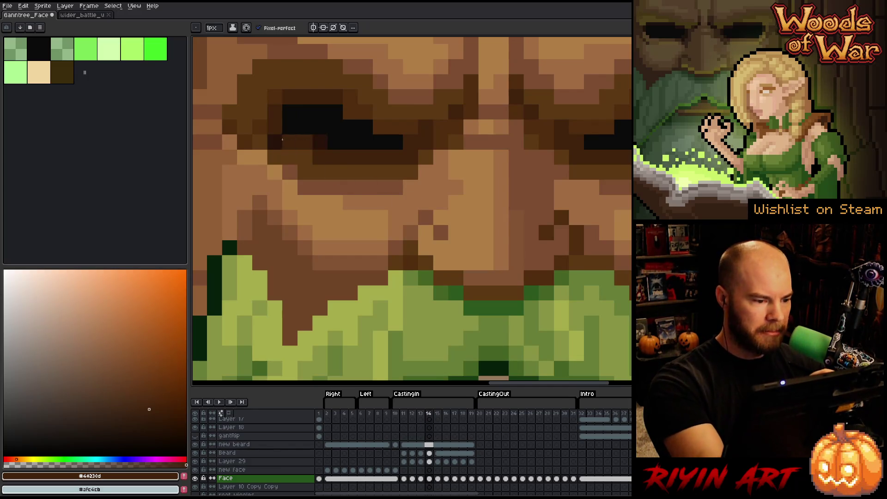
key("Right")
key("Right")
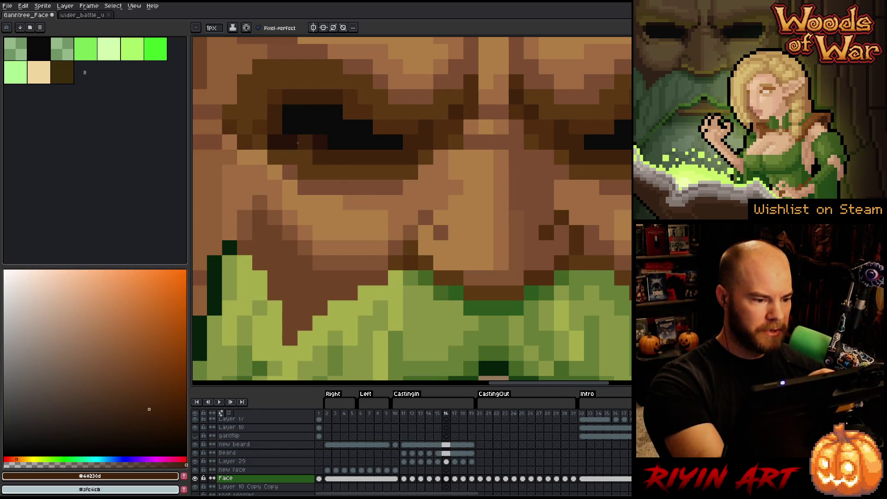
key("Right")
key("Right")
key("Right")
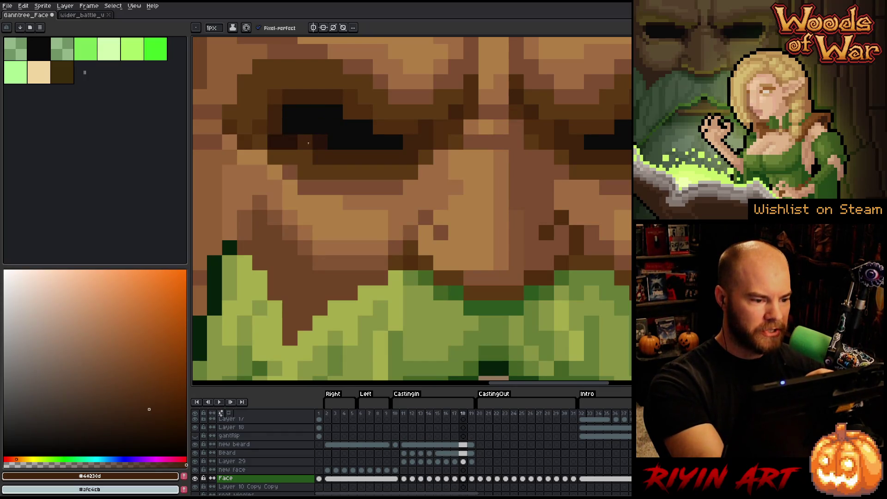
key("Right")
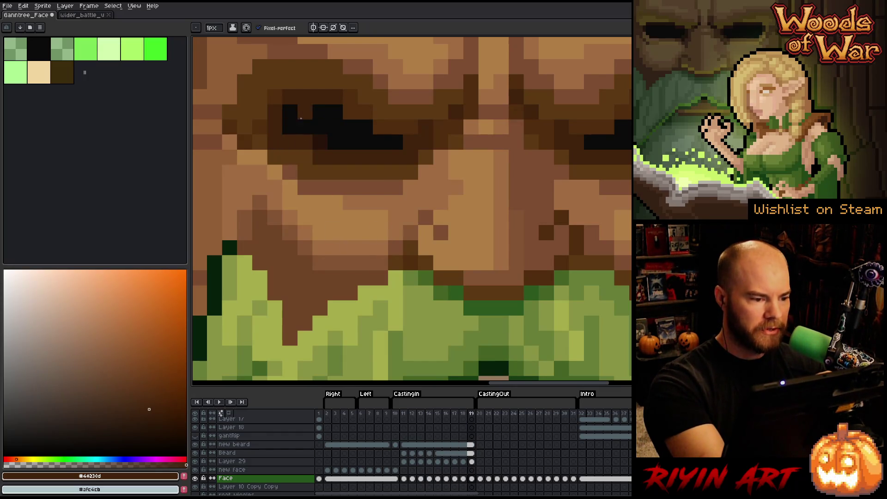
Step: Review playback, sample a warmer eye brown, touch up frames 12–17, and replay the animation
key("Return")
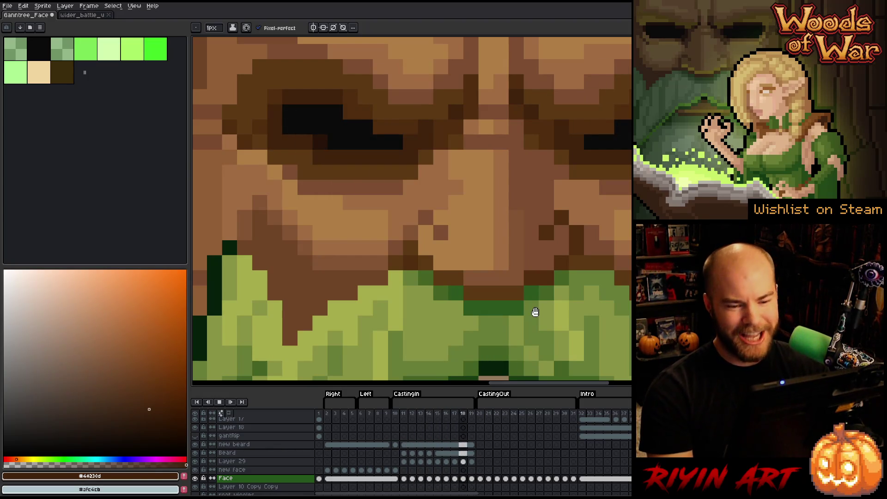
key("Return")
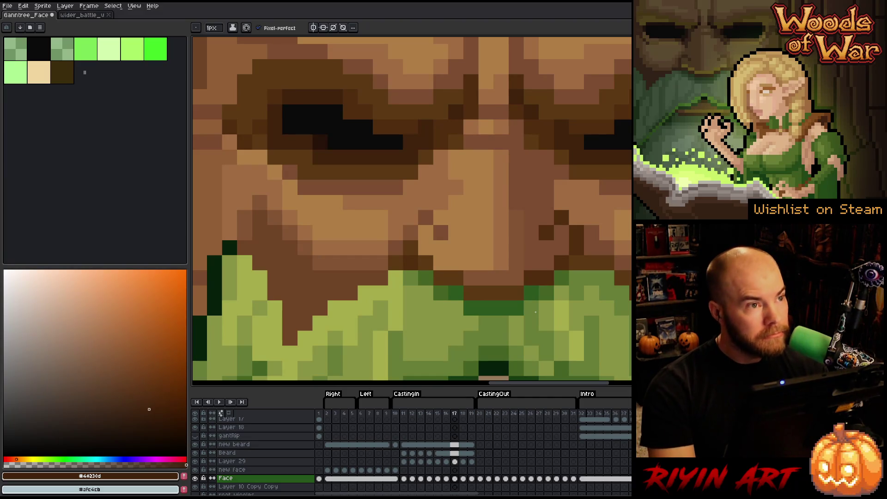
key("Left")
key("Left")
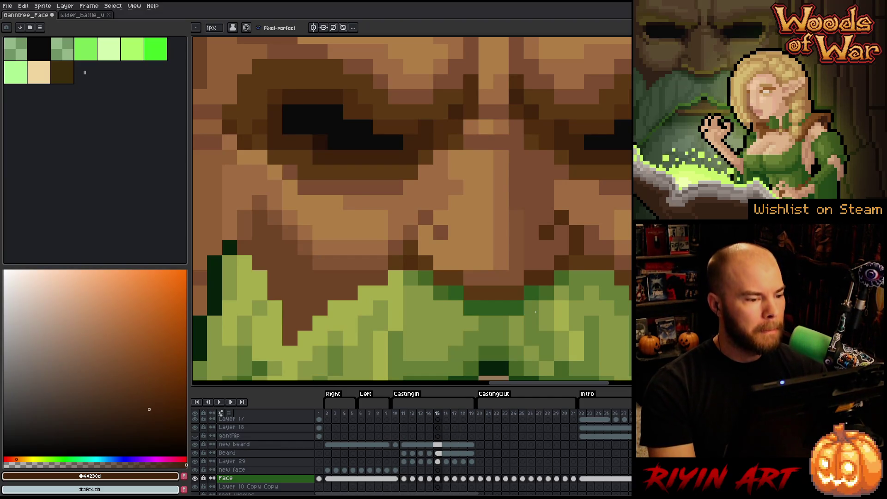
key("Right")
key("Right")
key("Right")
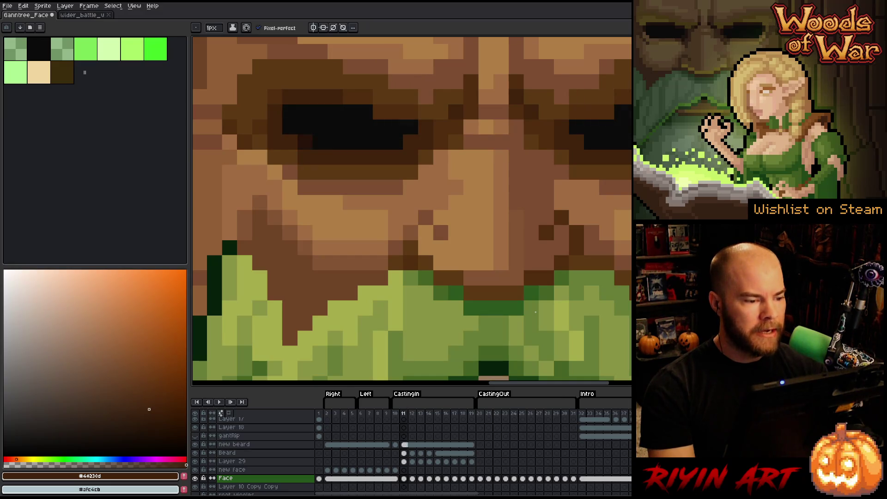
left_click(274, 139, "alt")
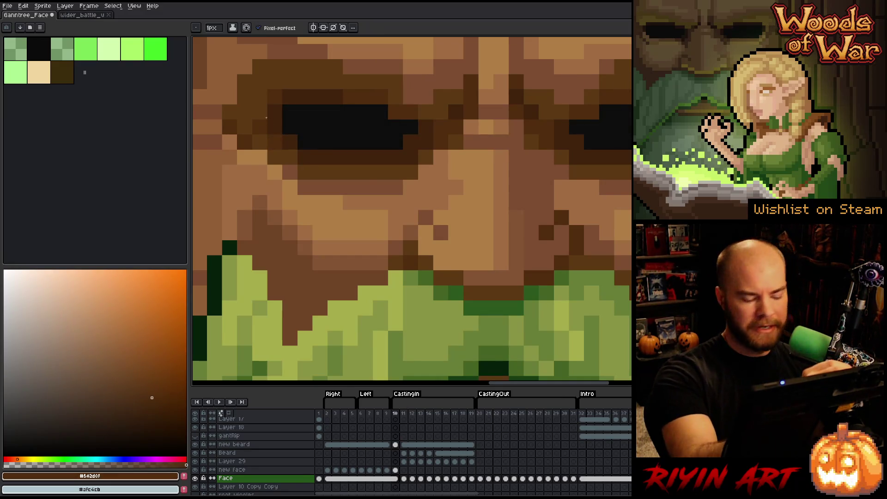
key("Right")
key("Right")
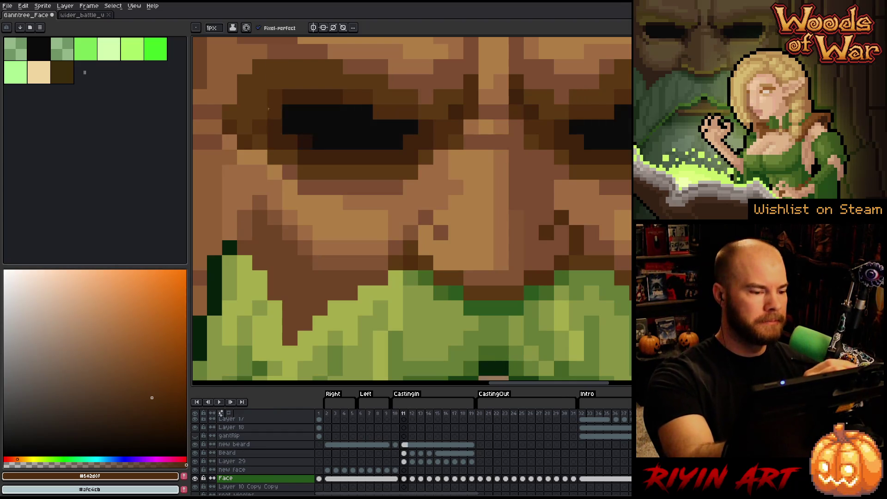
key("Right")
key("Right")
key("Right")
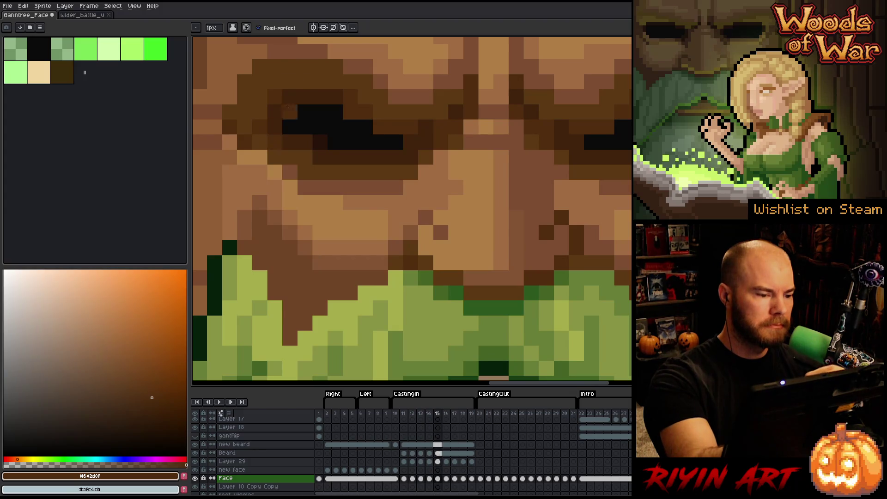
key("Right")
key("Right")
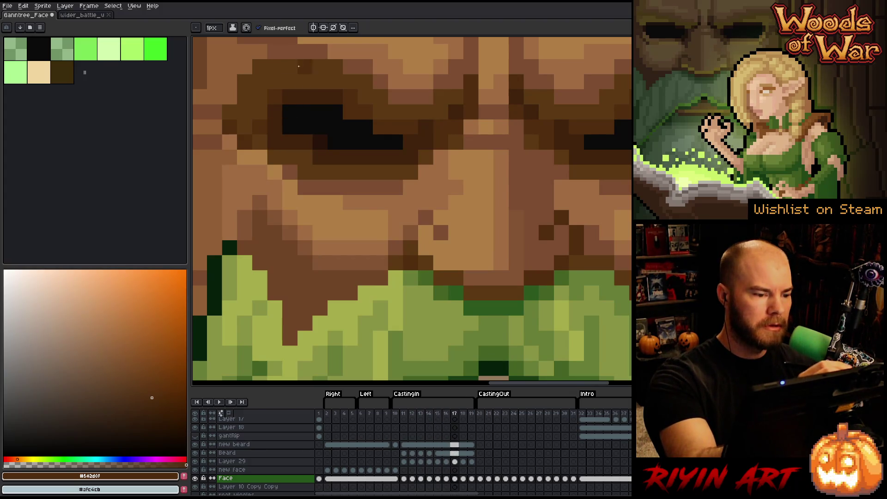
key("Right")
key("Right")
key("Right")
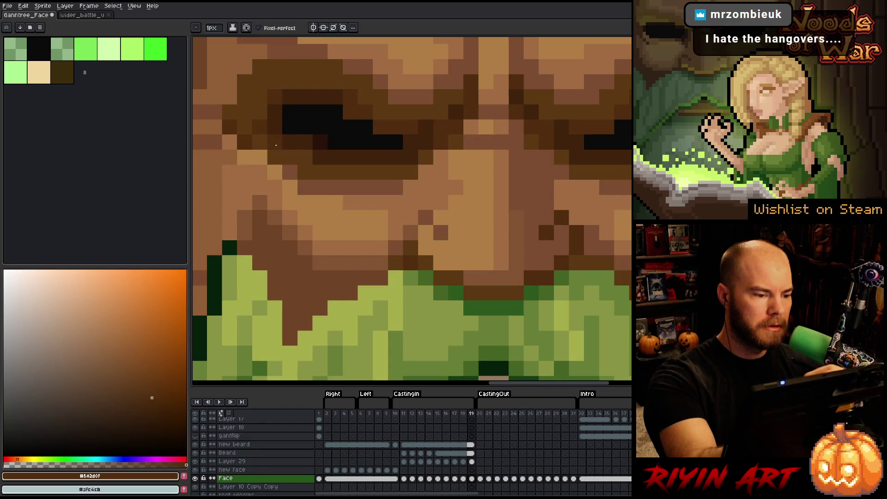
key("Return")
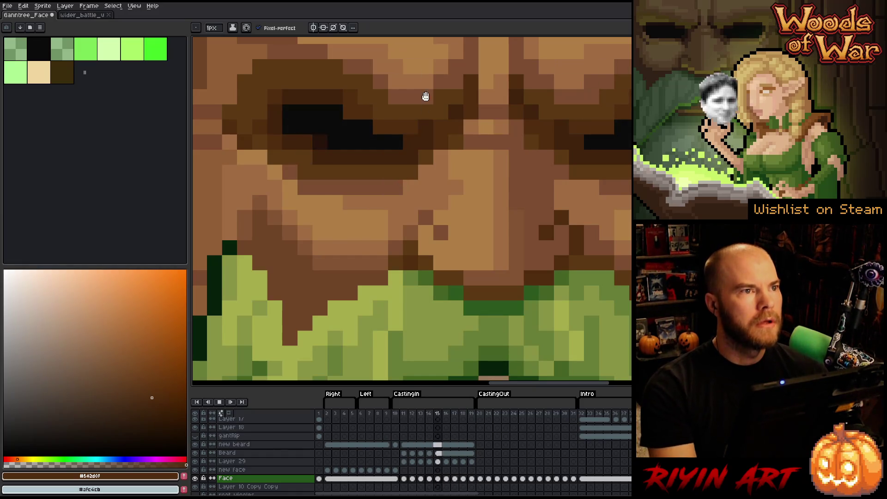
Step: Zoom out from the eyes to show the full ent face while the animation plays
scroll(475, 159, "down", 3)
scroll(475, 159, "up", 3)
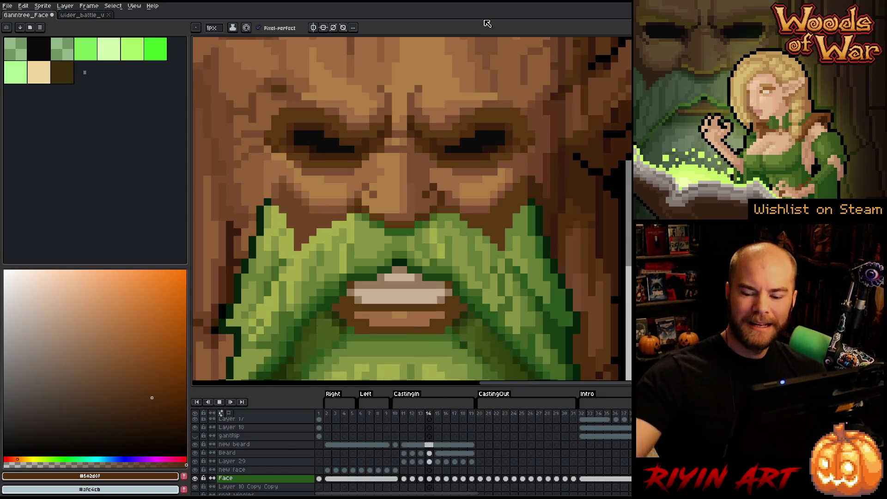
Step: Jump to the last CastingIn frame, centre the view on the mouth and beard, and switch to the pencil
key("Right")
key("Right")
key("Right")
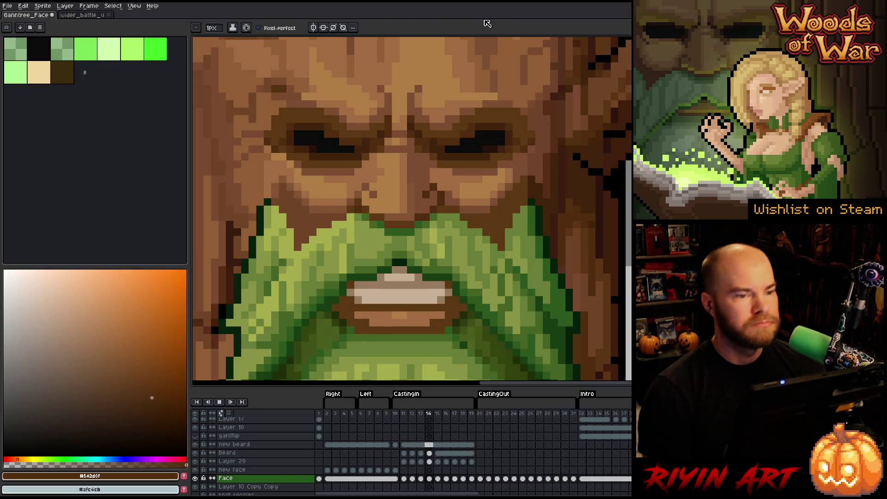
scroll(453, 256, "down", 2)
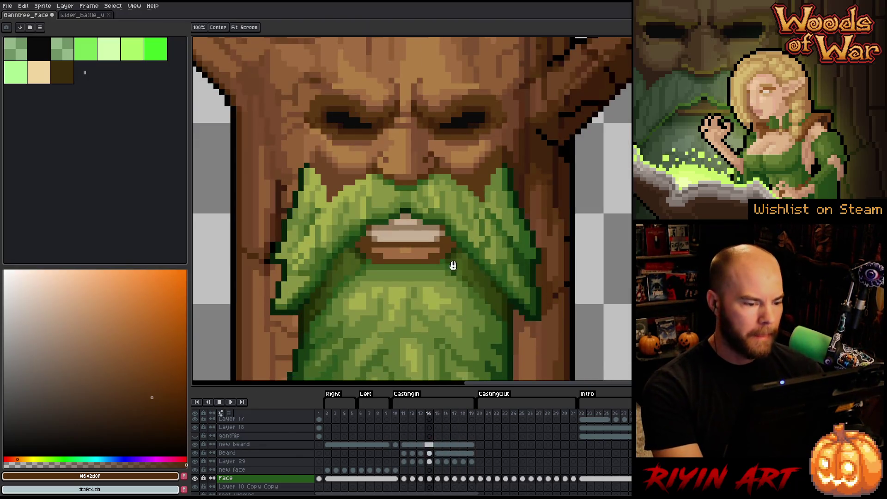
left_click_drag(451, 263, 436, 252)
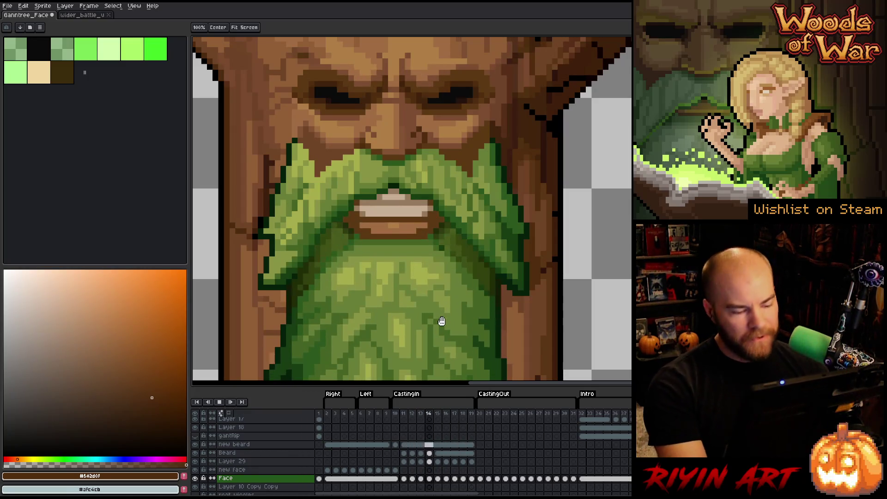
key("b")
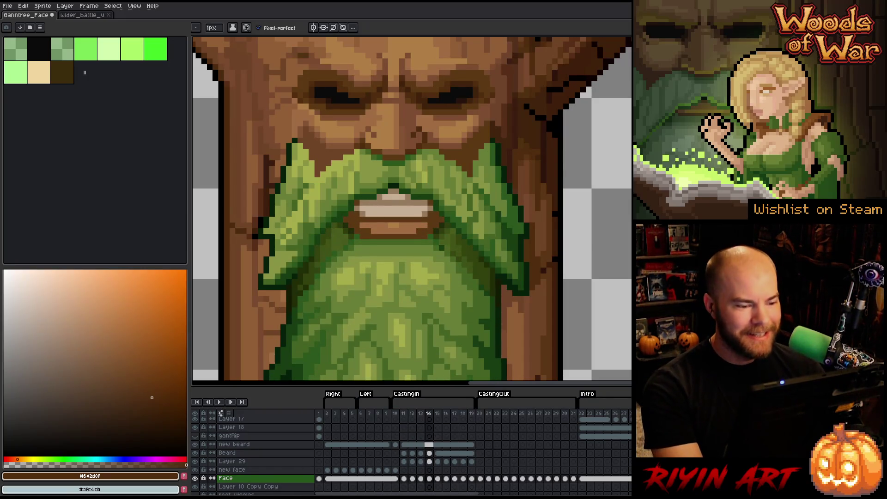
Step: Zoom in on the mouth and beard, then preview the mouth animation from frame 10
scroll(455, 271, "up", 1)
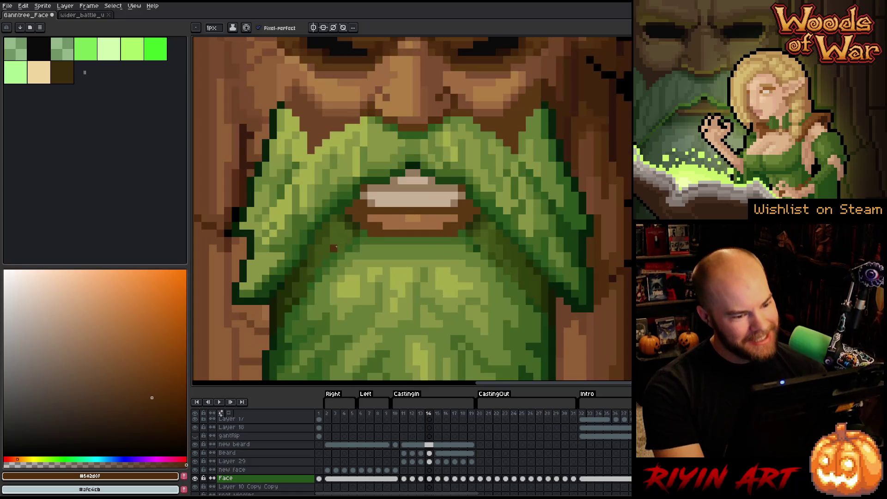
scroll(455, 271, "up", 1)
mouse_move(455, 271)
left_mouse_down()
mouse_move(432, 301)
mouse_move(405, 291)
mouse_move(351, 302)
left_mouse_up()
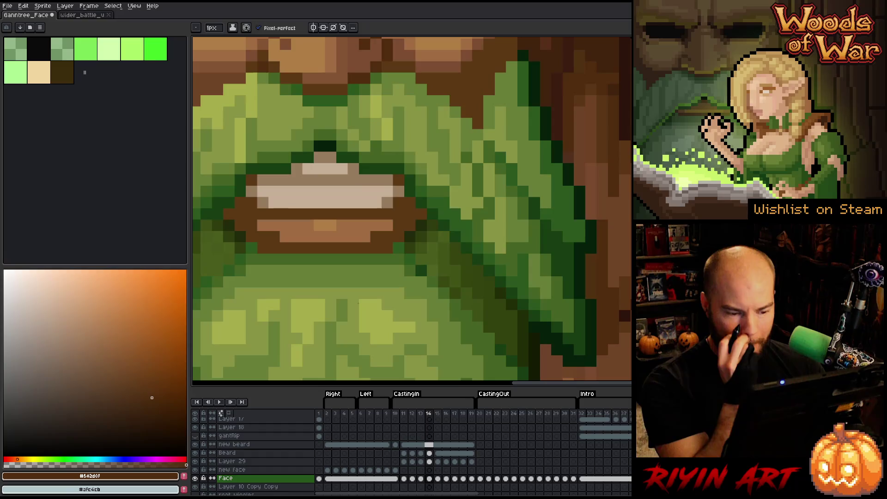
left_click(396, 413)
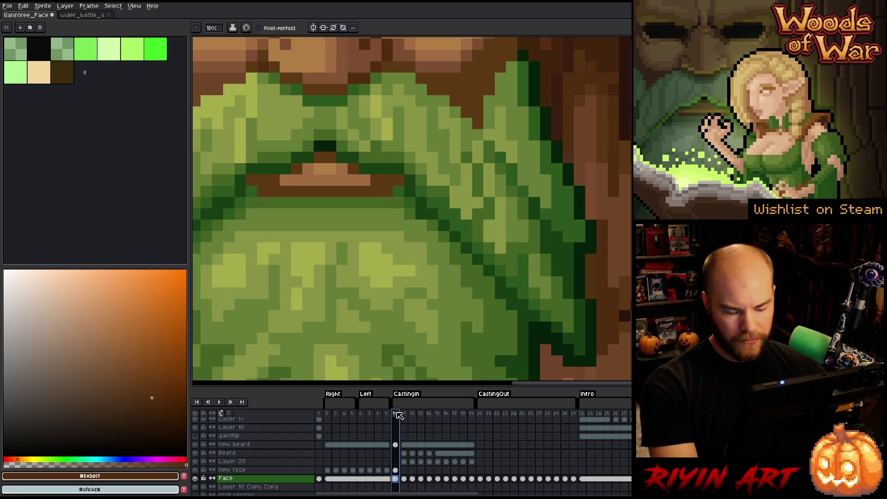
key("Return")
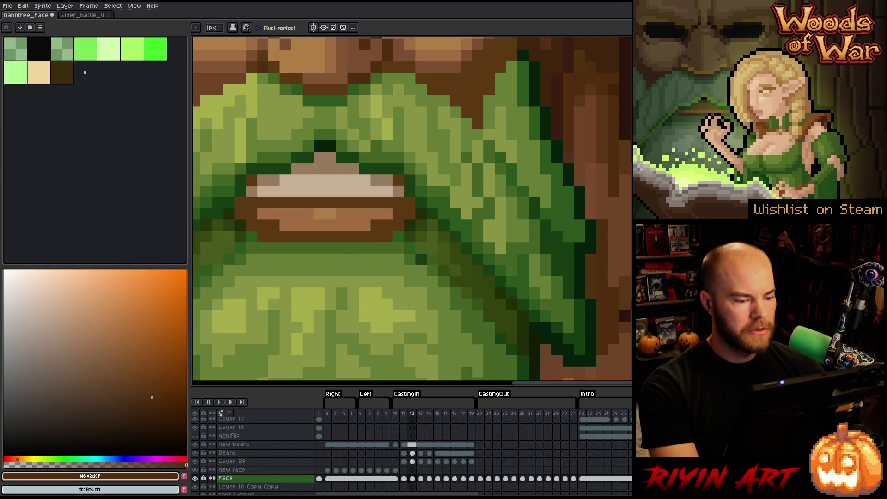
key("Return")
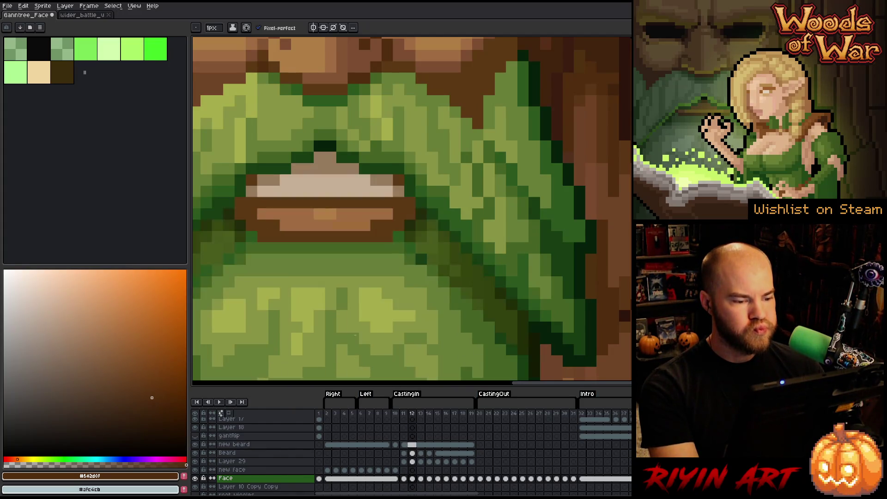
Step: Select Layer 29's frame-11 cel, toggle the Beard layer to compare, and centre the beard
key("i")
key("b")
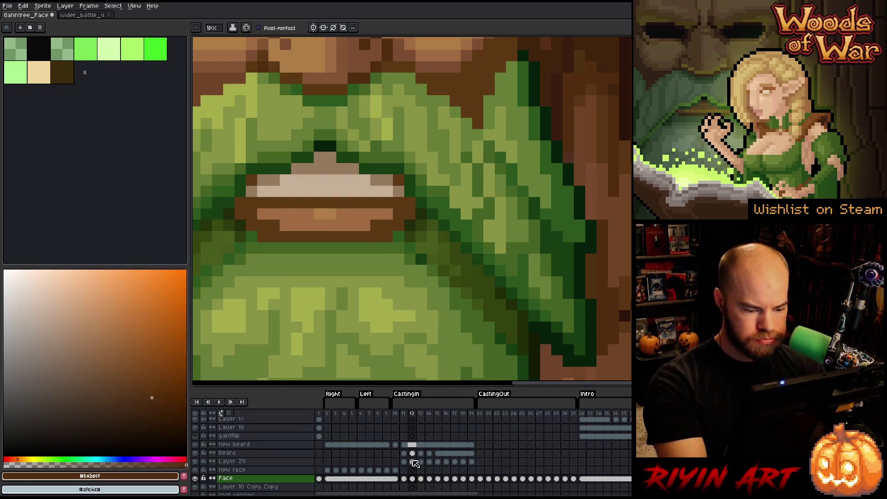
left_click(404, 462)
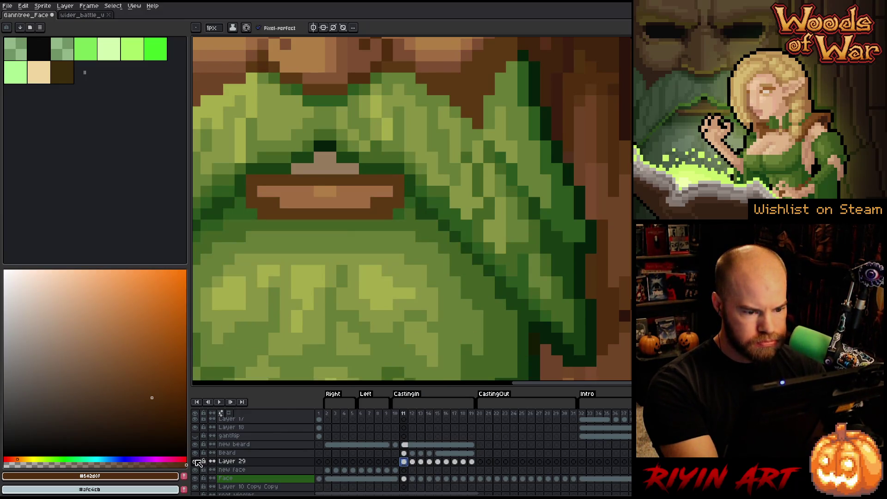
left_click(194, 452)
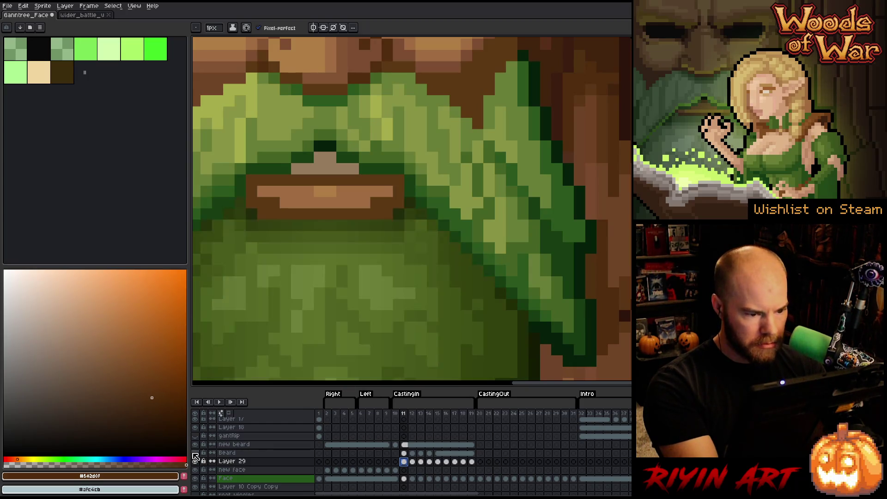
left_click(194, 452)
left_click_drag(480, 283, 621, 241)
Step: Lasso an outline around the beard region below the mouth on frame 11
key("m")
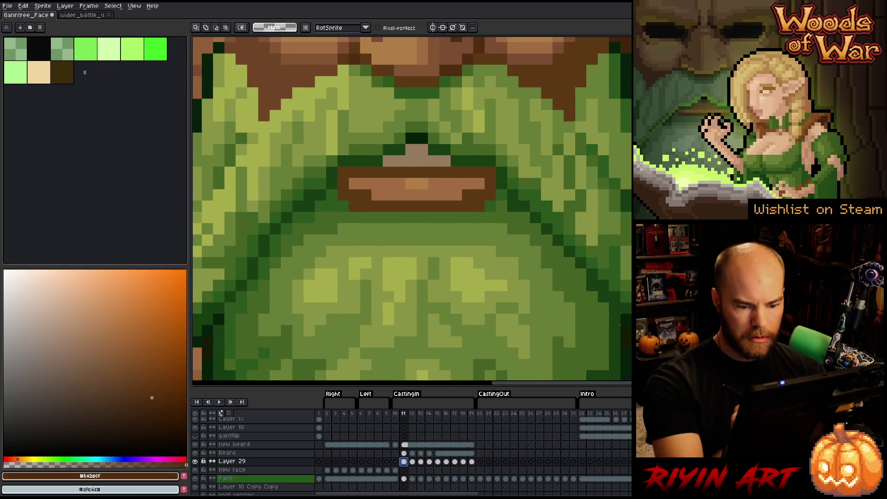
mouse_move(614, 314)
left_mouse_down()
mouse_move(543, 225)
mouse_move(501, 193)
mouse_move(428, 217)
mouse_move(352, 217)
mouse_move(330, 206)
mouse_move(308, 217)
left_mouse_up()
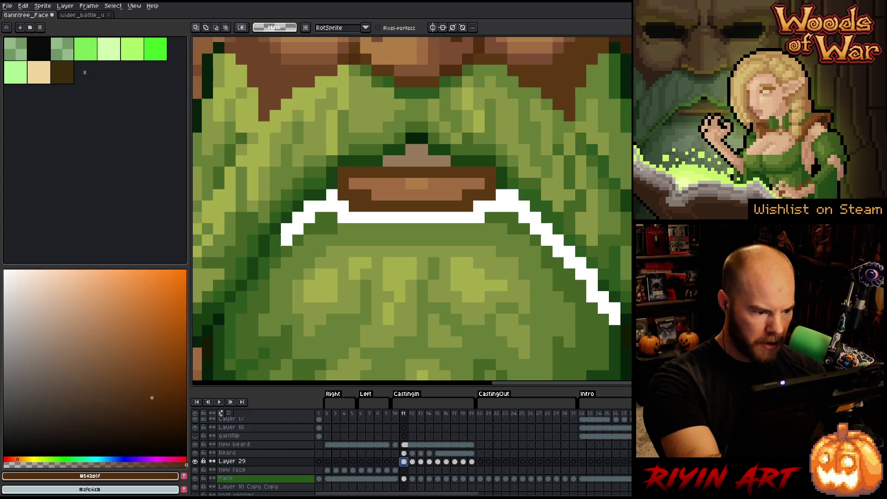
mouse_move(263, 263)
left_mouse_down()
mouse_move(240, 298)
mouse_move(342, 238)
mouse_move(444, 238)
mouse_move(524, 252)
mouse_move(559, 289)
mouse_move(610, 319)
left_mouse_up()
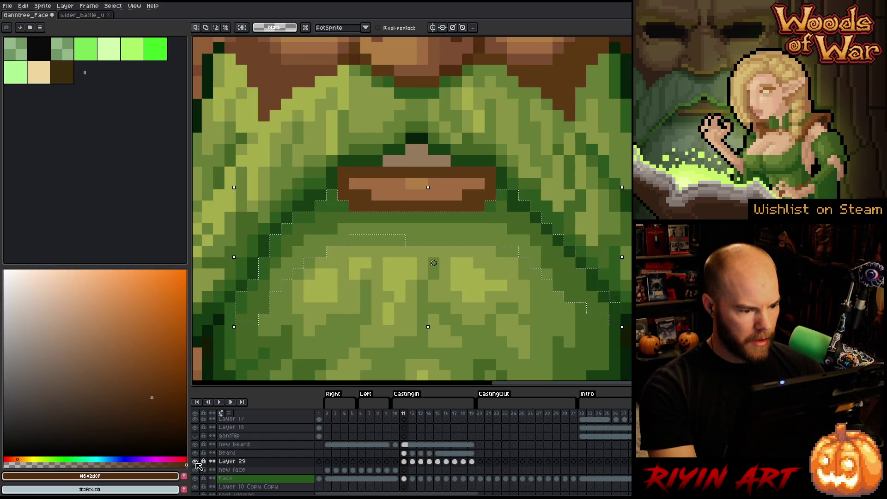
Step: Toggle Layer 29, Face and the upper beard layer's visibility to compare their content
left_click(196, 462)
left_click(196, 462)
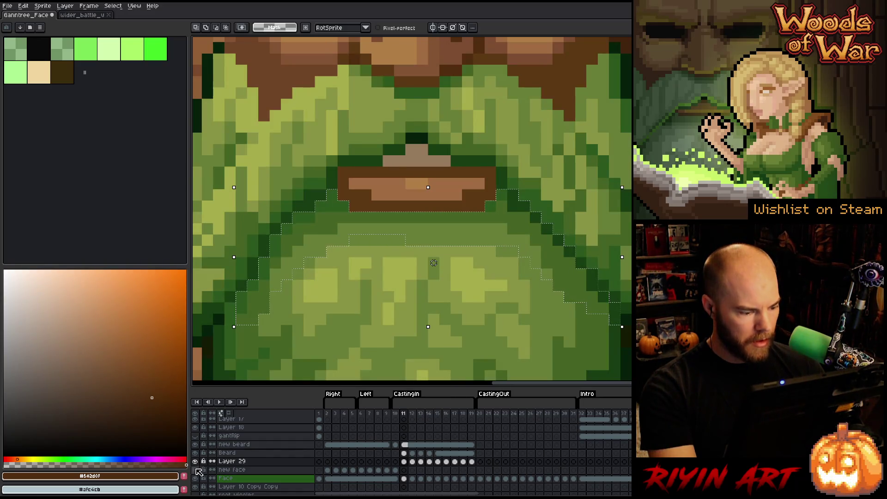
left_click(196, 478)
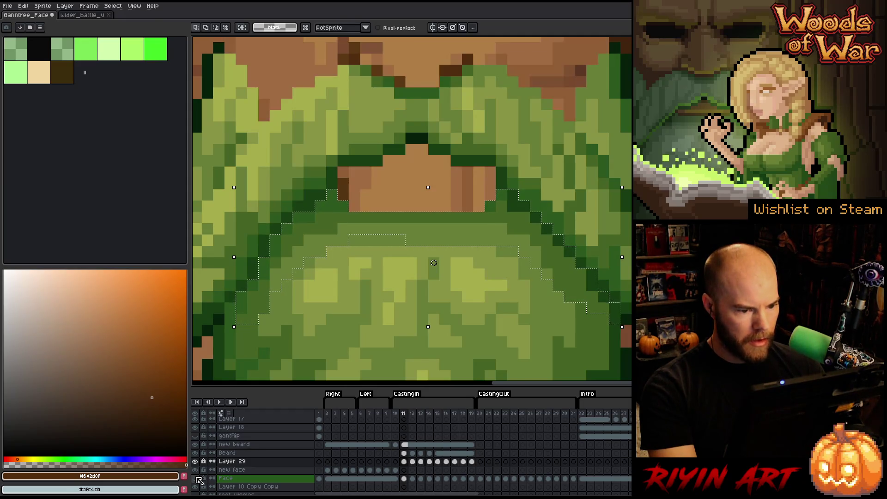
left_click(197, 478)
left_click(196, 478)
left_click(196, 478)
left_click(196, 478)
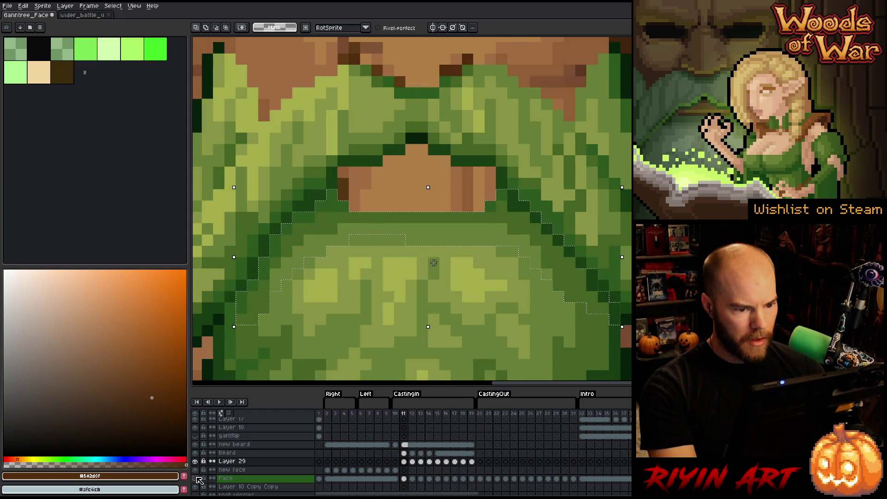
left_click(196, 478)
left_click(201, 444)
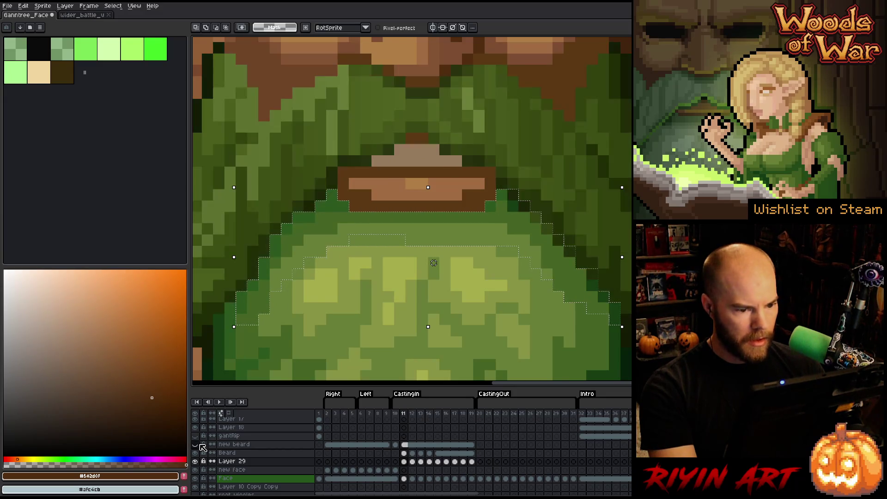
left_click(201, 445)
left_click(200, 444)
left_click(201, 444)
left_click(201, 444)
left_click(201, 444)
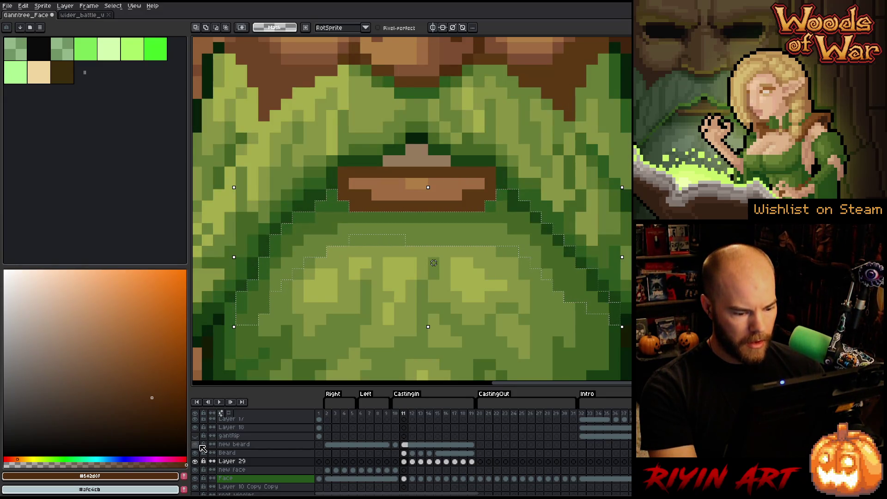
left_click(196, 462)
left_click(196, 462)
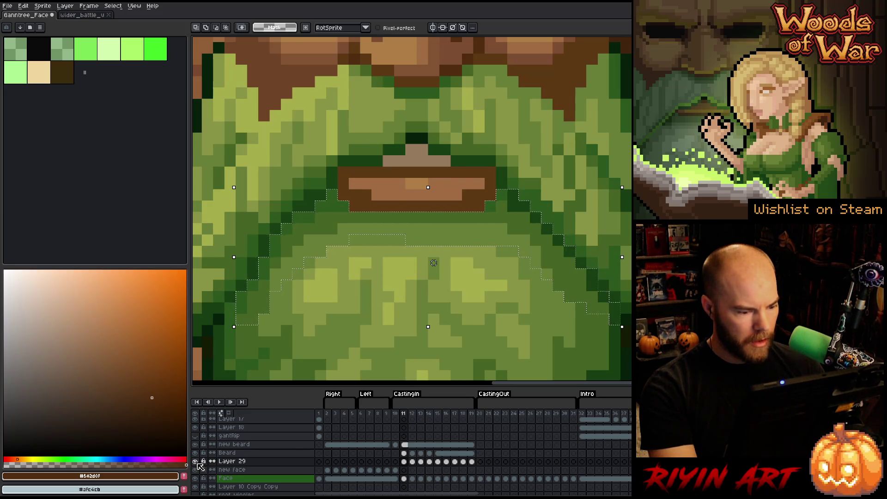
Step: Isolate the Beard layer, then restore visibility of all layers
left_click(198, 463)
left_click(198, 463)
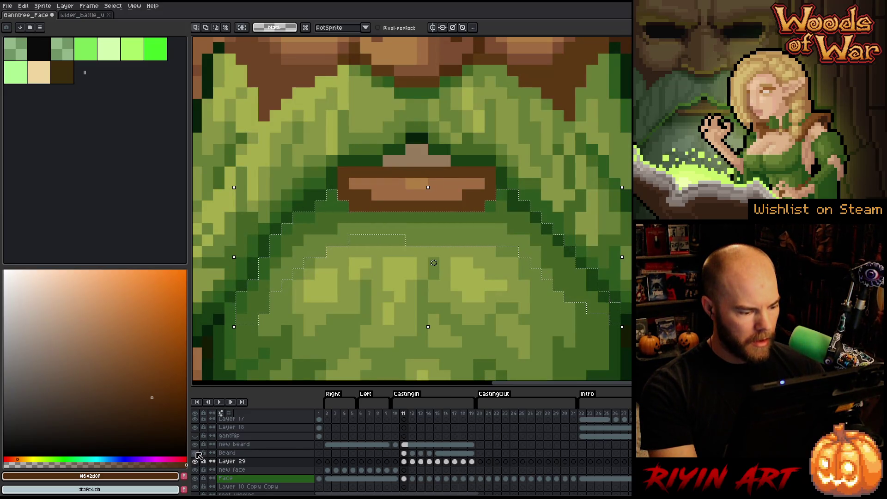
left_click(197, 454, "alt")
left_click(198, 455, "alt")
left_click(198, 455, "alt")
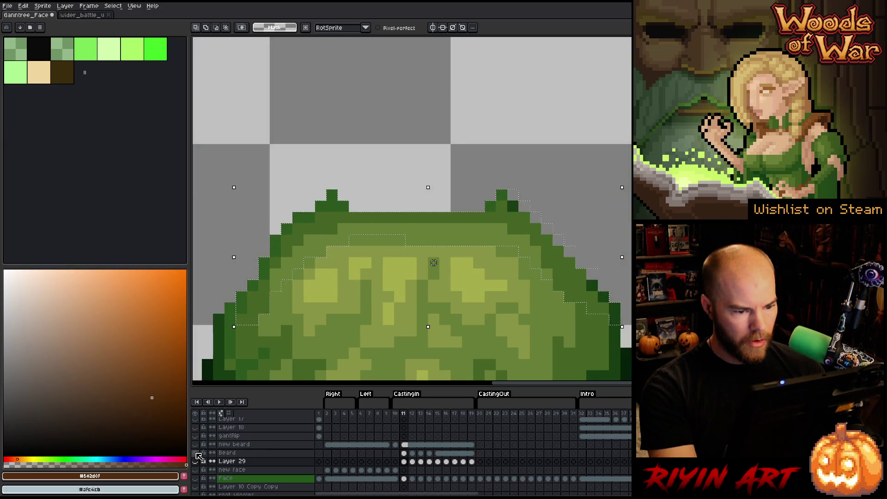
left_click(198, 455, "alt")
Step: Create Layer 30 above Beard and make the Beard frame-11 cel active
left_click(405, 453)
key("shift+n")
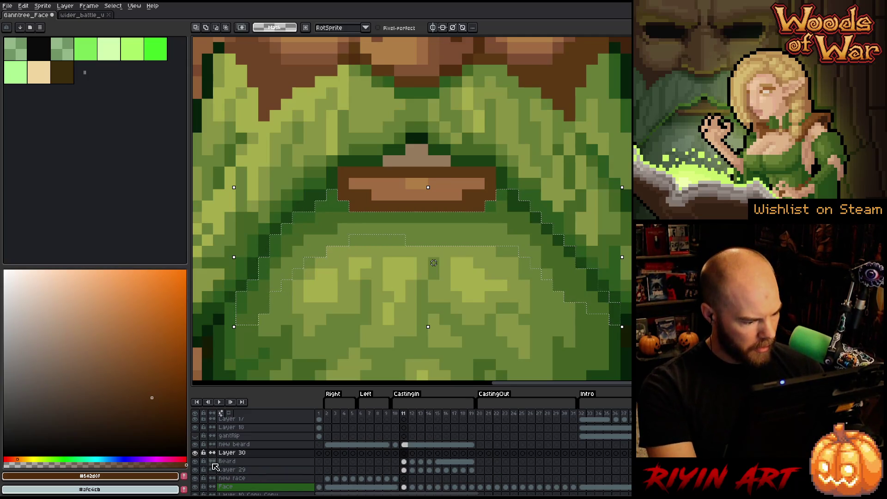
left_click(403, 462)
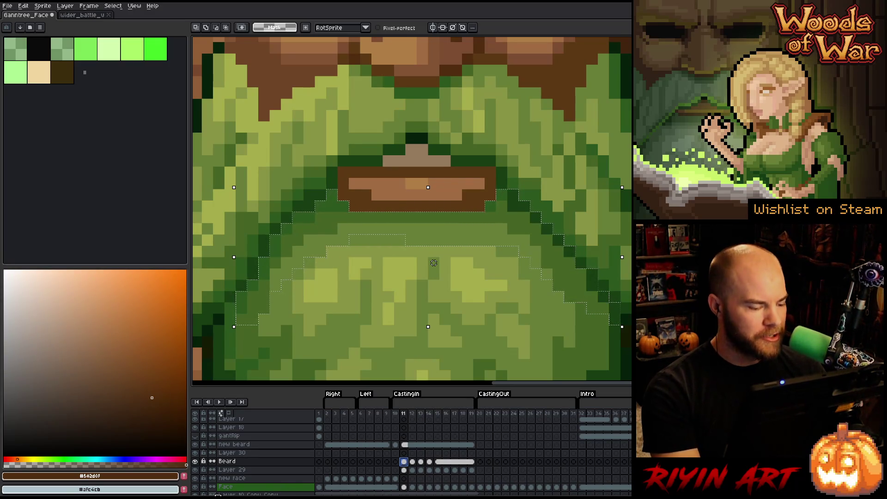
Step: Compare with the Beard layer hidden, then nudge the selected beard section up on frame 11
left_click(196, 461)
left_click(195, 461)
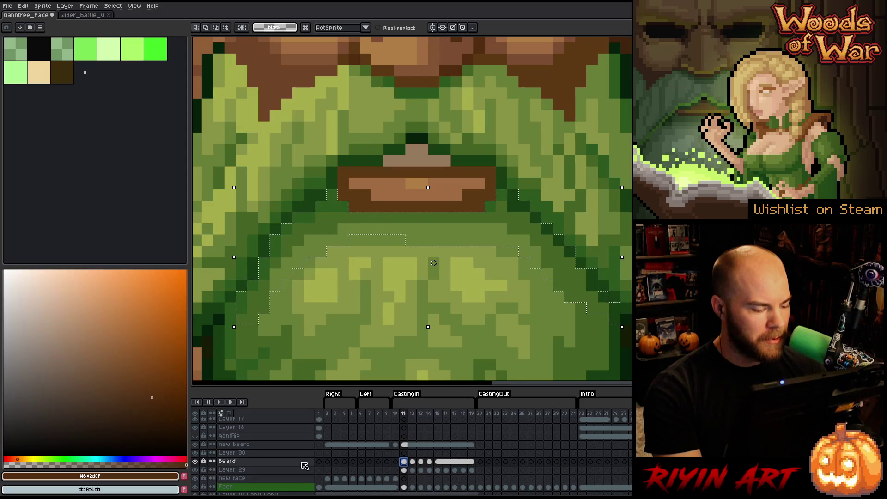
left_click(200, 461)
left_click(200, 462)
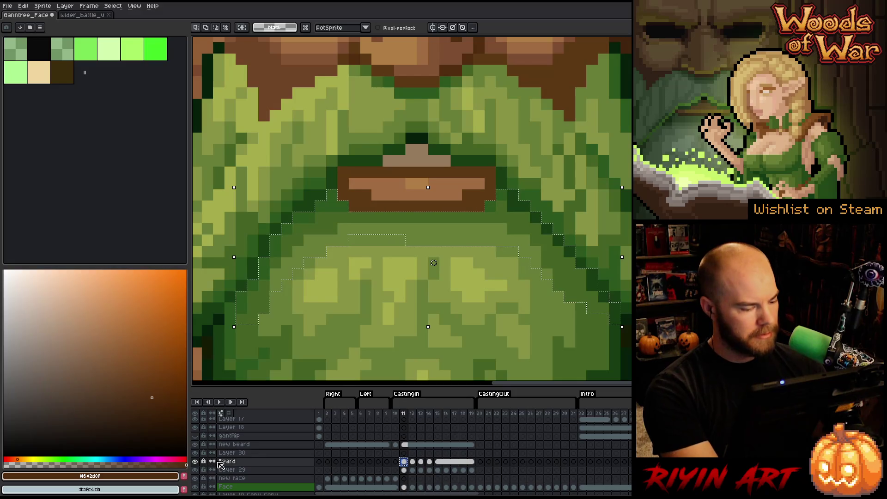
left_click(416, 454)
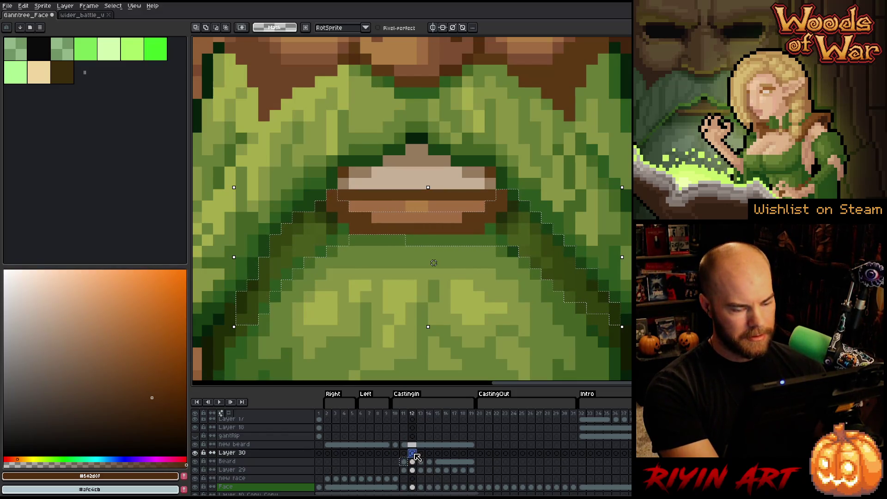
left_click(417, 456)
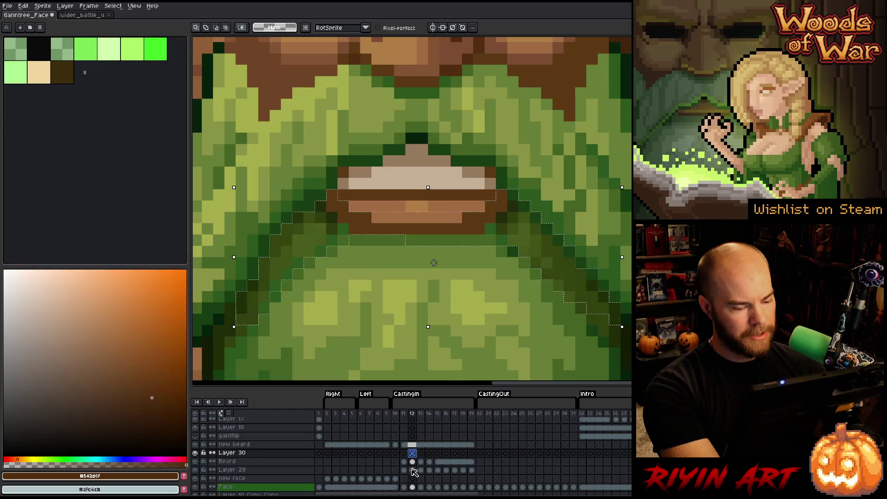
left_click(404, 461)
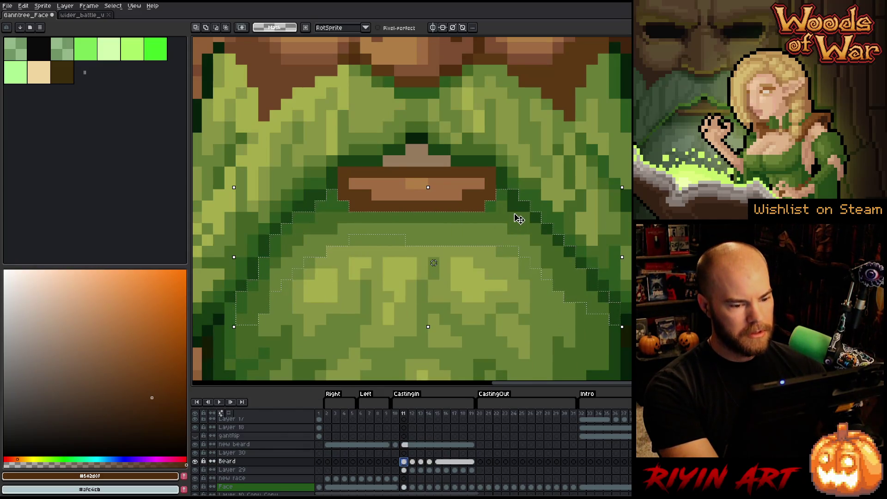
left_click_drag(518, 219, 519, 213)
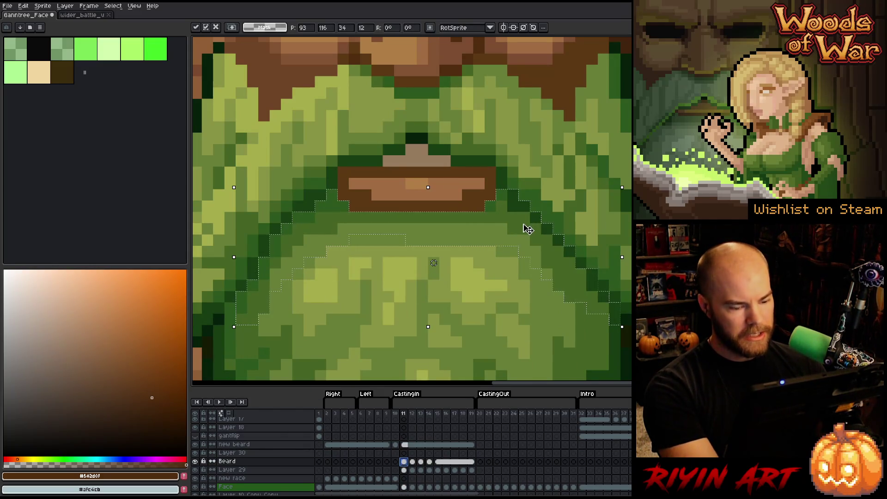
Step: Move the selected area onto Layer 30 frame 12, review frames 13–14, and clear the selection
left_click(412, 453)
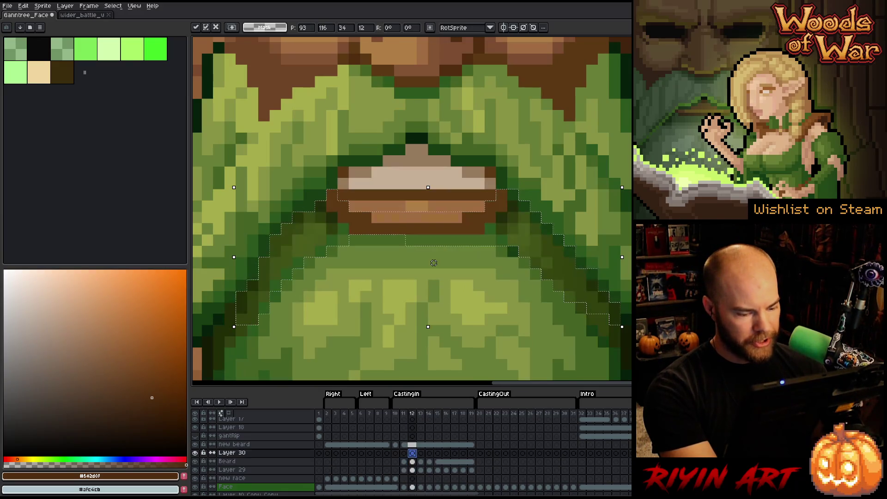
left_click(433, 262)
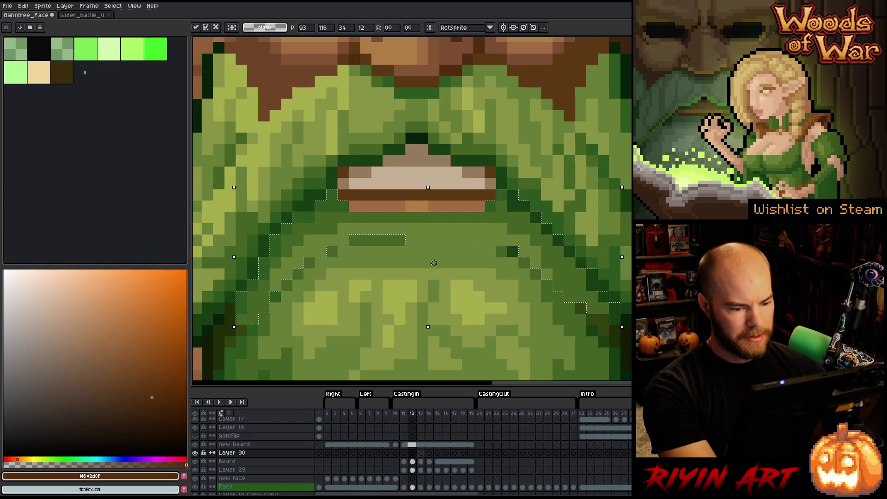
key("period")
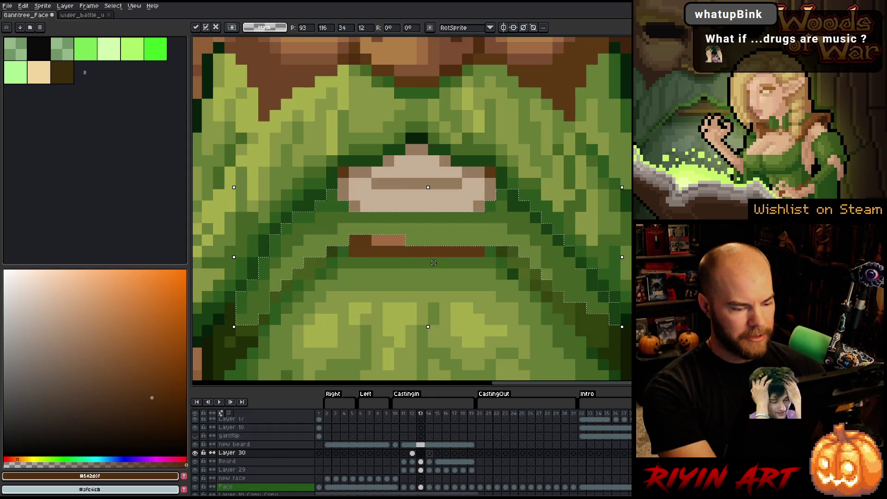
key("period")
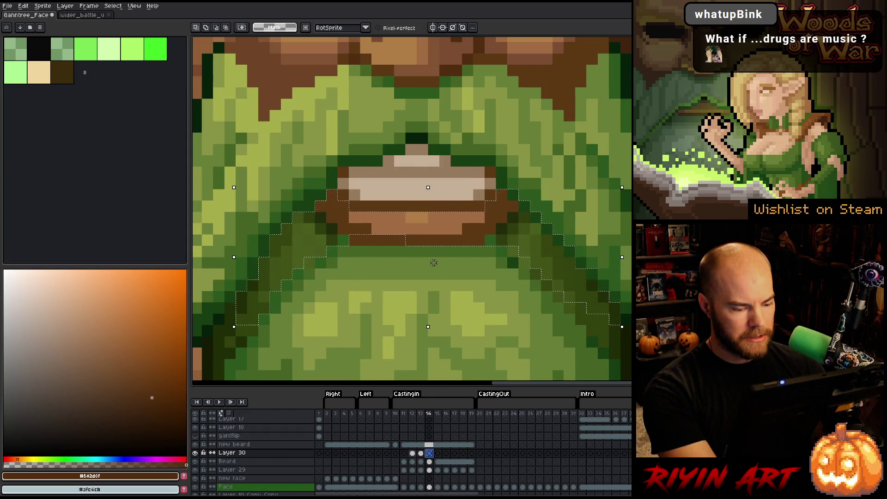
key("comma")
key("comma")
key("ctrl+h")
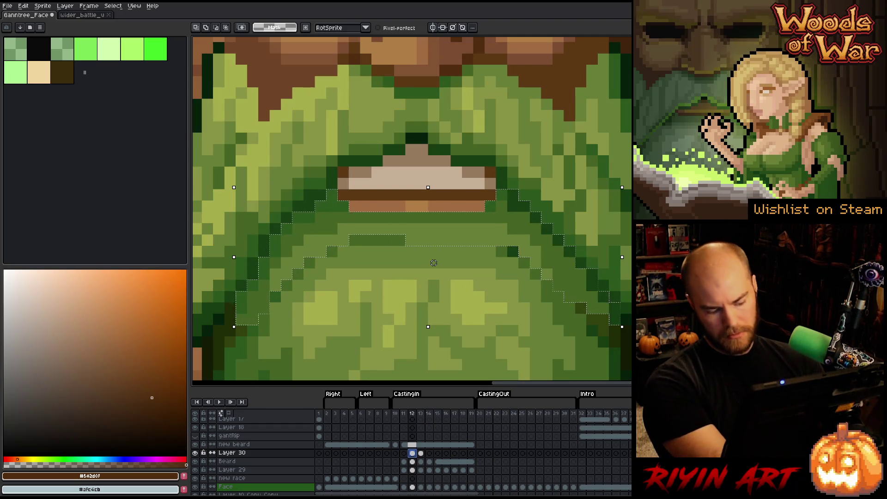
scroll(377, 268, "down", 3)
scroll(422, 297, "up", 3)
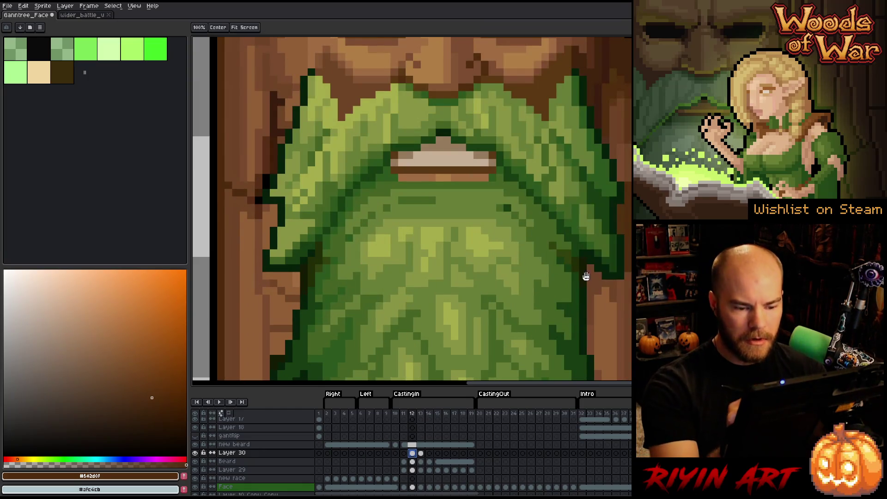
scroll(512, 286, "up", 2)
key("b")
left_click(501, 298, "alt")
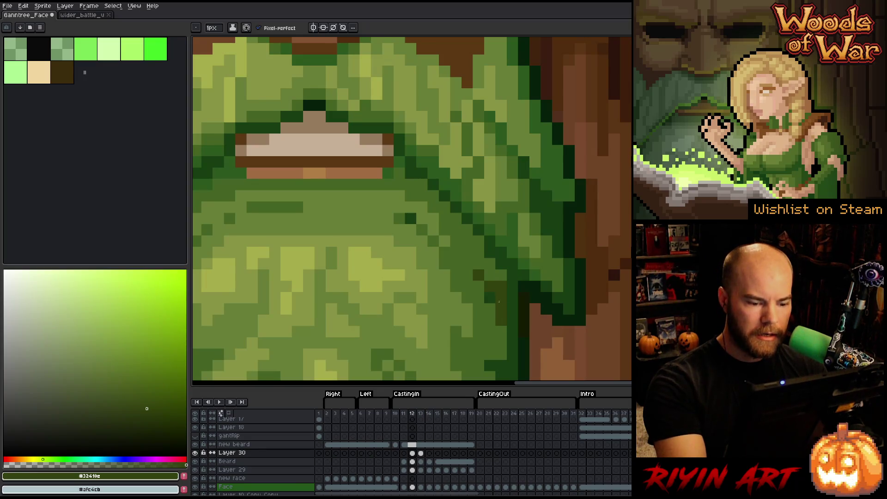
left_click(499, 330, "alt")
left_click_drag(501, 313, 489, 284)
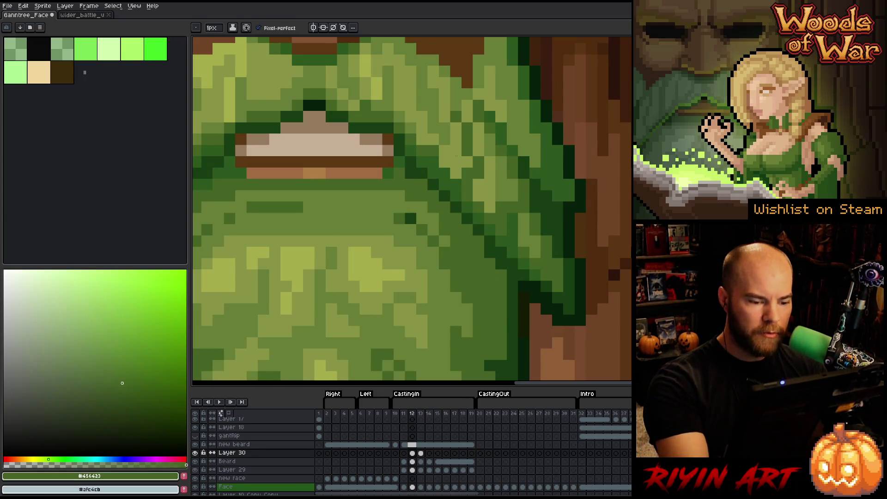
left_click_drag(481, 251, 539, 243)
left_click(467, 213, "alt")
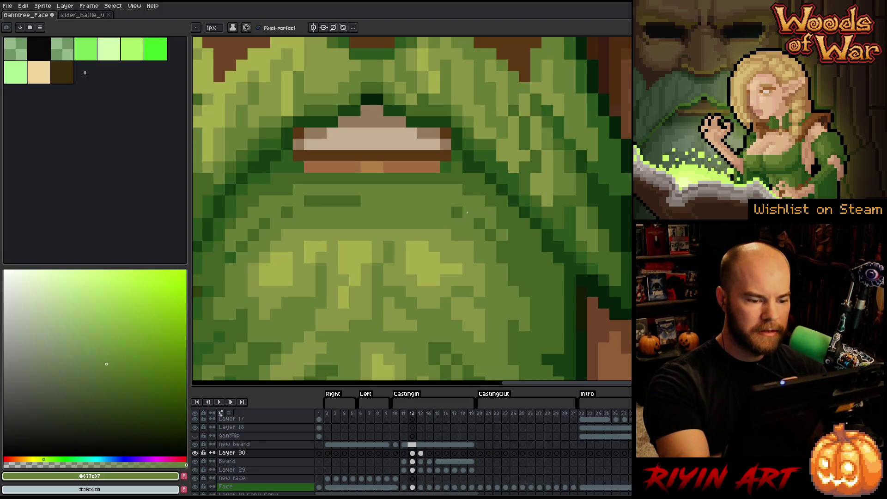
key("m")
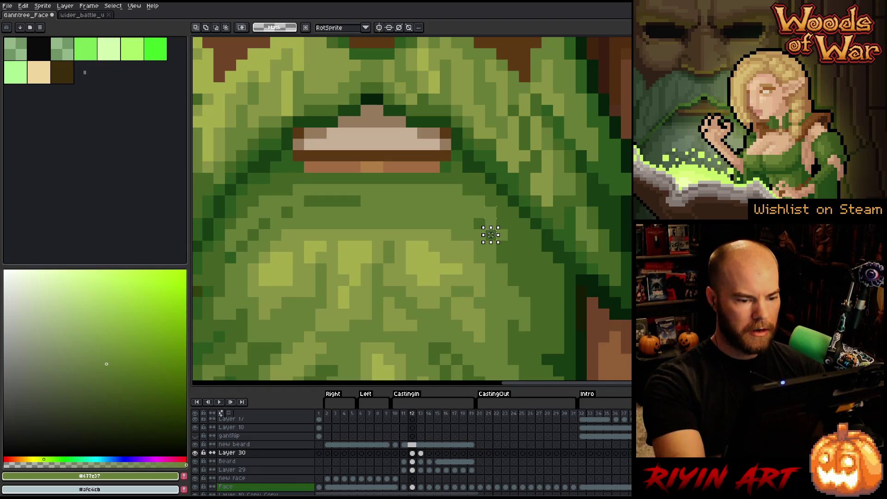
key("b")
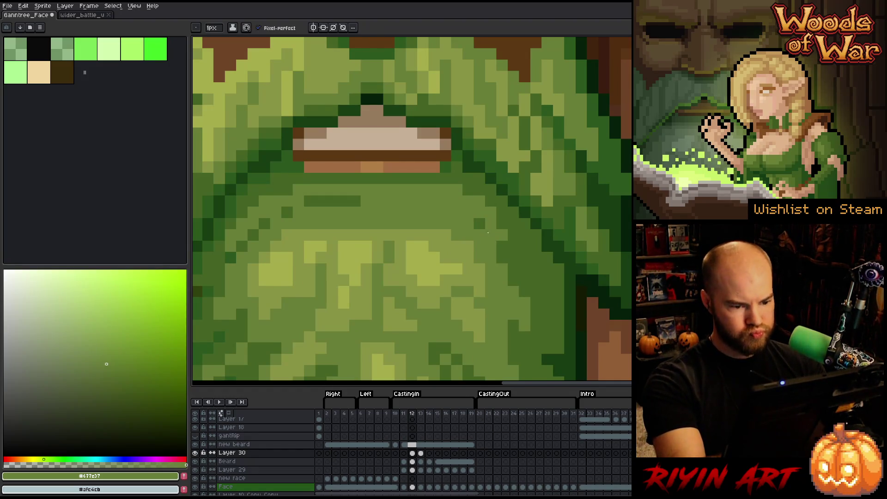
key("Right")
key("Left")
key("Right")
key("Left")
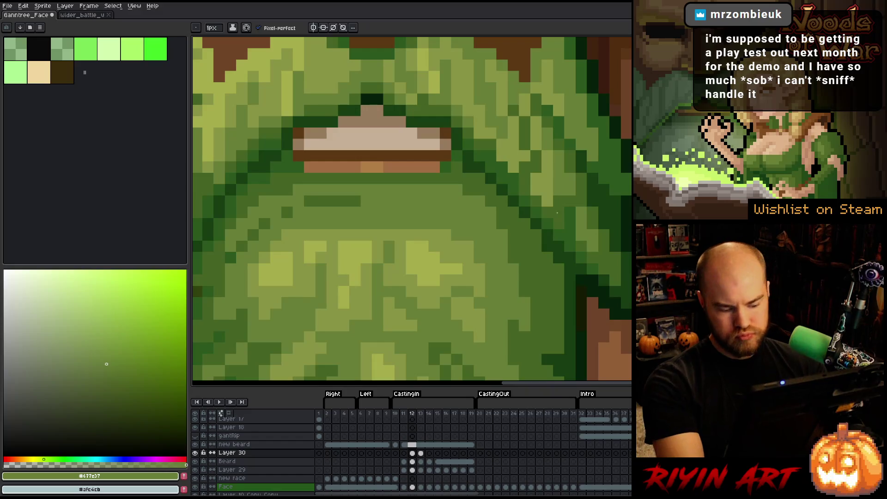
key("Right")
key("Left")
key("Left")
key("Right")
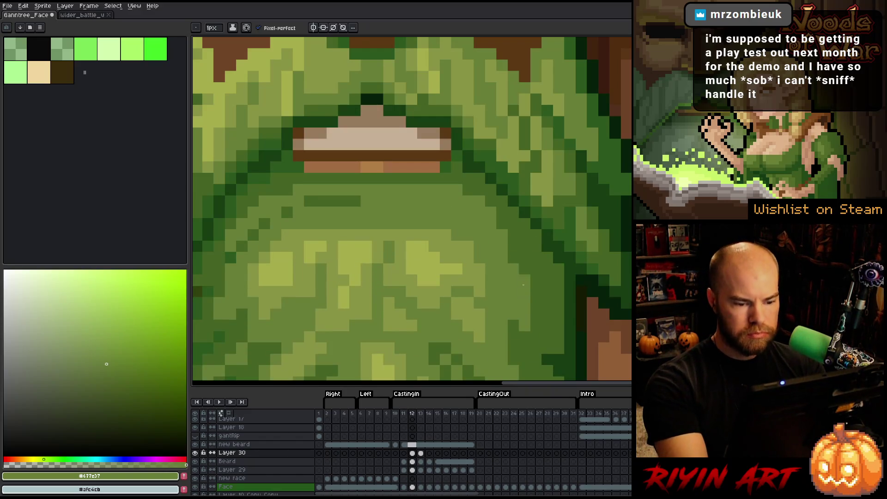
key("Left")
key("Right")
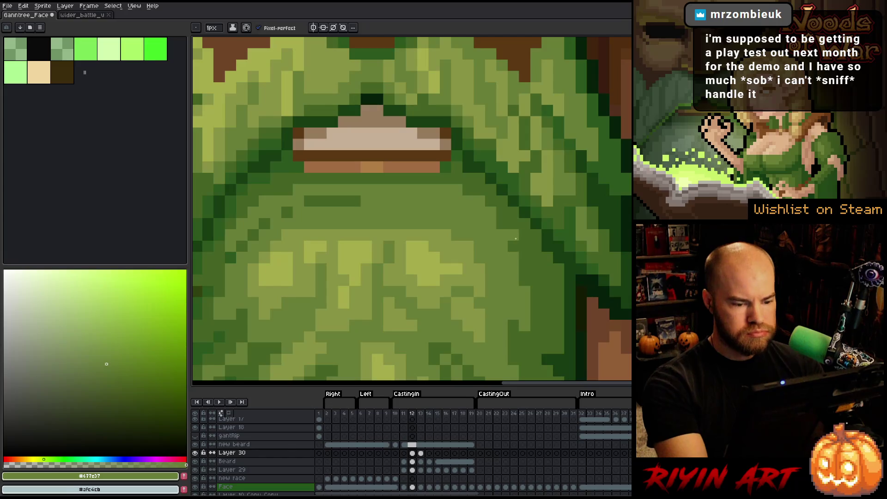
left_click(514, 240, "alt")
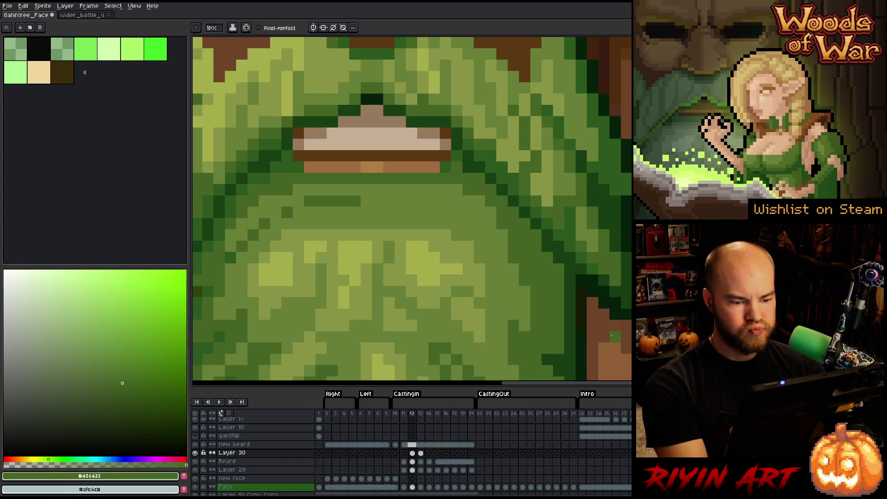
left_click_drag(501, 262, 510, 264)
left_click_drag(321, 203, 455, 219)
left_click(455, 220, "alt")
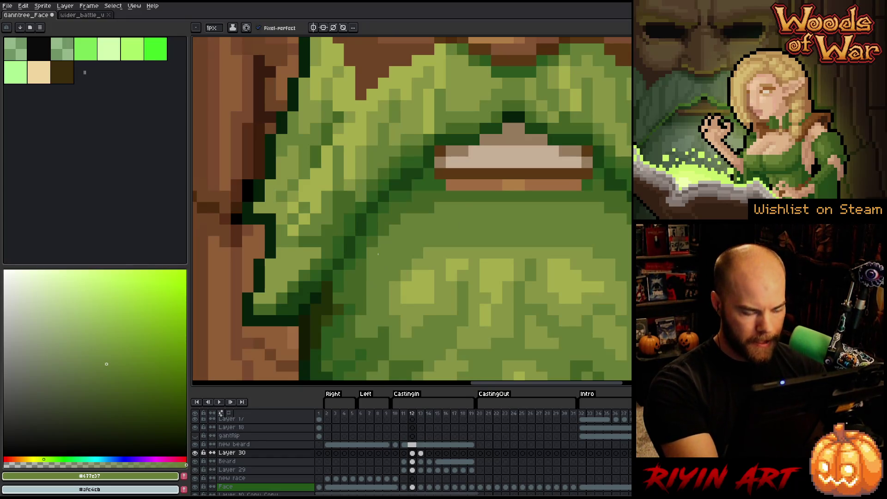
Step: Compare frames 11 and 12, then sample progressively darker greens from the beard
key("Left")
key("Right")
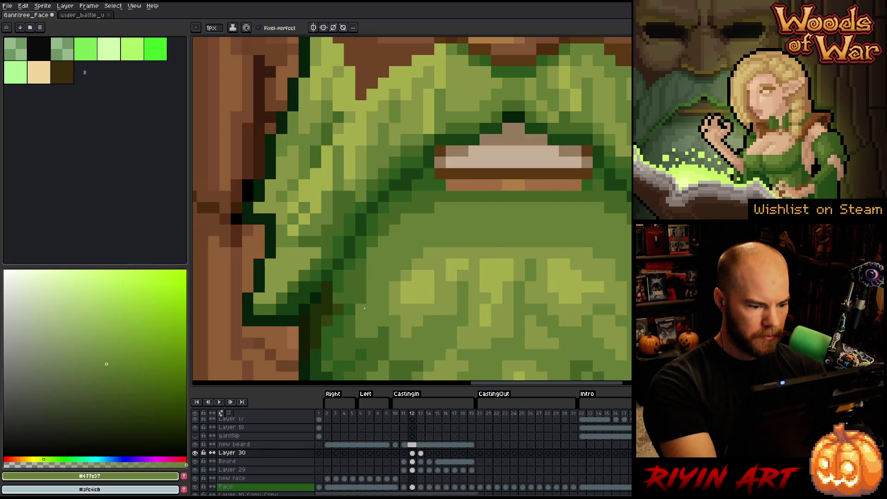
key("Left")
key("Right")
key("Left")
key("Right")
left_click(348, 290, "alt")
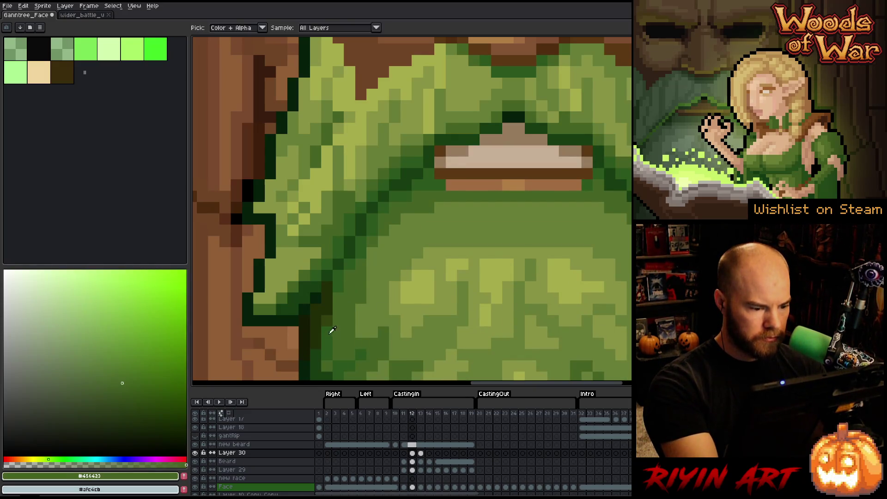
left_click(328, 291, "alt")
left_click(316, 305, "alt")
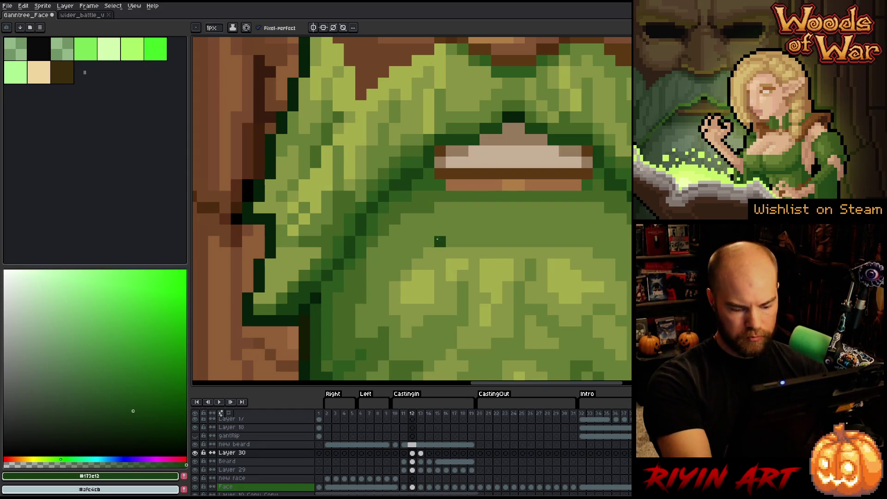
Step: Pick dark green #2c581c and paint a shading pixel on the beard
key("Left")
key("Right")
key("Left")
key("Right")
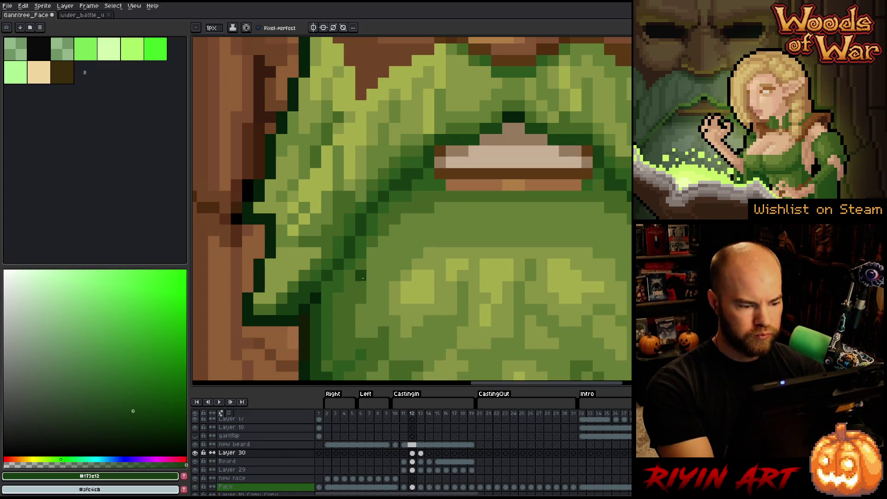
left_click(338, 292, "alt")
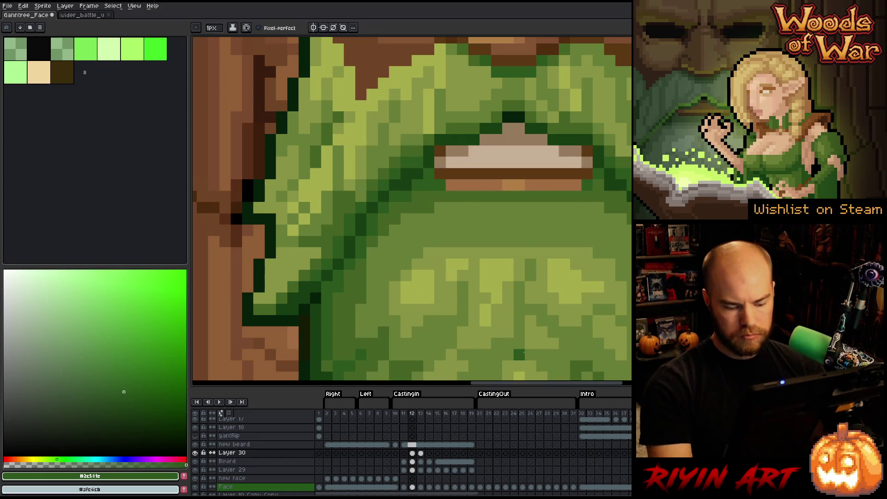
left_click(518, 355)
Step: Flip repeatedly between frames 11 and 12 to check the mouth, then pan over the face
key("Left")
key("Right")
key("Left")
key("Right")
key("Left")
key("Left")
key("Right")
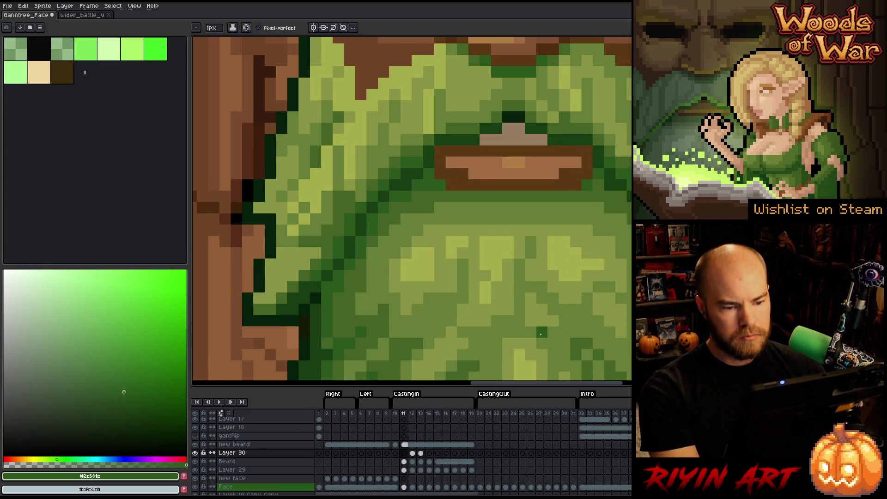
key("Right")
key("Left")
key("Right")
key("Left")
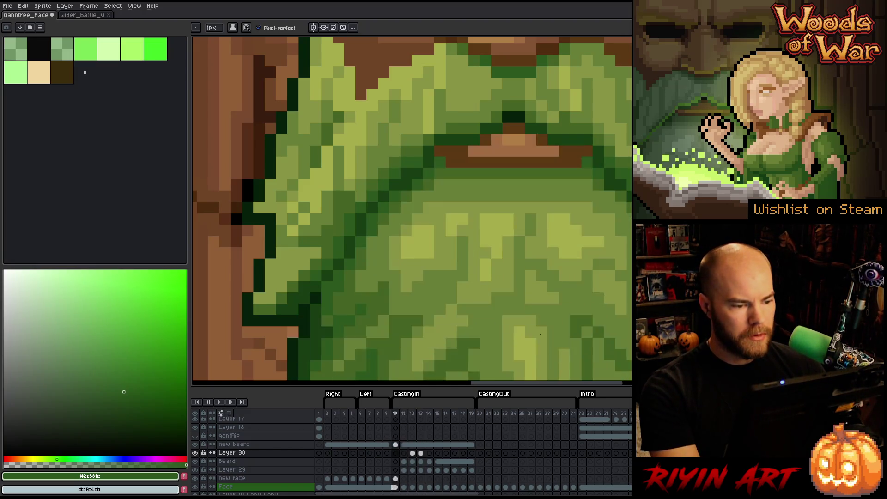
key("Right")
key("Left")
key("Right")
key("Left")
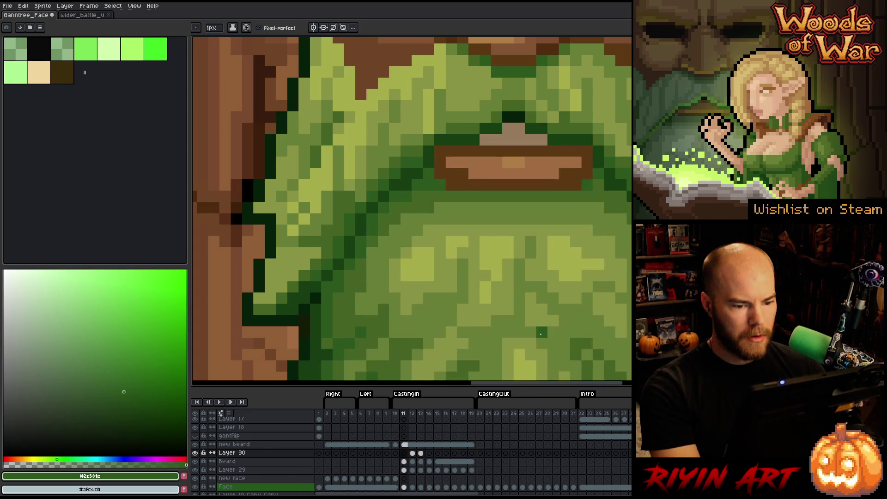
key("Right")
scroll(541, 334, "down", 2)
key("Left")
key("Right")
key("Left")
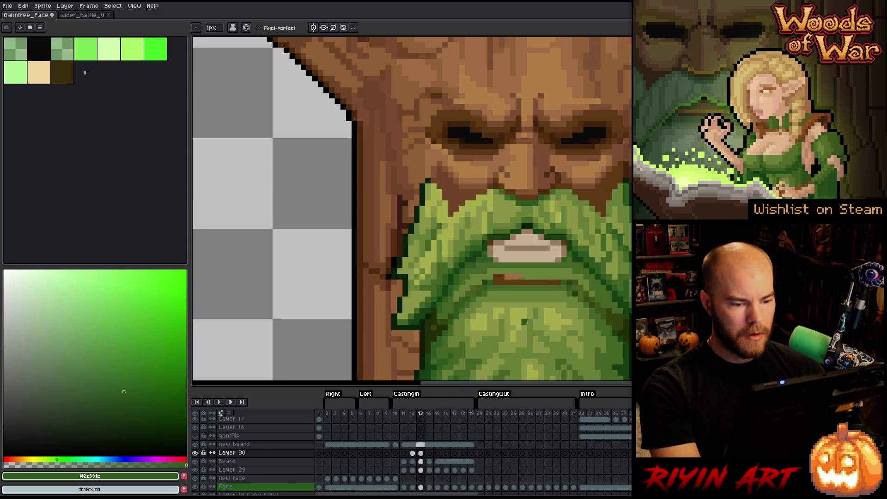
key("Right")
key("Left")
key("Right")
left_click_drag(521, 301, 429, 262)
Step: Select the Beard layer's frame-12 cel and undo the stray green pixel on the teeth
left_click(412, 462)
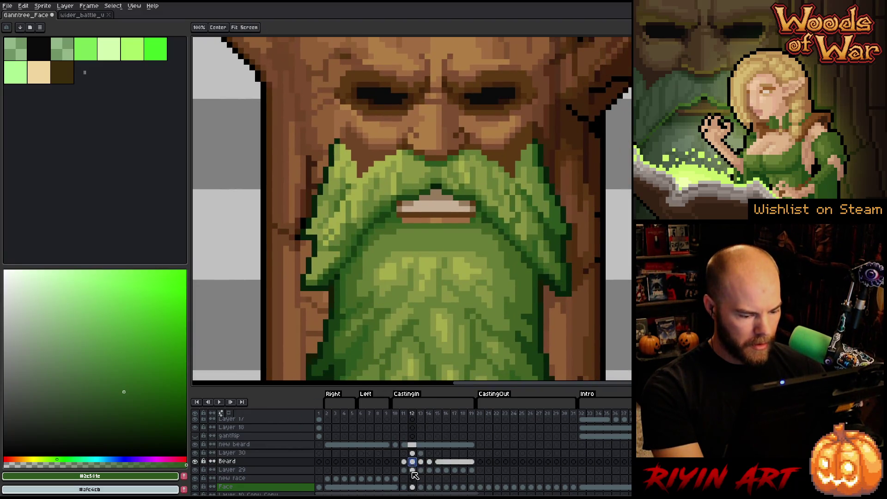
left_click(412, 470)
left_click(412, 461)
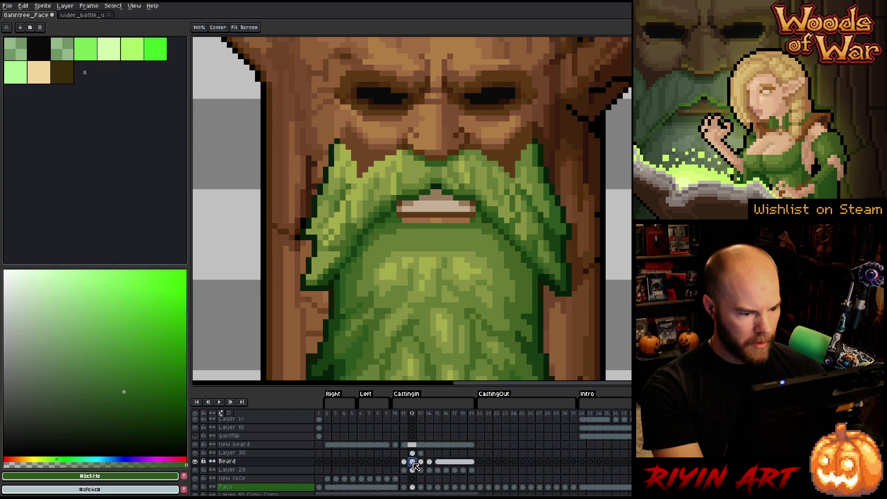
key("b")
scroll(388, 262, "up", 3)
key("ctrl+z")
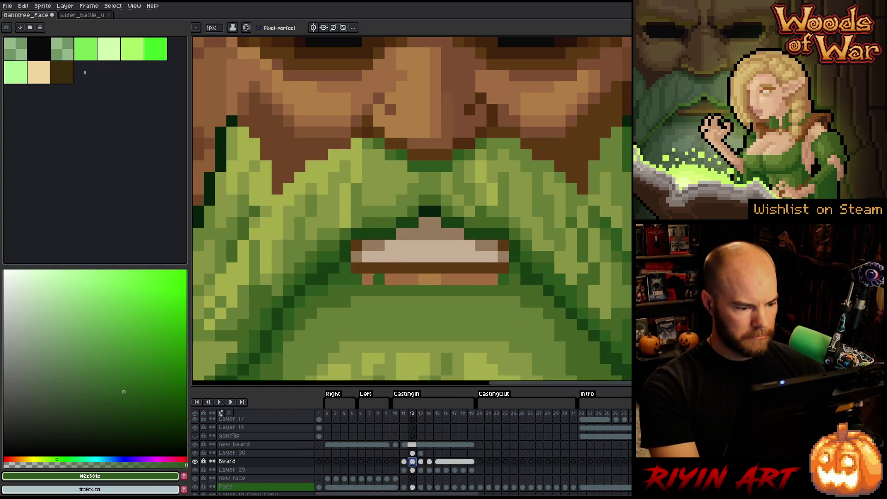
Step: Toggle Layer 30 to compare the lower lip and select its frame-12 cel
left_click(195, 453)
left_click(195, 453)
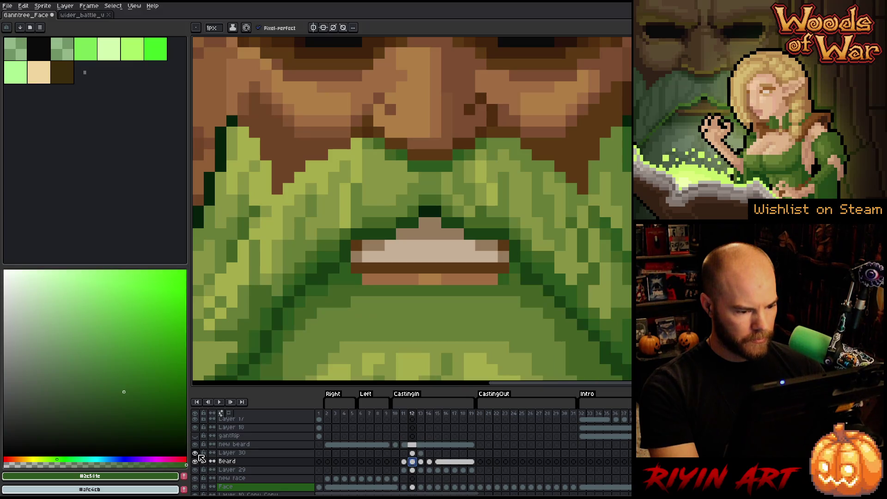
left_click(412, 453)
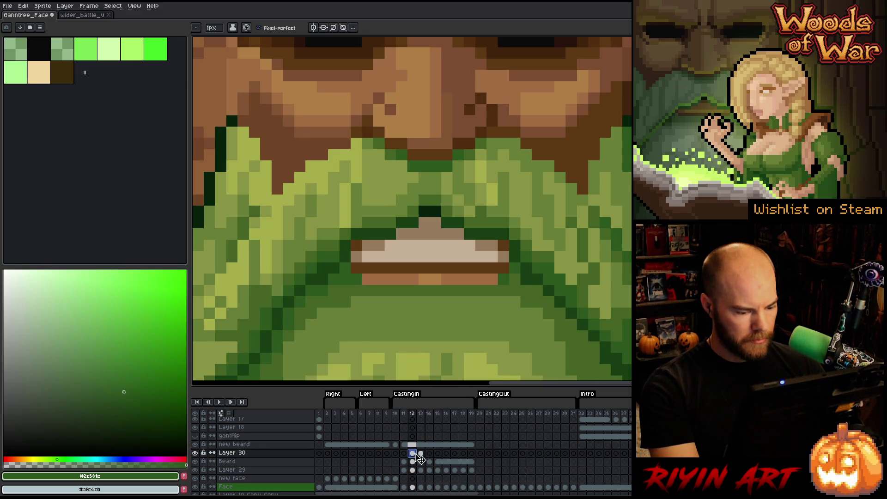
Step: Hide Layer 30 to see the mouth, try a light stroke across it, and undo it
left_click(195, 453)
left_click(195, 452)
key("w")
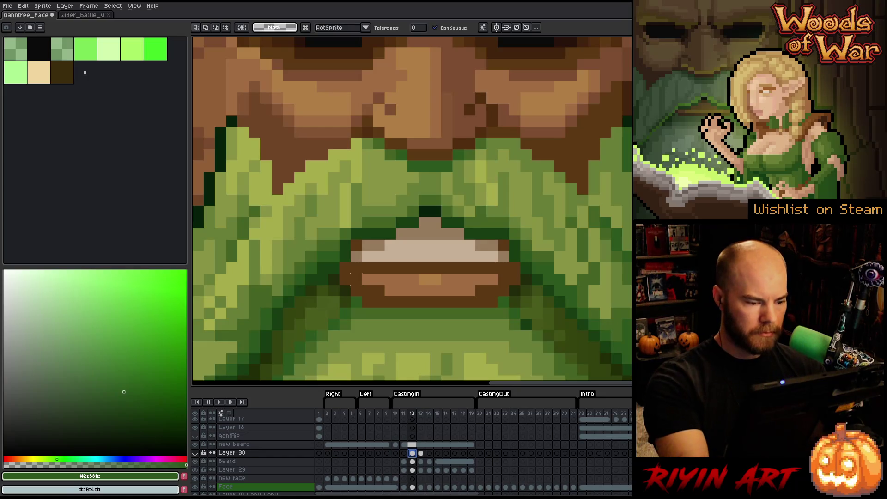
key("b")
mouse_move(351, 273)
left_mouse_down()
mouse_move(508, 279)
mouse_move(513, 268)
mouse_move(352, 269)
left_mouse_up()
key("ctrl+z")
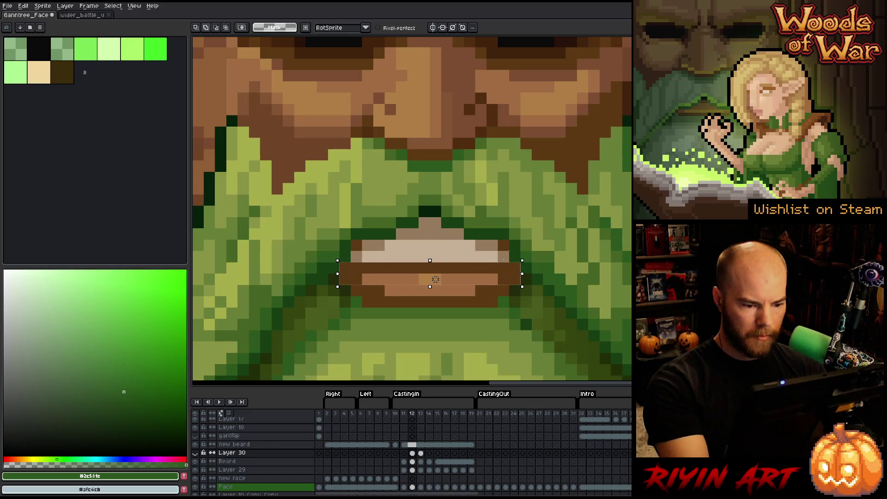
Step: Shift the selected lower lip, revert it, then show Layer 30 and deselect on frame 12
mouse_move(503, 277)
left_mouse_down()
mouse_move(491, 303)
mouse_move(390, 303)
left_mouse_up()
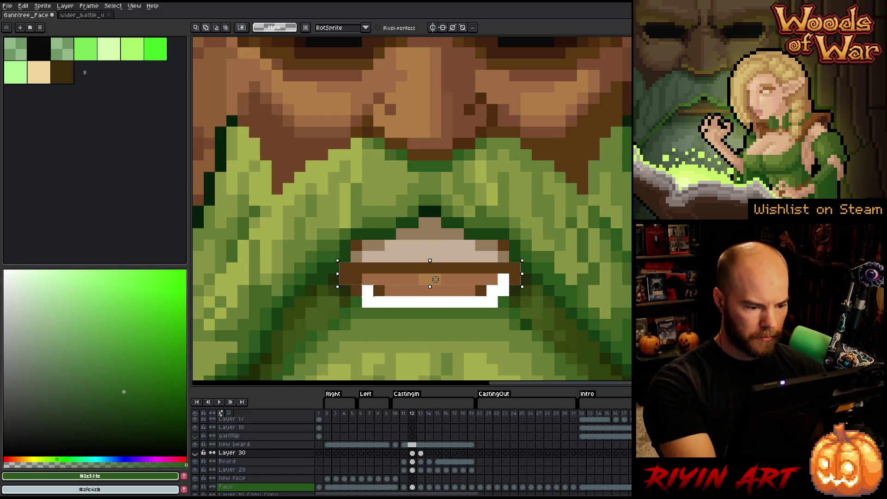
key("ctrl+z")
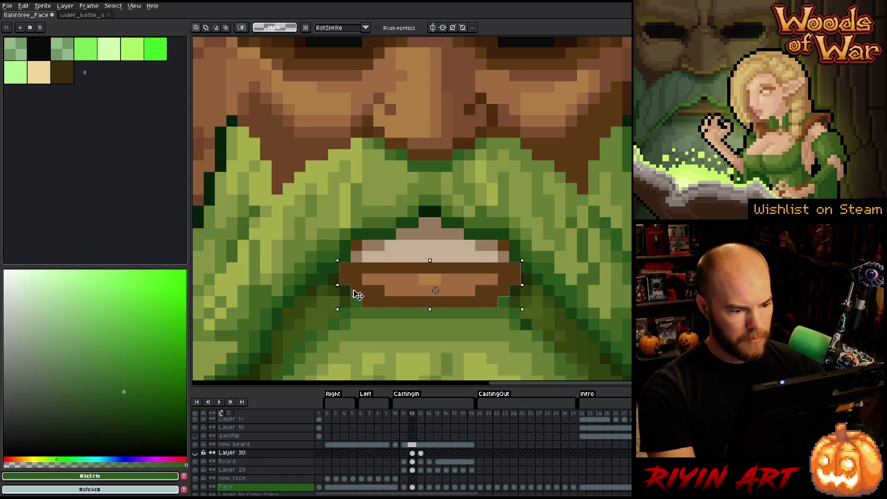
left_click(195, 453)
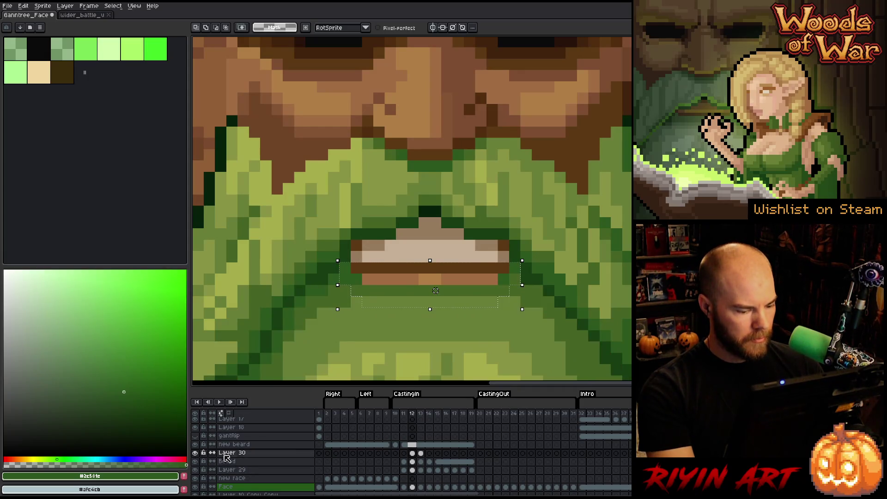
left_click(412, 453)
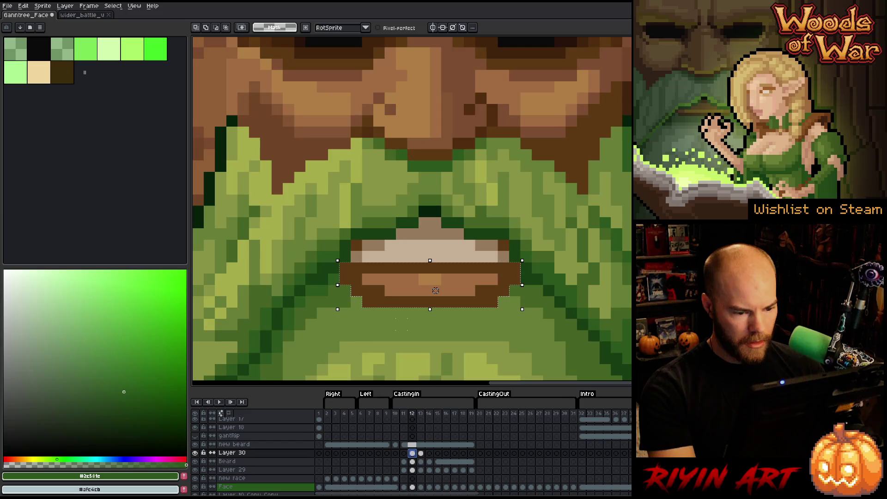
key("ctrl+d")
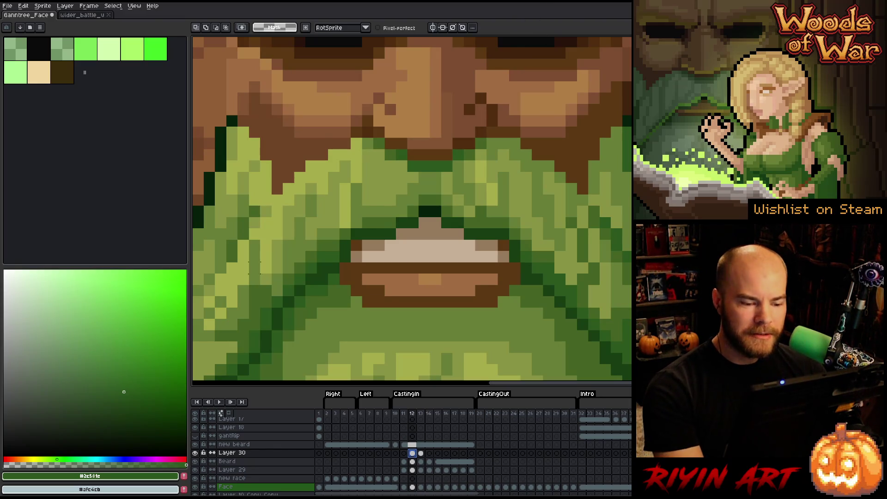
Step: Toggle the Beard layer and Layer 30 off and on to compare the mouth
left_click(195, 461)
left_click(195, 461)
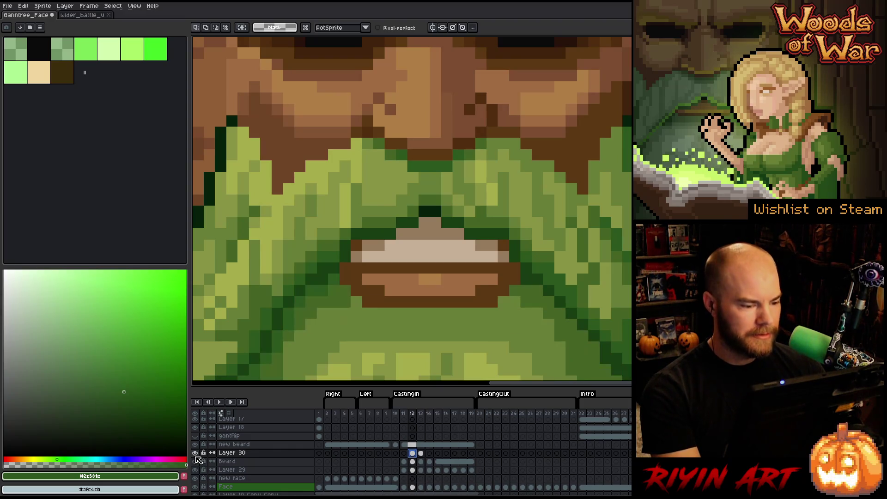
left_click(195, 461)
left_click(195, 461)
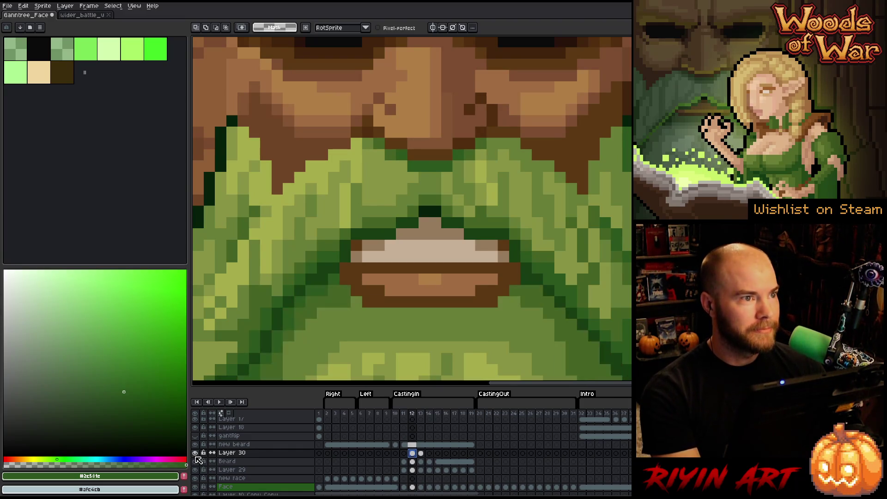
left_click(195, 461)
left_click(195, 461)
left_click(195, 461)
left_click(195, 461)
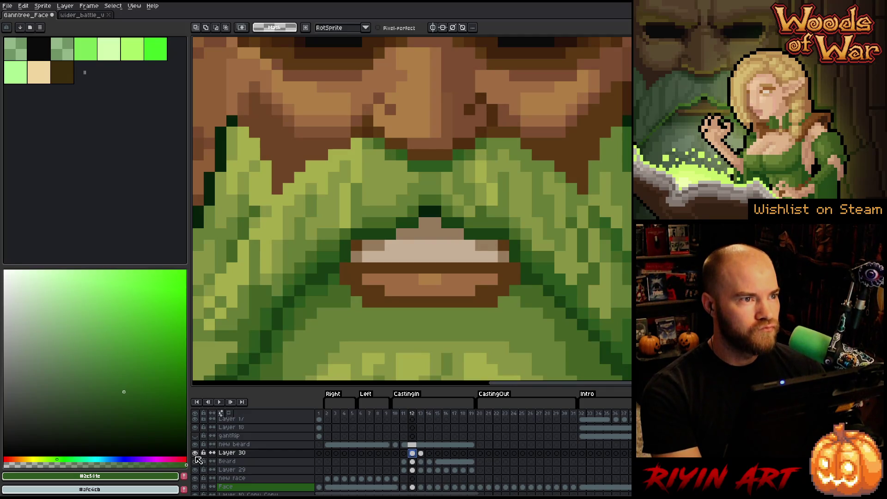
left_click(194, 461)
left_click(195, 461)
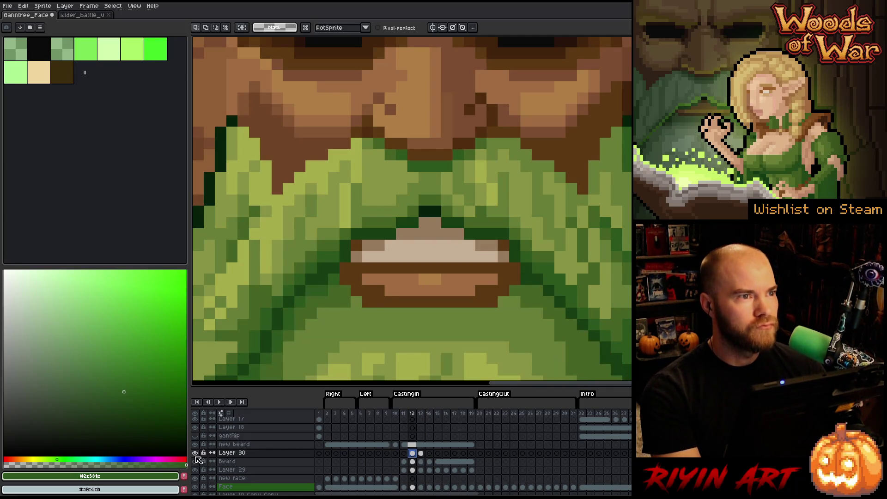
left_click(195, 461)
left_click(195, 461)
left_click(195, 461)
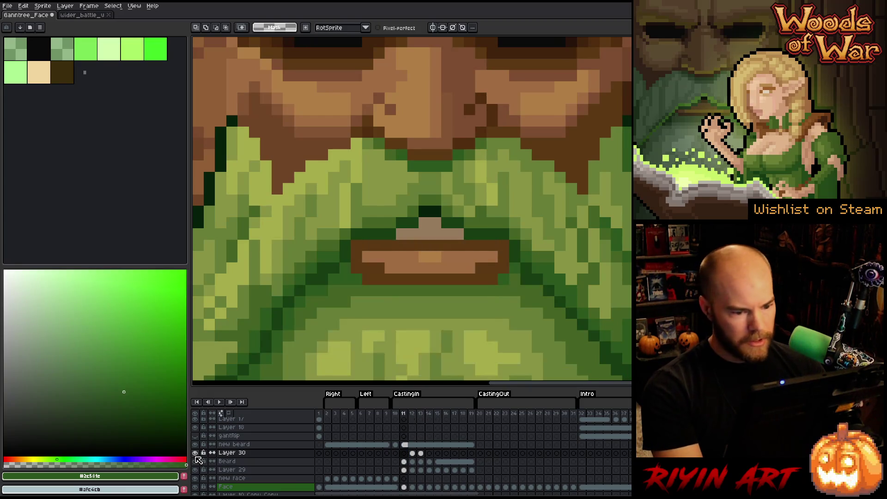
left_click(195, 461)
left_click(195, 461)
left_click(195, 461)
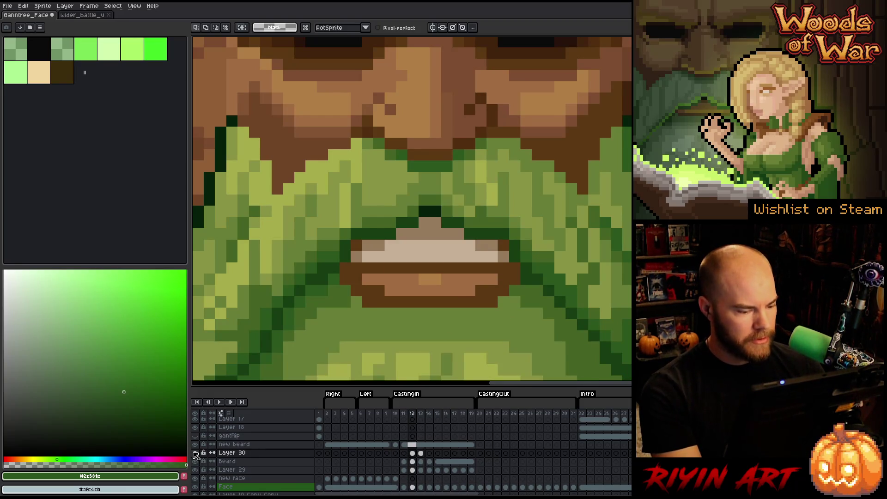
left_click(196, 453)
left_click(195, 453)
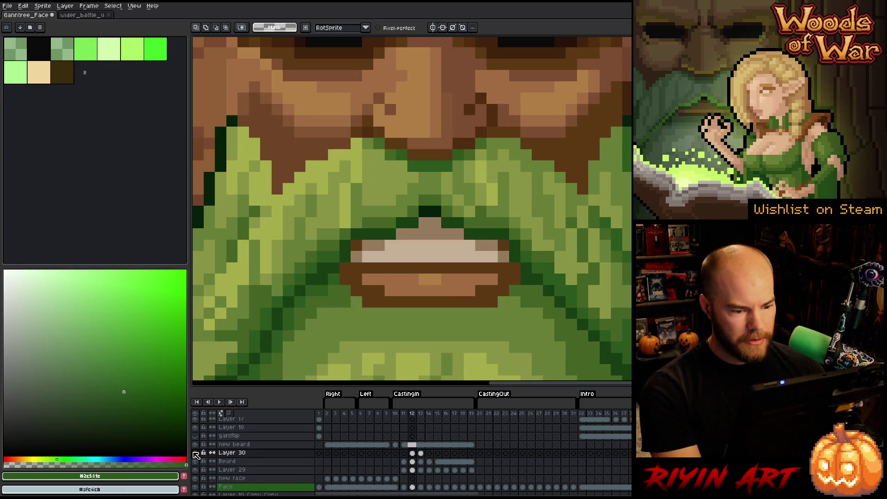
Step: With the 1px pencil, sample the dark green beside the mouth and land on frame 12
key("b")
left_click(480, 323, "alt")
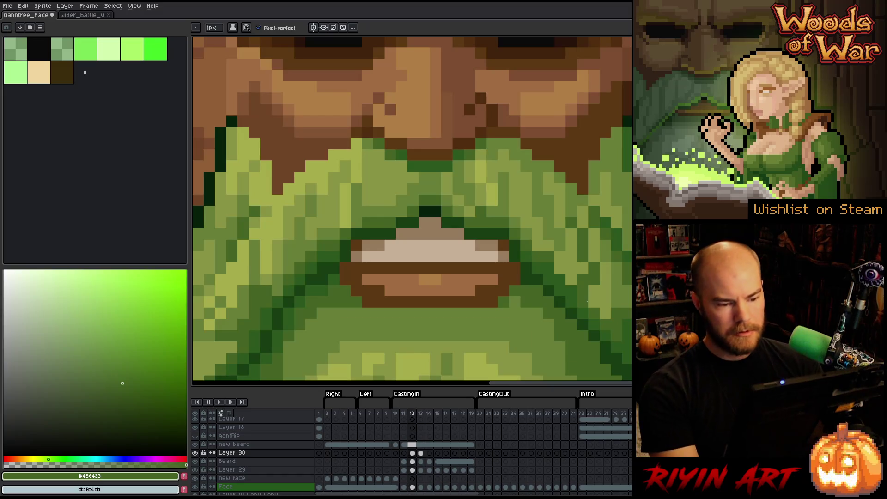
key("Left")
key("Right")
key("Left")
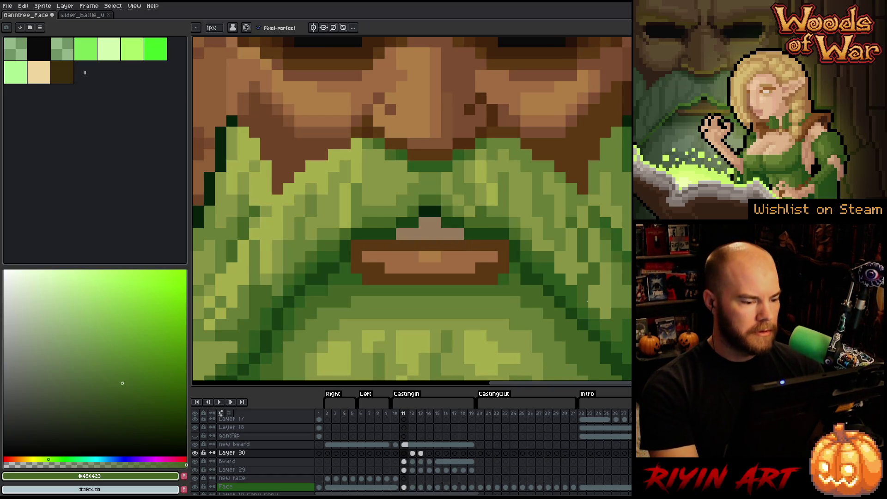
key("Right")
key("Left")
key("Right")
key("Left")
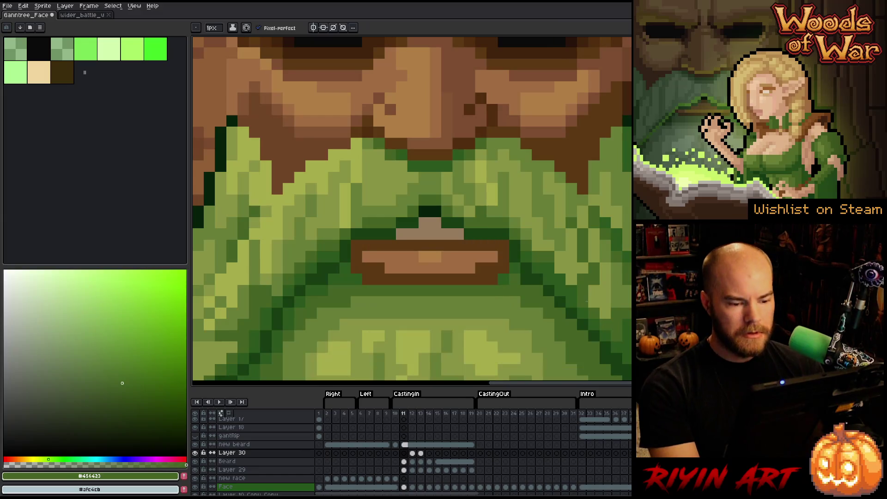
key("Right")
key("Left")
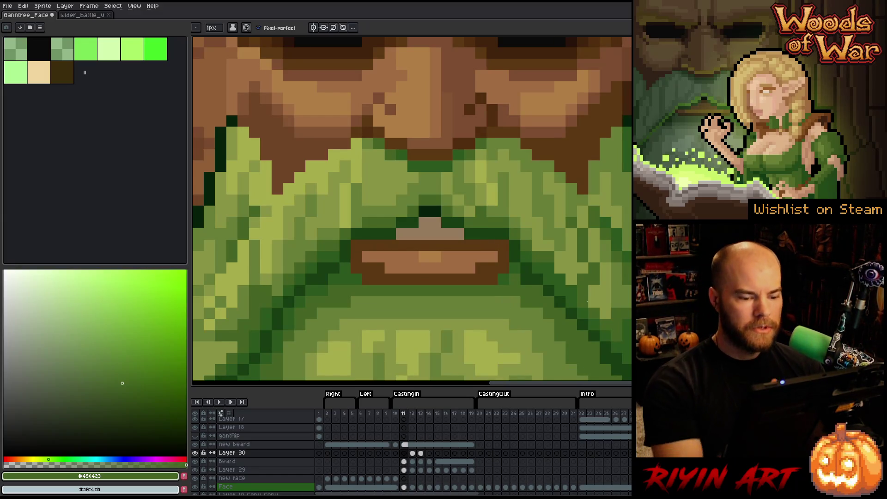
left_click(519, 262, "alt")
key("Right")
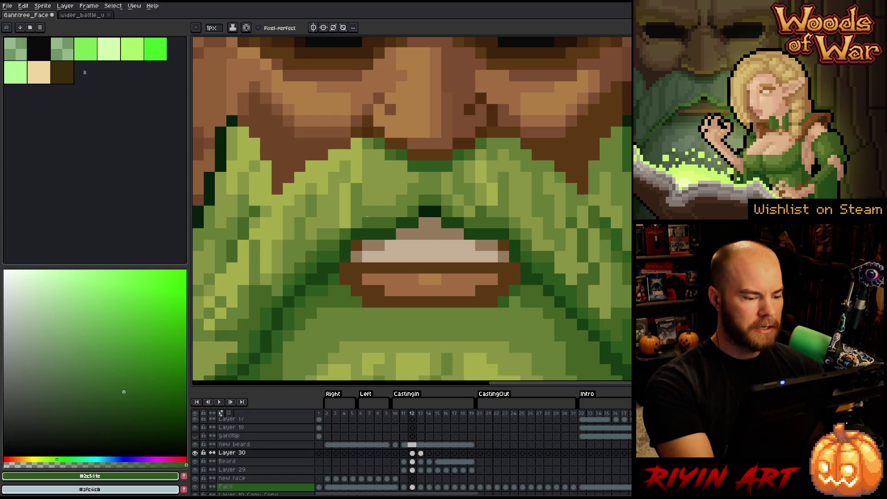
Step: Paint three dark-green pixels into the left lower lip, checking against frame 11
left_click(345, 290)
left_click(356, 301)
left_click(367, 291)
key("Left")
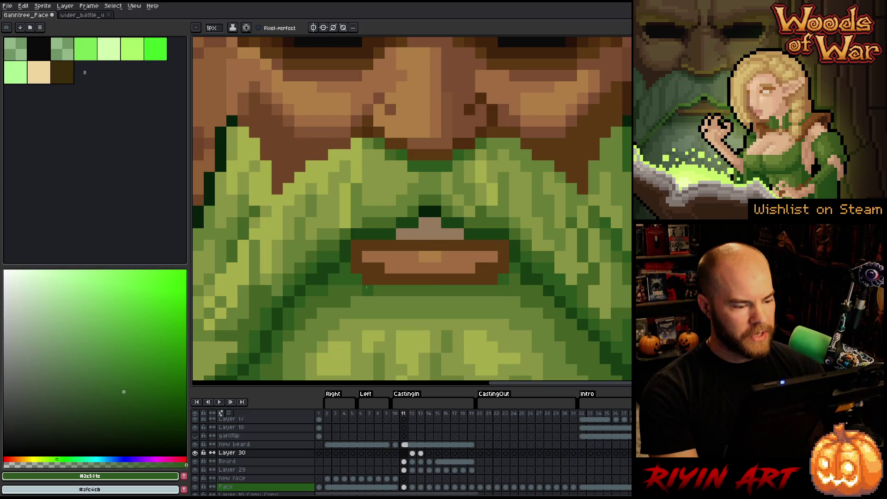
key("Right")
key("Left")
key("Right")
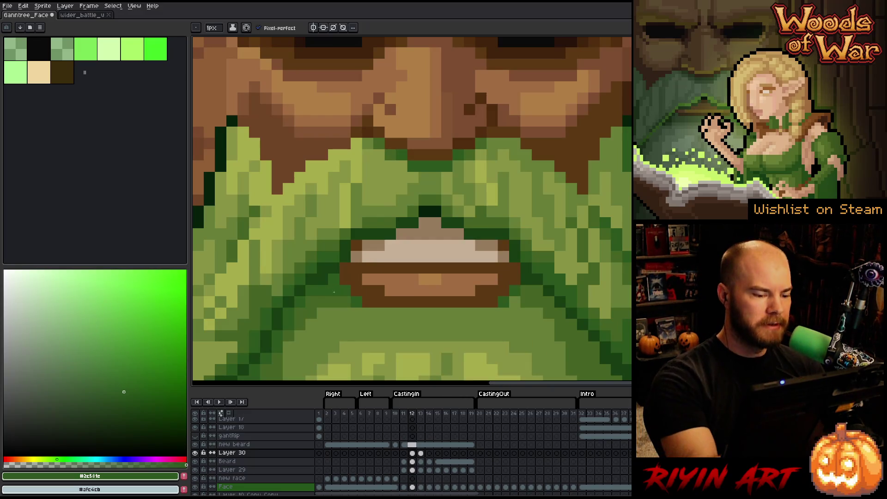
key("Left")
key("Right")
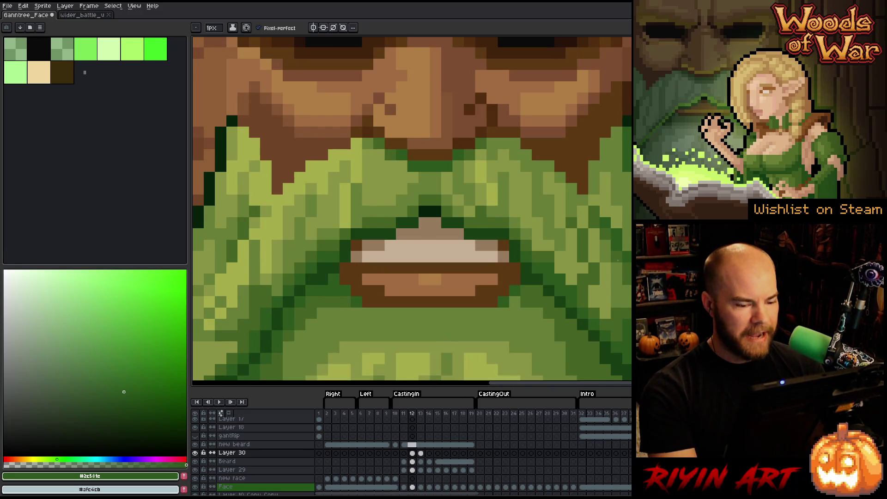
key("Left")
key("Right")
key("Left")
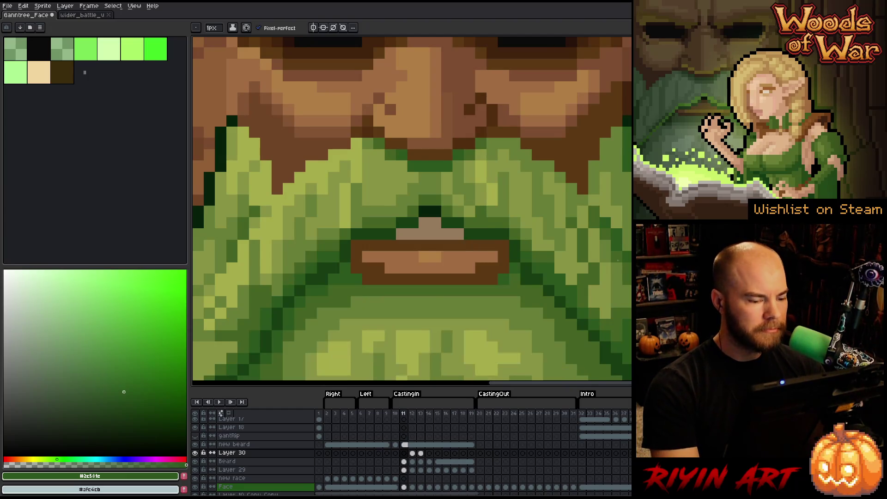
key("Right")
key("Left")
key("Right")
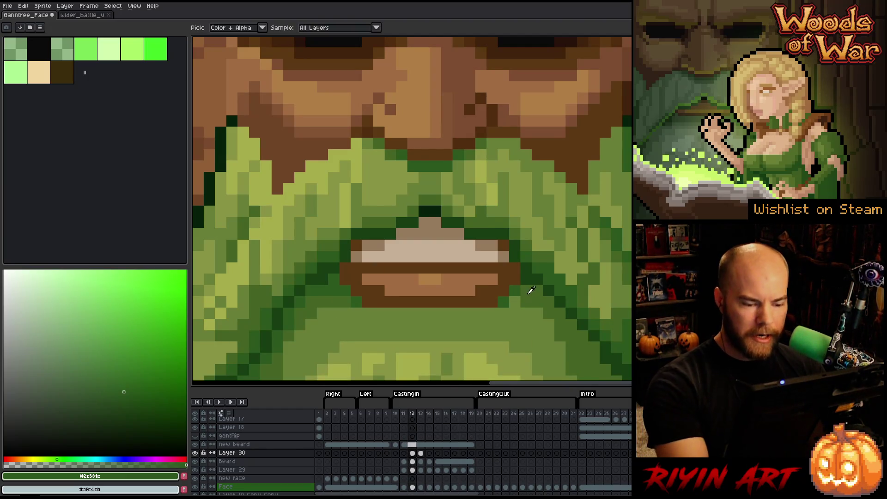
Step: Sample the beard's mid green and add one more green pixel to frame 12's lower lip
left_click(517, 305, "alt")
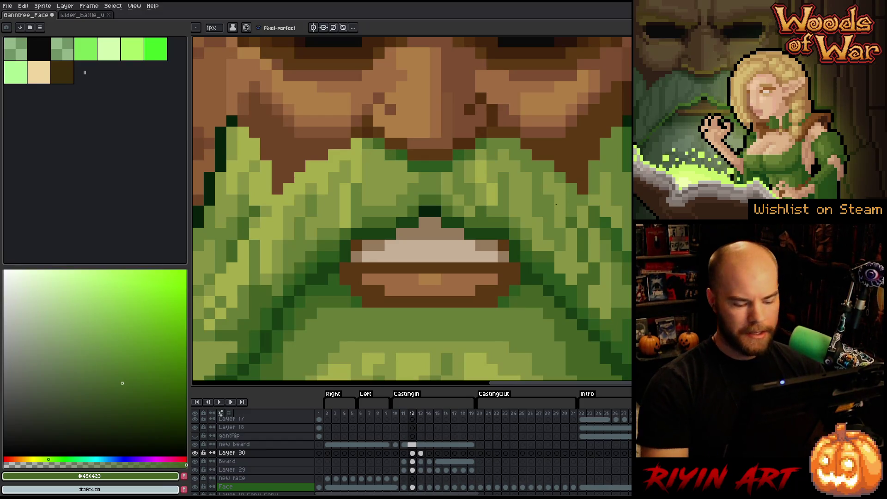
key("Left")
key("Right")
key("Left")
key("Right")
key("Left")
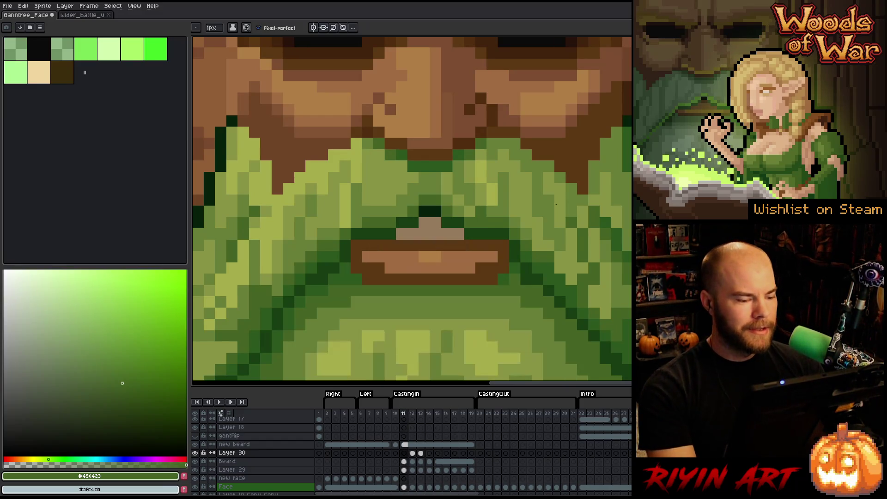
key("Right")
key("Left")
key("Right")
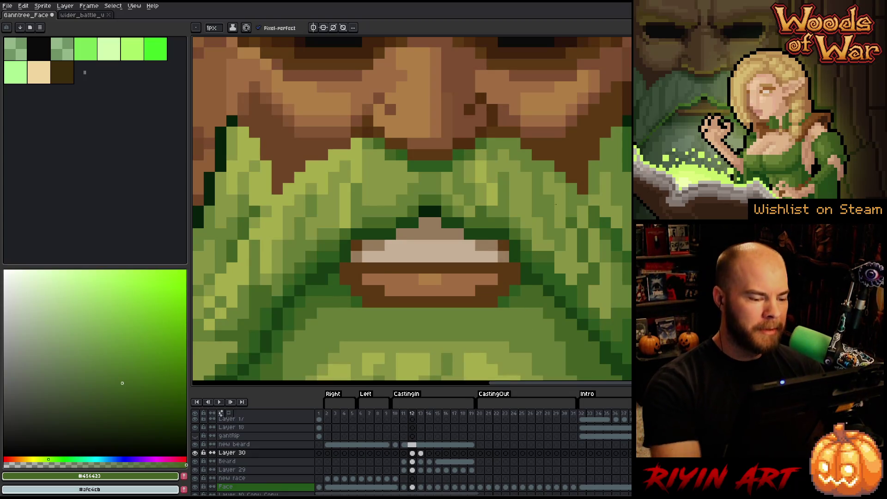
left_click(469, 279)
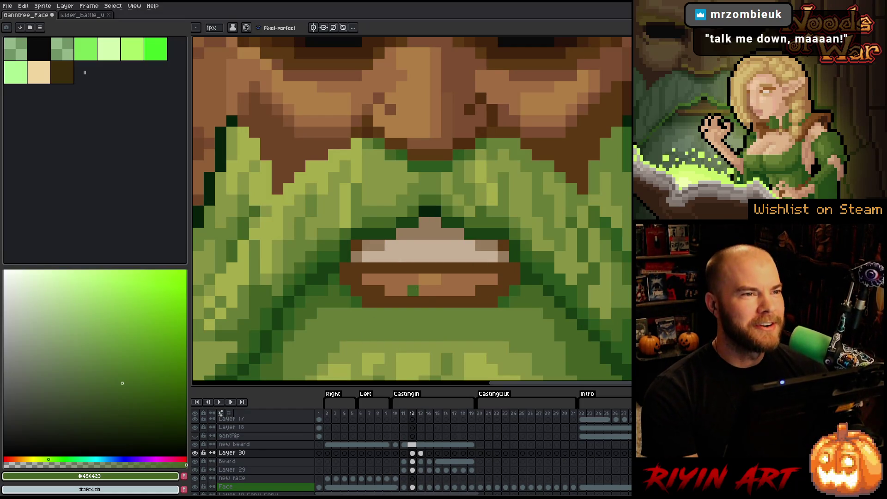
Step: Check frame 12's mouth against the neighbouring frame's pose several times
key("Right")
key("Left")
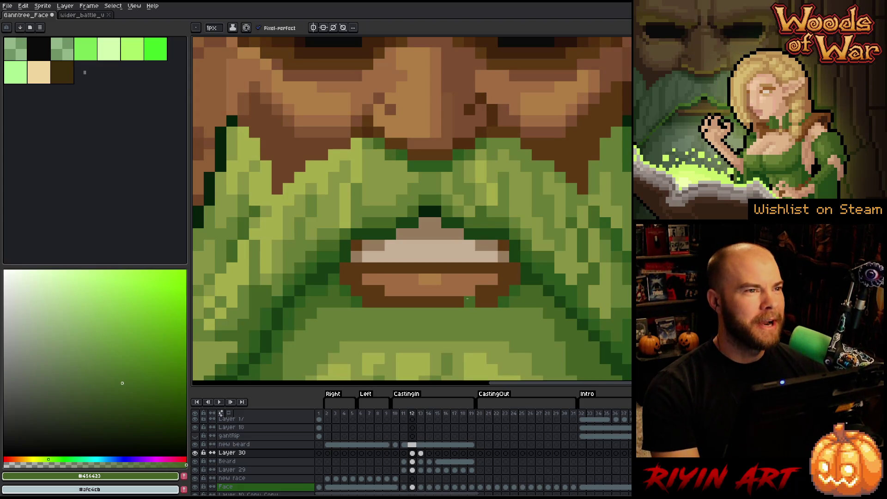
key("Right")
key("Left")
key("Right")
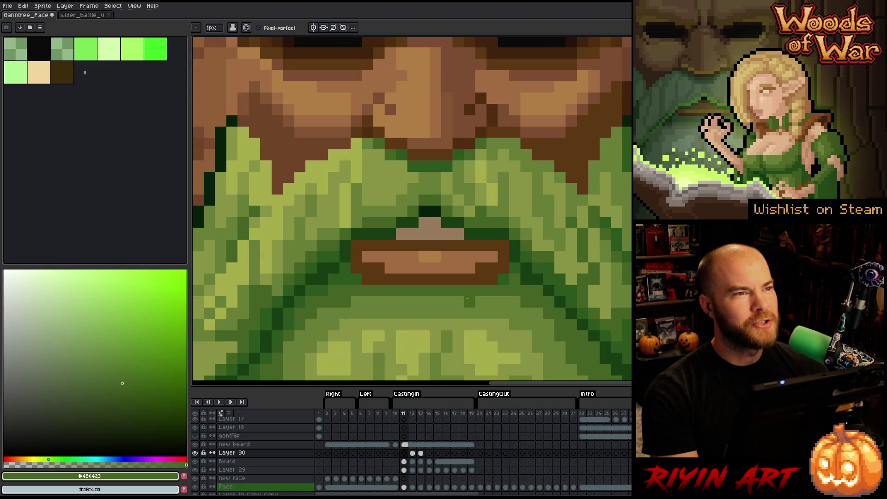
key("Left")
key("Right")
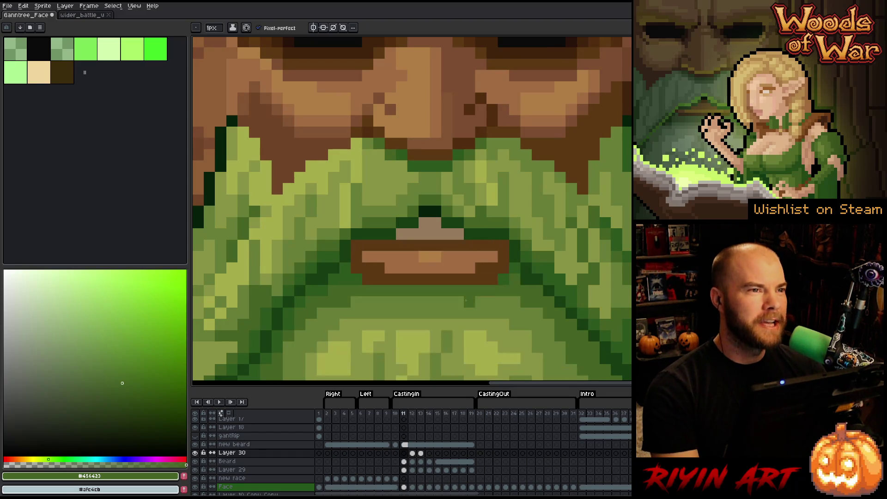
key("Left")
key("Right")
key("Left")
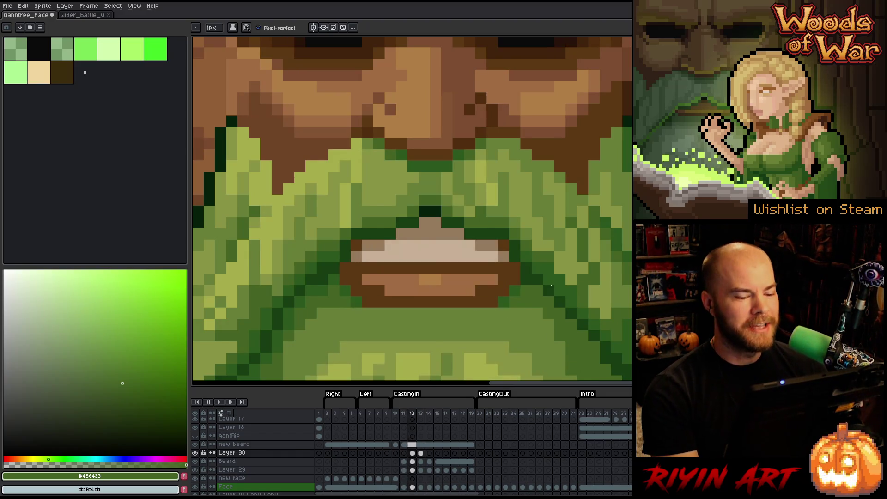
key("Right")
key("Left")
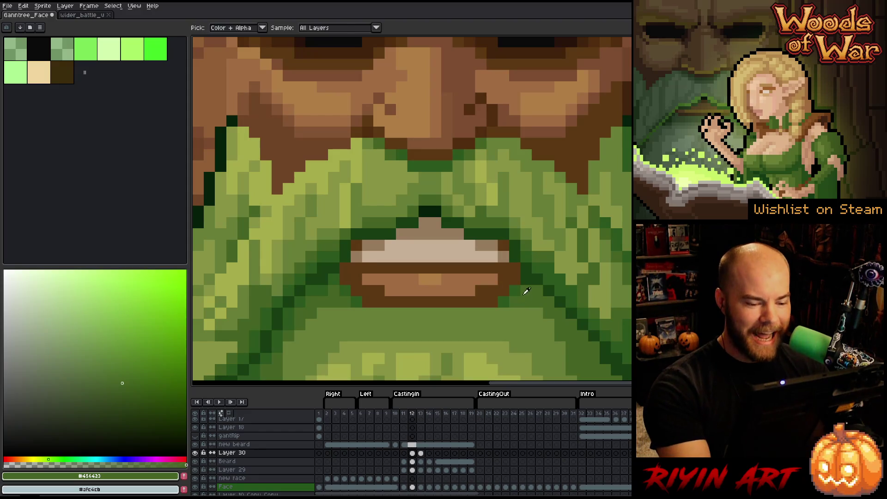
Step: Paint a darker green line under the lower lip, then compare frames 11 and 12
left_click_drag(508, 313, 361, 313)
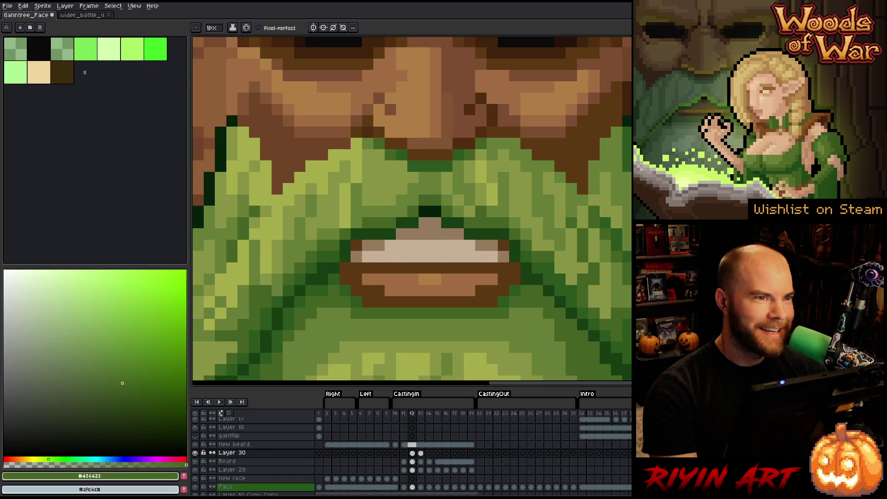
key("Left")
key("Right")
key("Left")
key("Right")
key("Left")
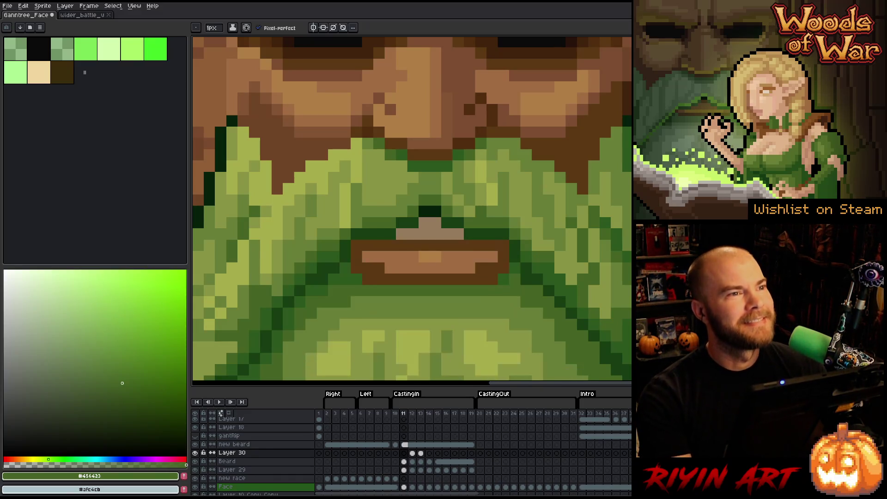
key("Right")
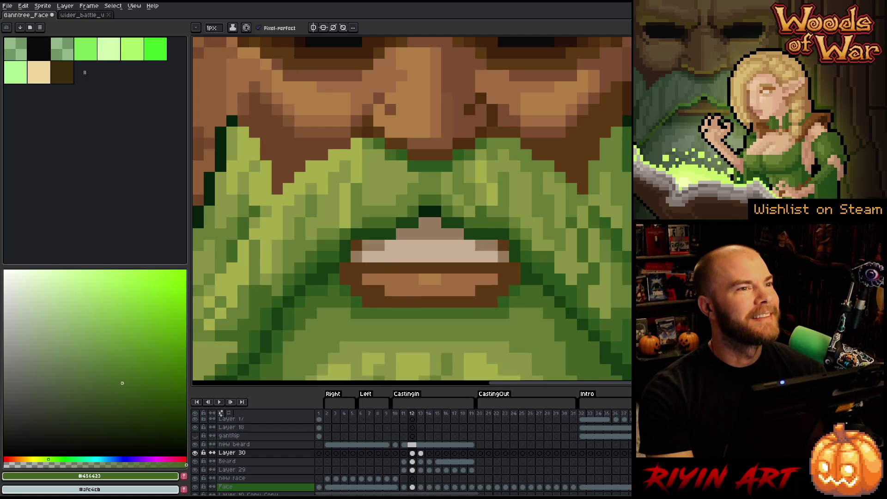
key("Left")
key("Right")
key("Left")
key("Right")
key("Left")
key("Right")
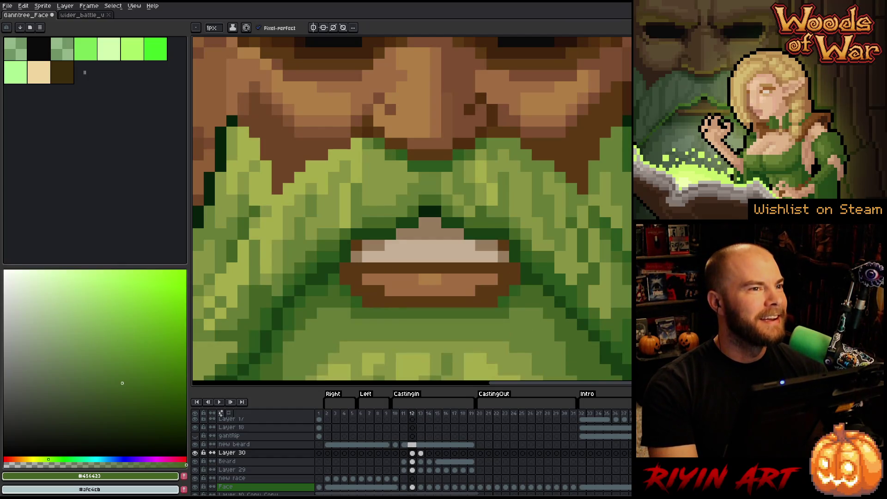
Step: Alternate between frame 11's closed mouth and frame 12's bared teeth, ending on frame 12
key("Left")
key("Right")
key("Left")
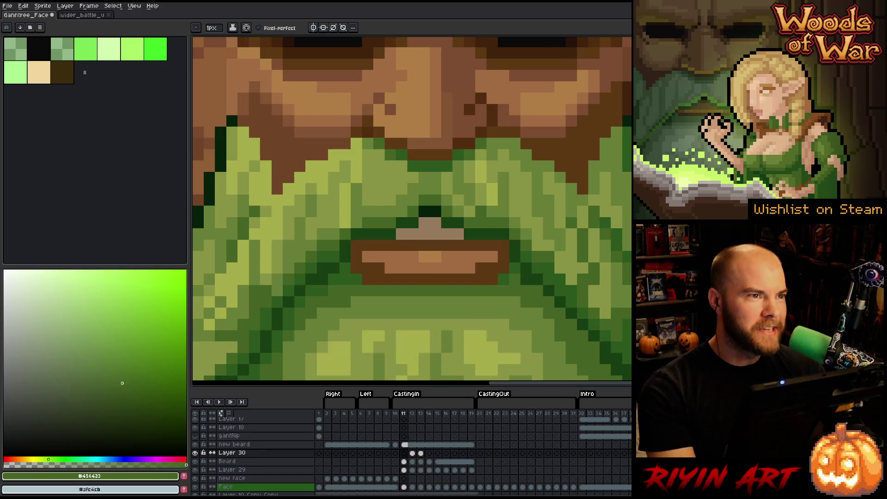
key("Right")
key("Left")
key("Right")
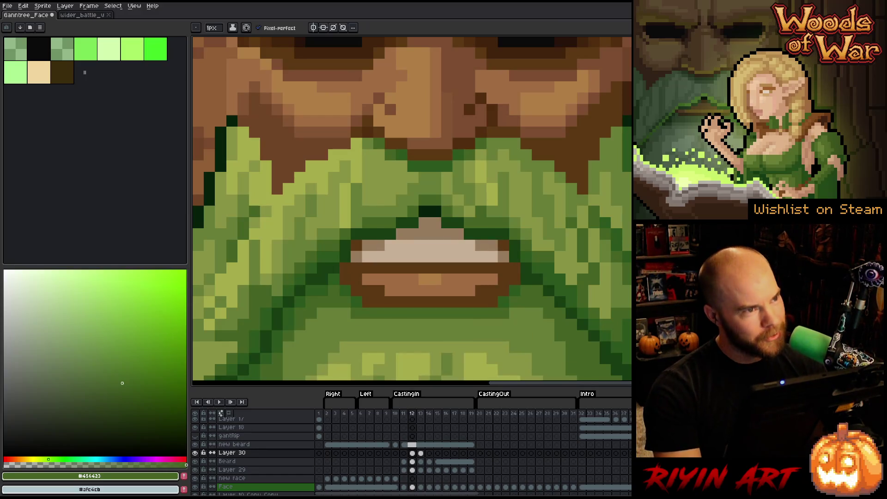
key("Left")
key("Right")
key("Left")
key("Right")
key("Left")
key("Right")
key("Left")
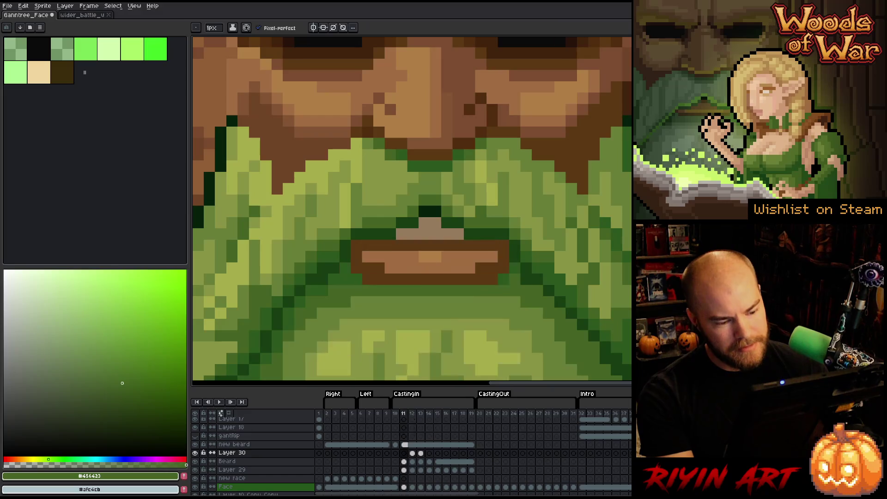
key("Right")
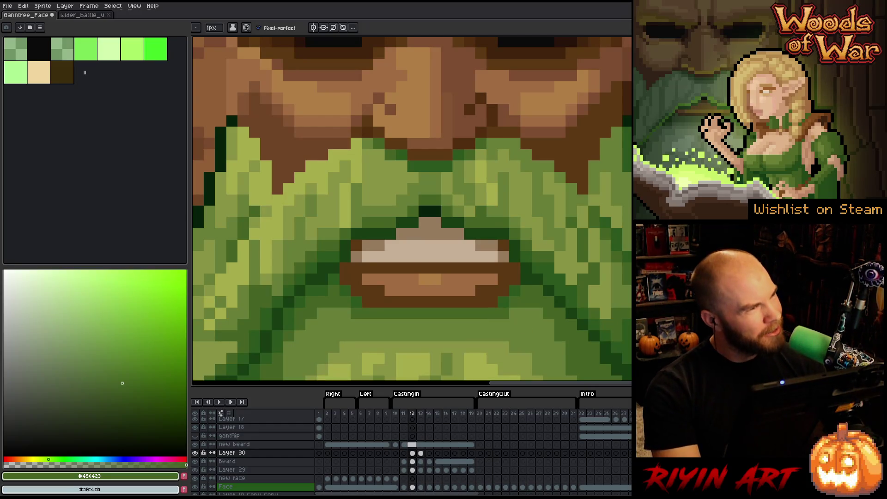
key("Right")
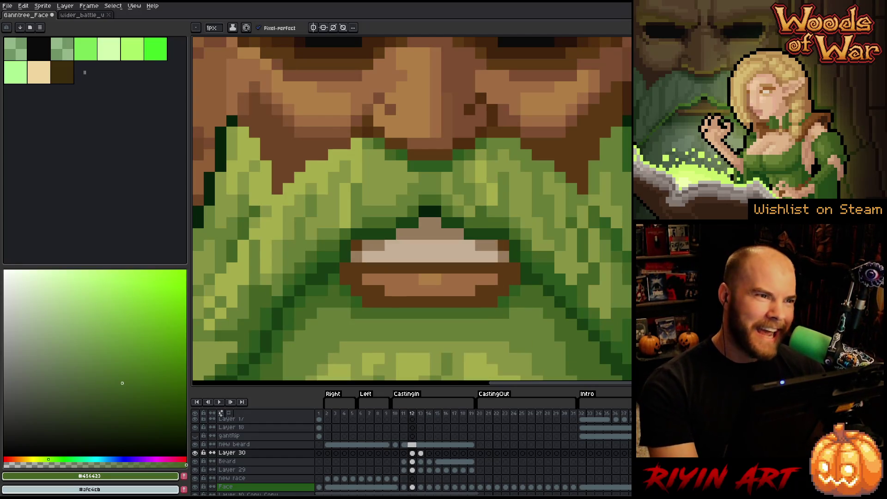
key("Left")
key("Left")
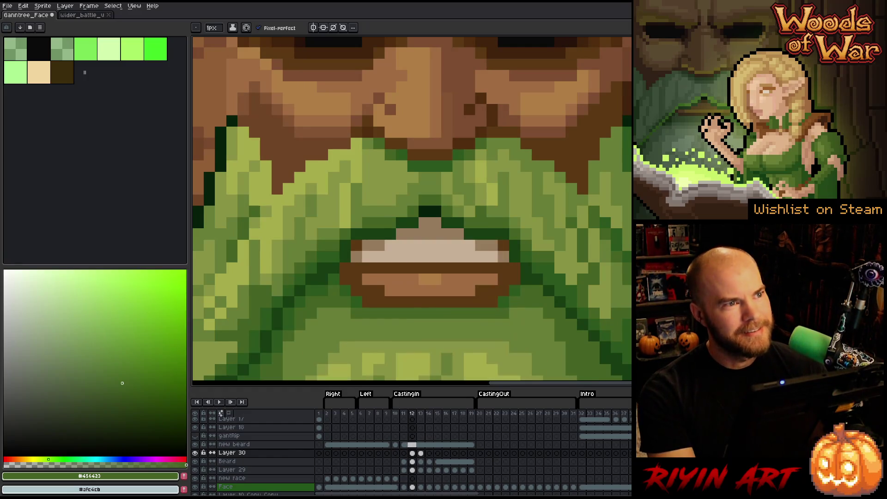
key("Right")
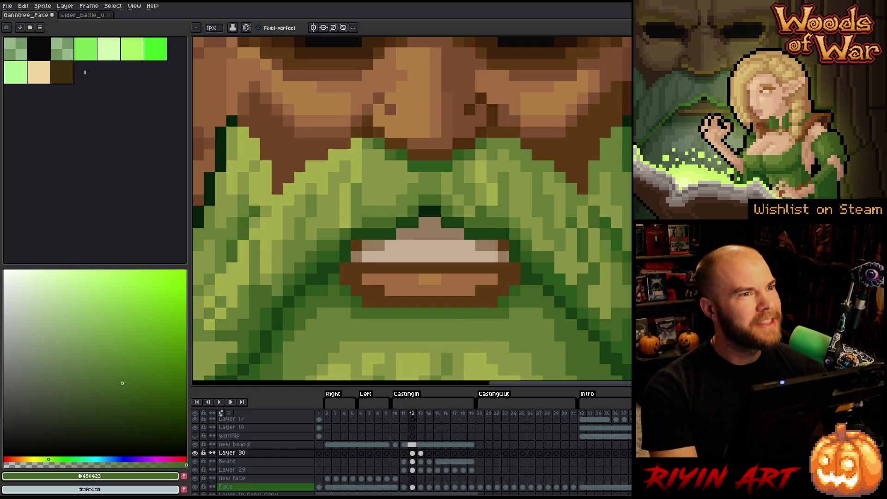
key("Left")
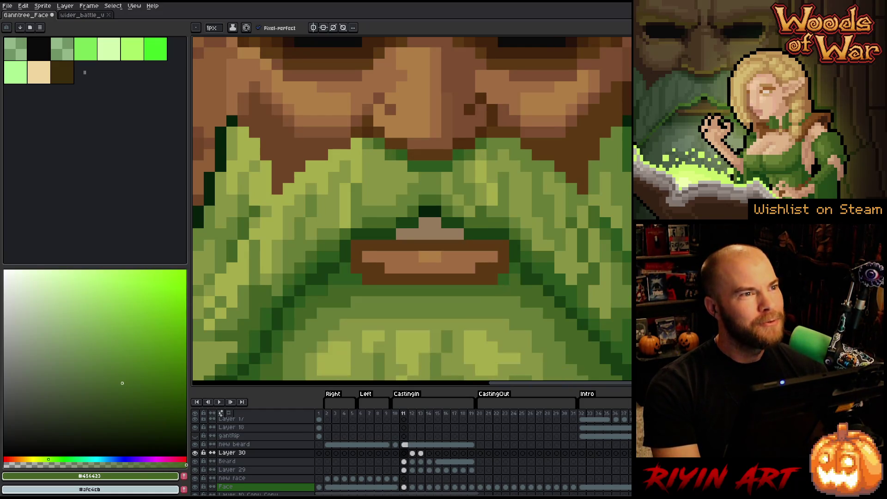
key("Right")
key("Left")
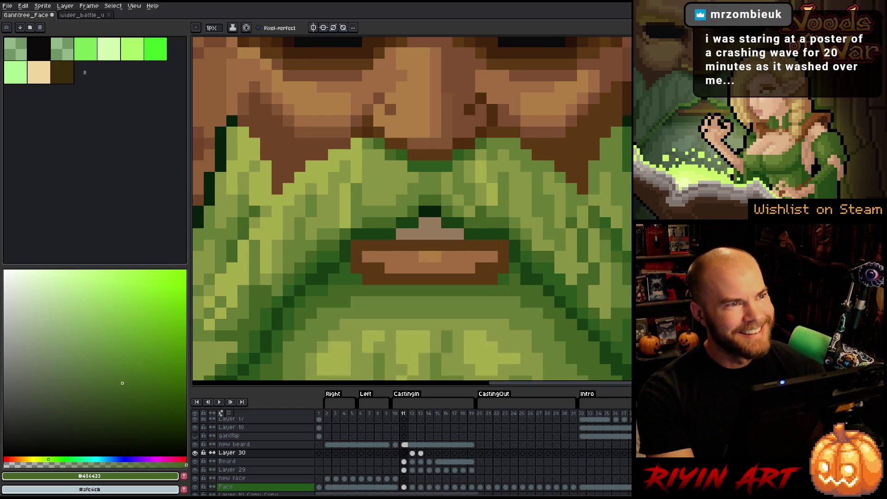
key("Right")
key("Left")
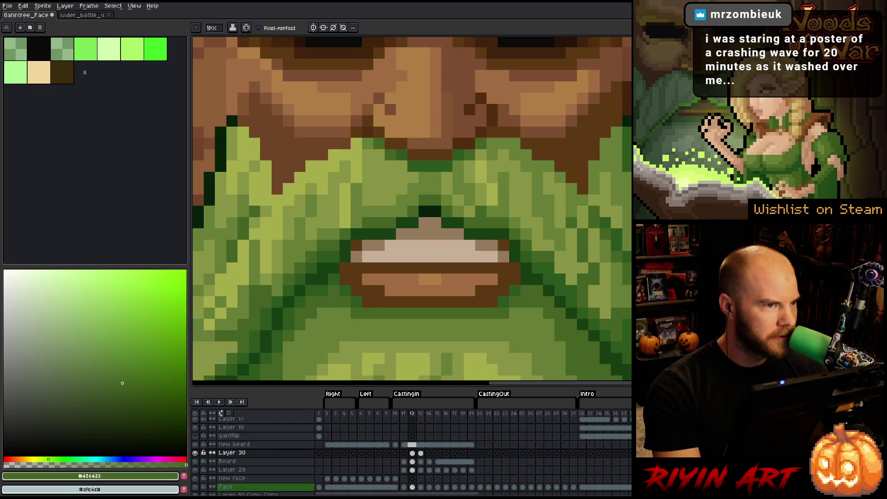
key("Right")
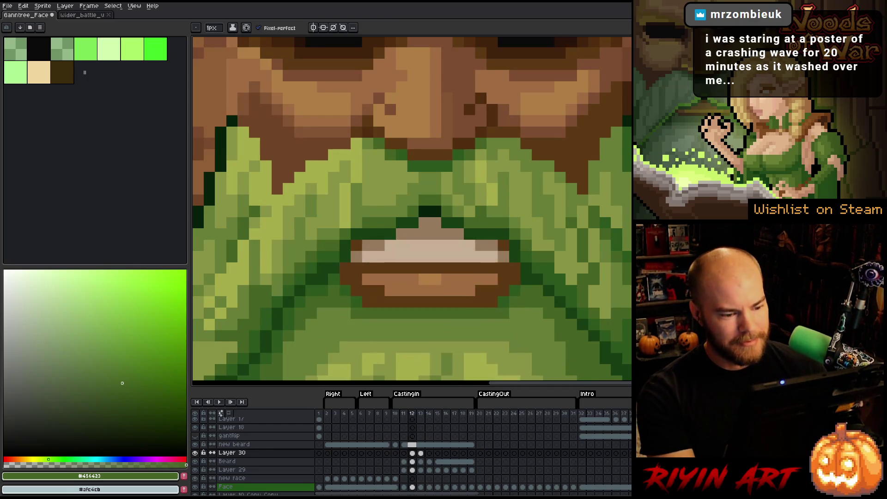
Step: Flip back and forth through frames 11–13 to compare the mouth poses
scroll(490, 293, "down", 3)
scroll(489, 292, "up", 3)
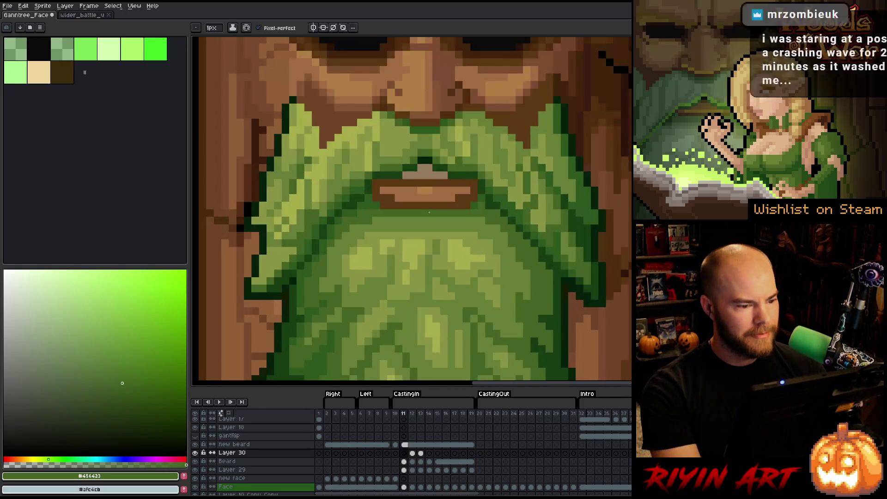
key("Right")
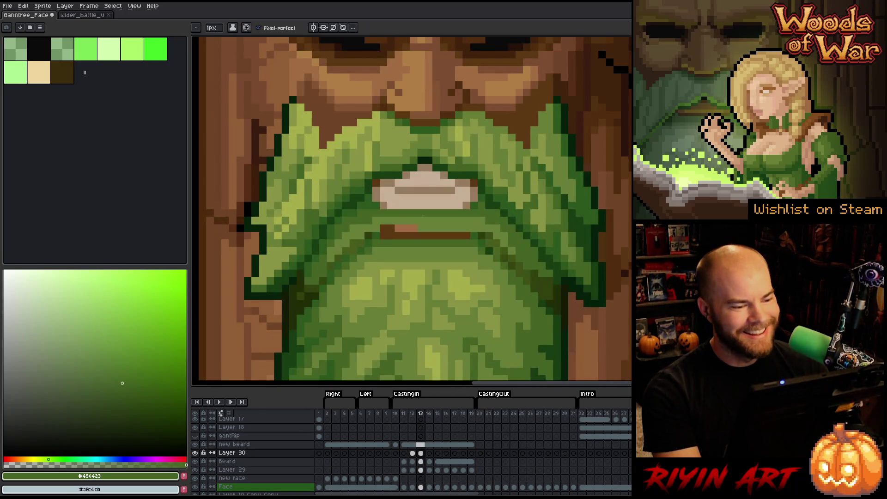
key("Left")
key("Right")
key("Left")
key("Right")
key("Left")
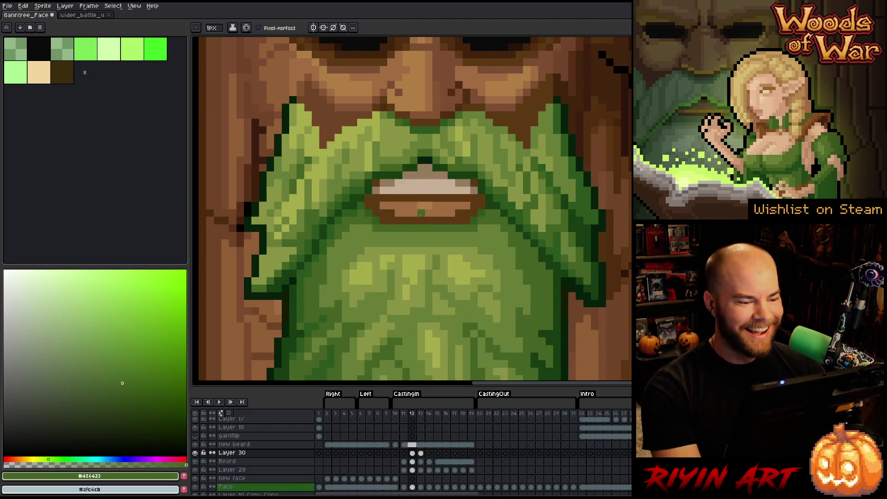
key("Right")
key("Left")
key("Left")
key("Right")
key("Left")
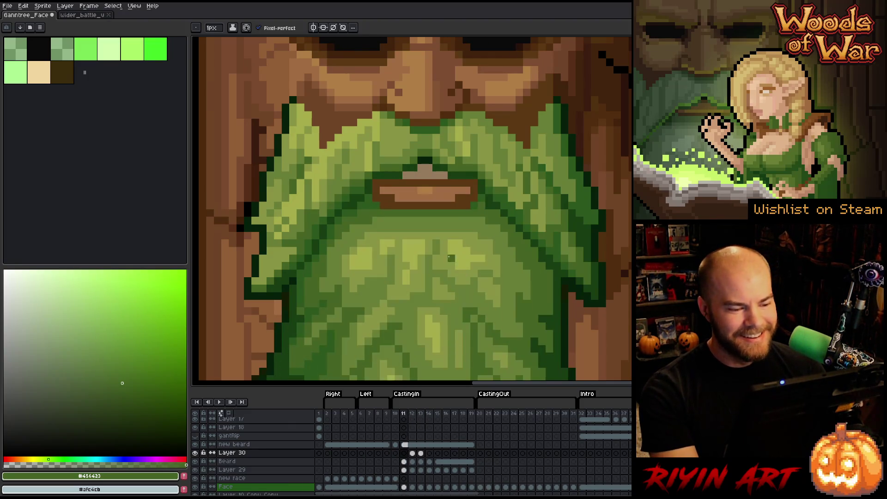
key("Right")
key("Right")
key("Left")
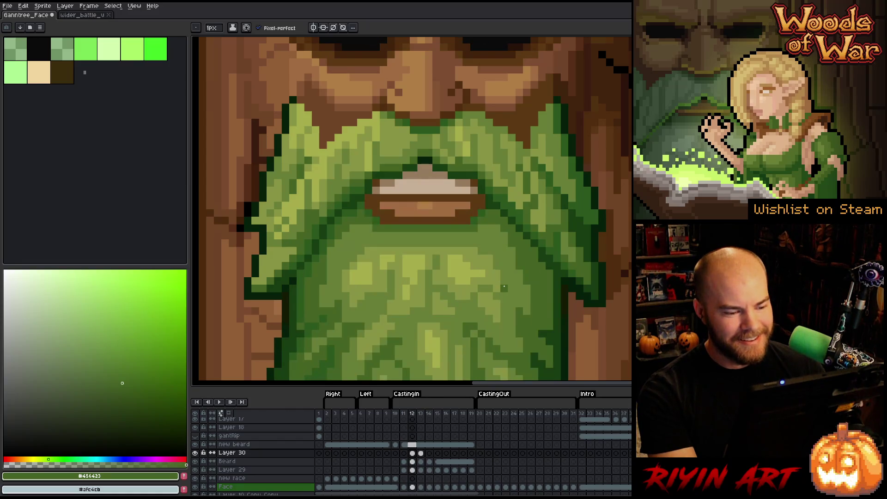
key("Left")
key("Right")
key("Right")
key("Left")
key("Left")
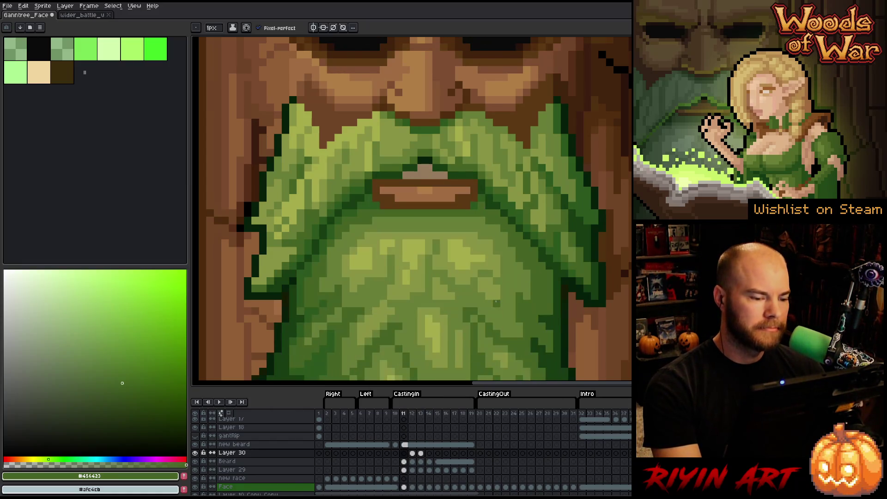
key("Right")
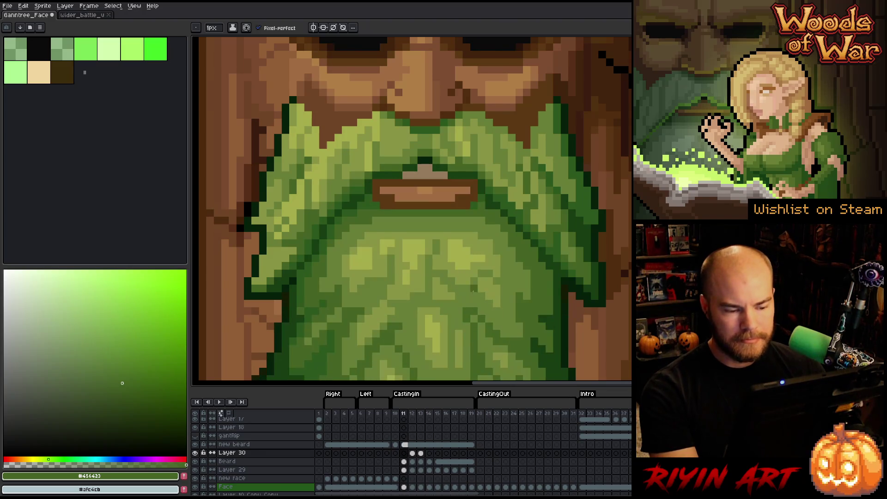
key("Right")
key("Left")
key("Left")
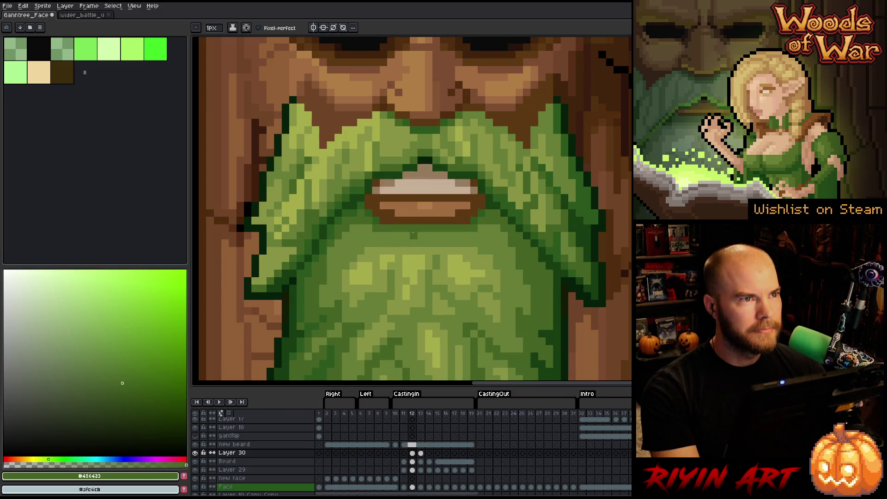
Step: Advance to frame 12 and sample the dark beard green #2c581c as the drawing colour
key("Right")
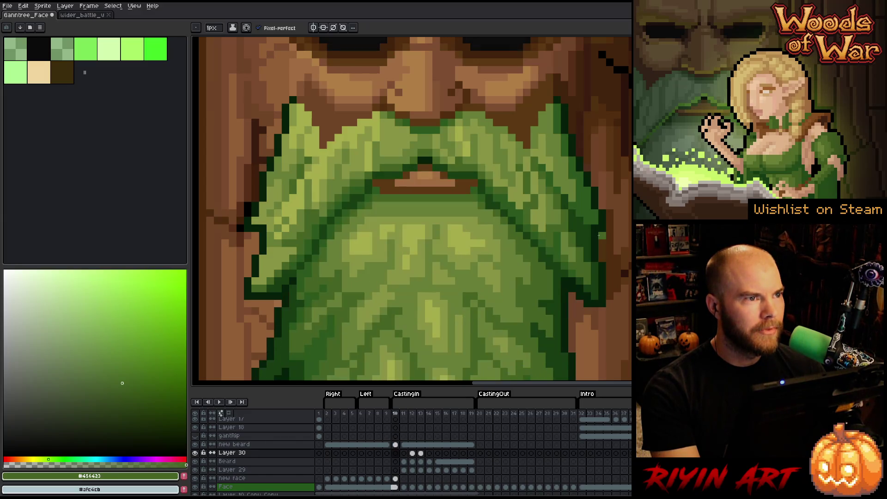
key("Right")
left_click(309, 280, "alt")
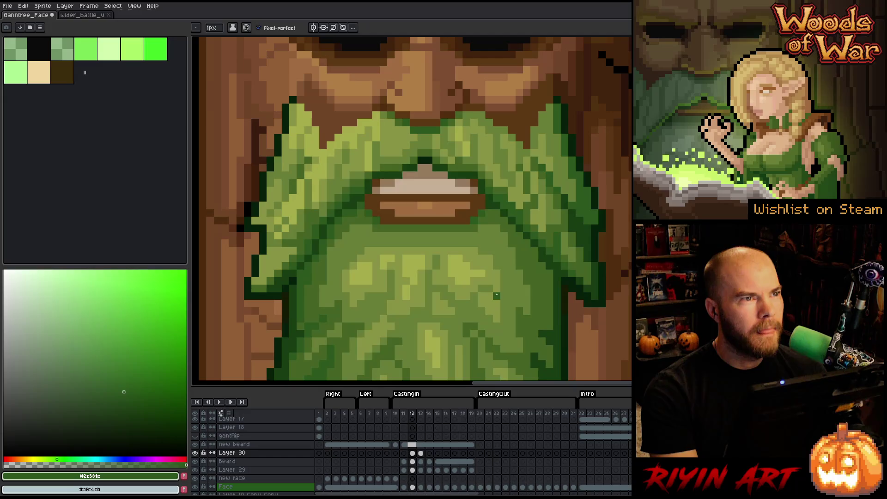
Step: Compare mouth frames 10–14, then play the CastingIn animation through to frame 19
key("Left")
key("Right")
key("Left")
key("Right")
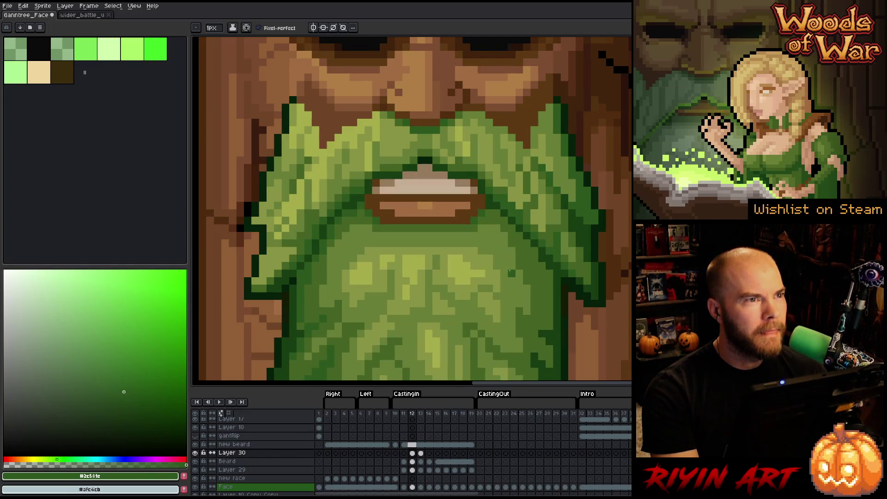
key("Left")
key("Right")
key("Left")
key("Right")
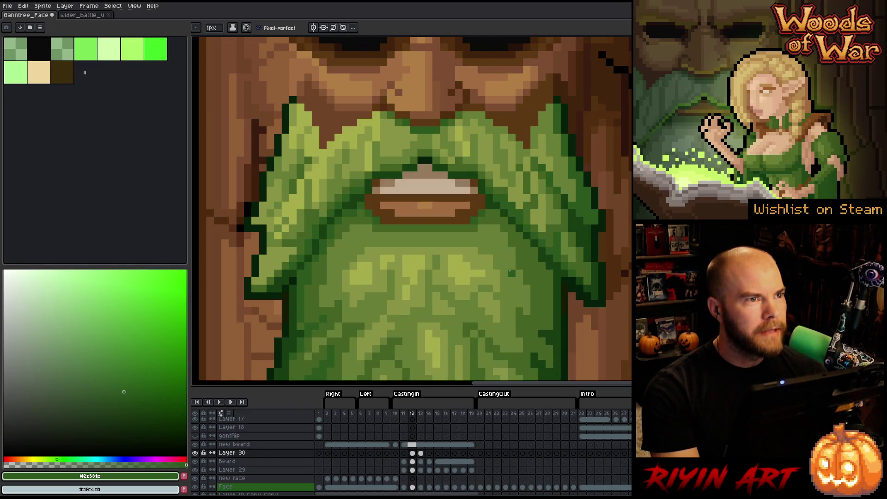
key("Left")
key("Right")
key("Left")
key("Right")
key("Right")
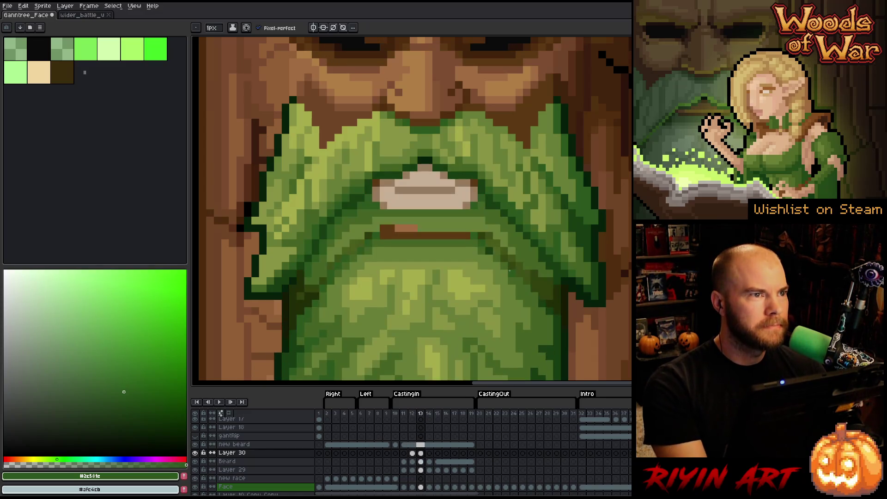
key("Right")
key("Left")
key("Left")
key("Left")
key("Right")
key("Left")
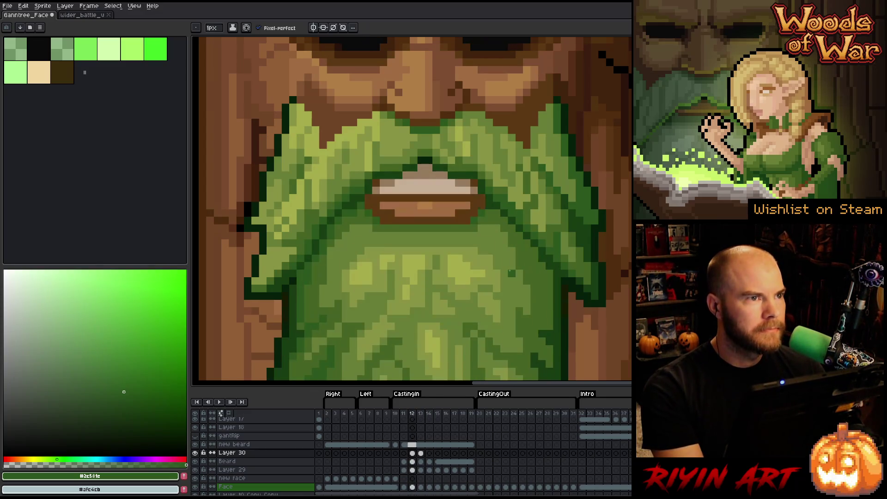
key("Right")
key("Left")
key("Right")
key("Left")
key("Right")
key("Left")
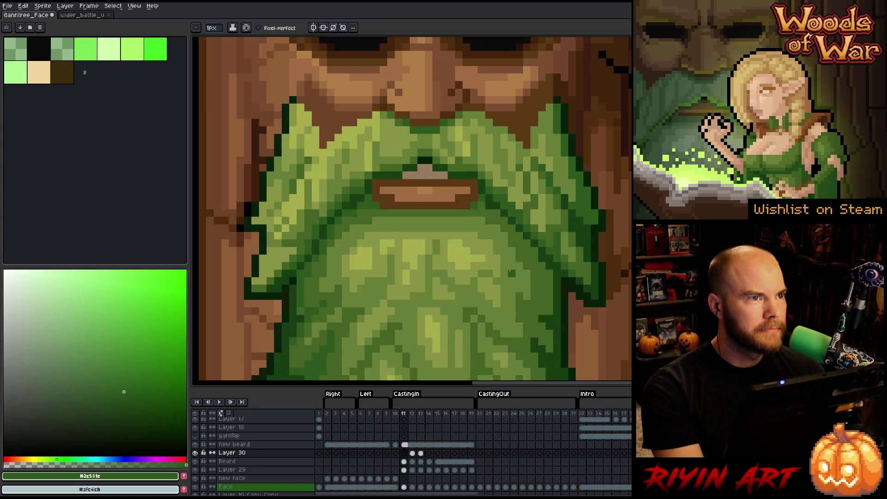
key("Right")
key("Left")
key("Right")
key("Left")
key("Left")
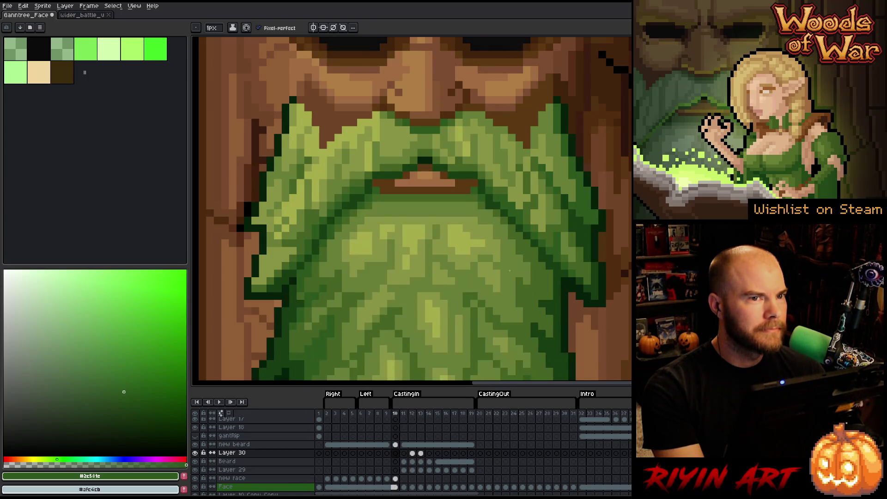
key("Return")
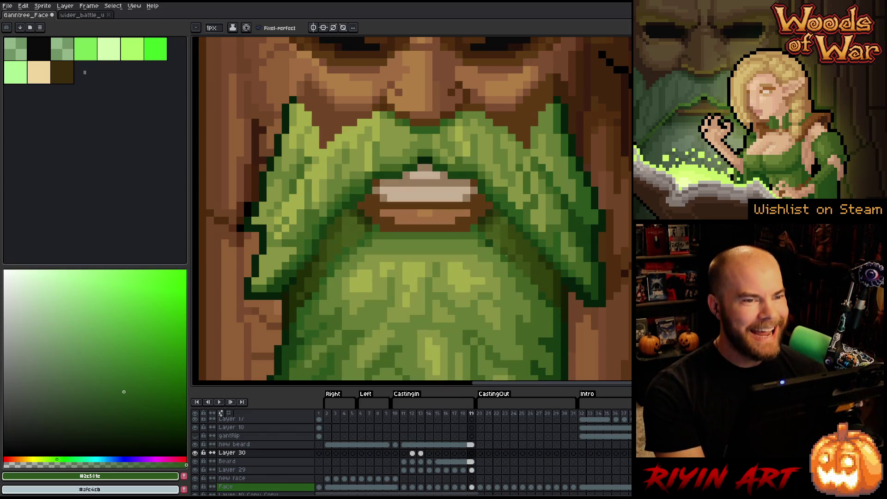
Step: Centre the view on the mouth and select Layer 30's frame 13 for editing
scroll(451, 278, "down", 2)
scroll(451, 277, "up", 1)
scroll(451, 277, "up", 2)
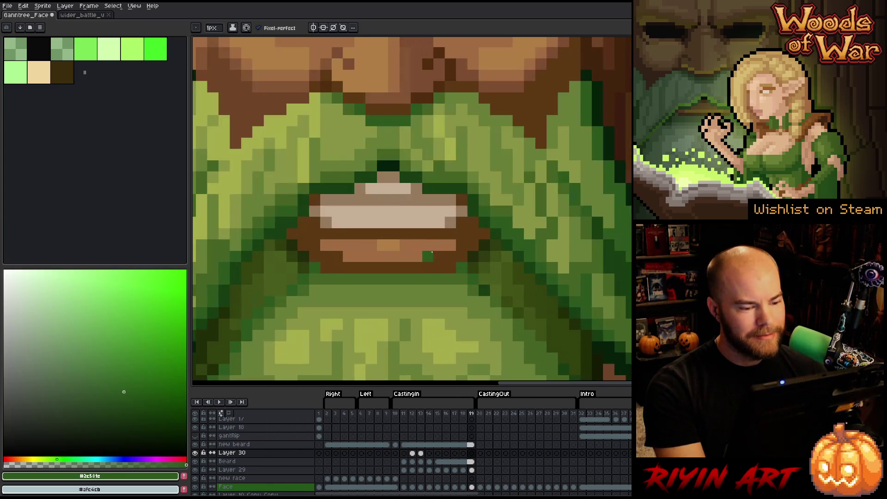
key("Left")
key("Left")
key("Left")
key("Left")
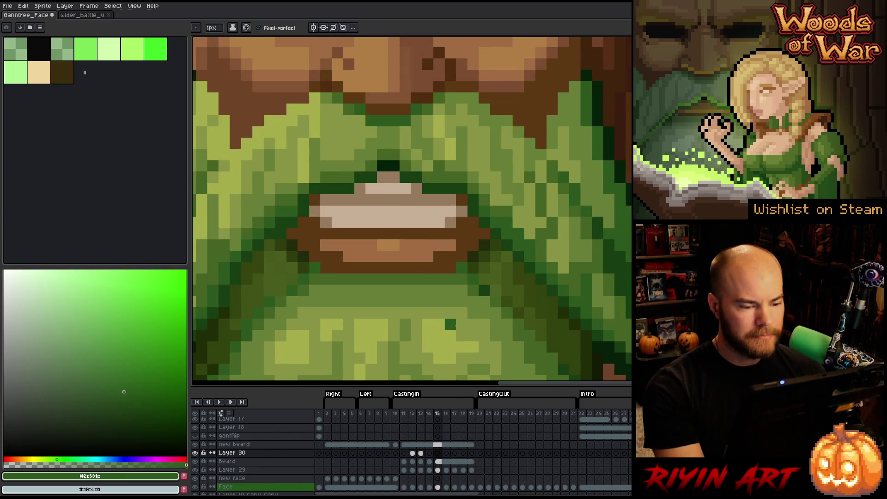
key("Right")
key("Left")
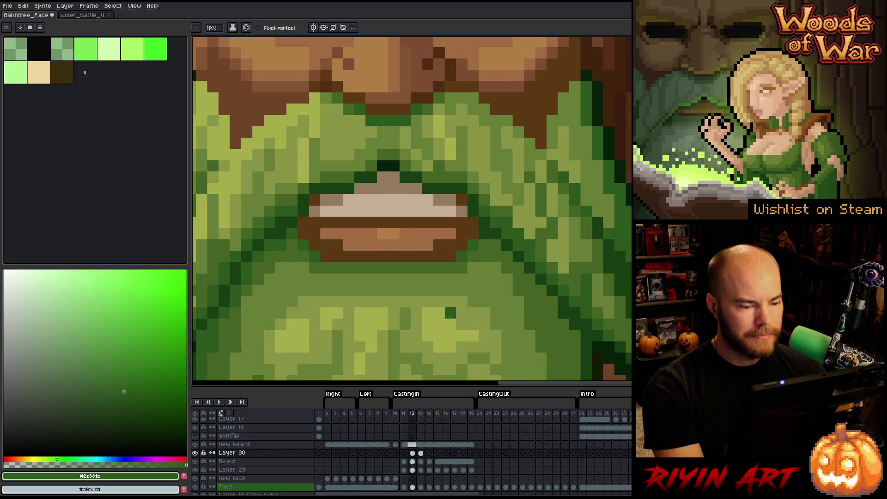
key("Left")
key("Right")
key("Right")
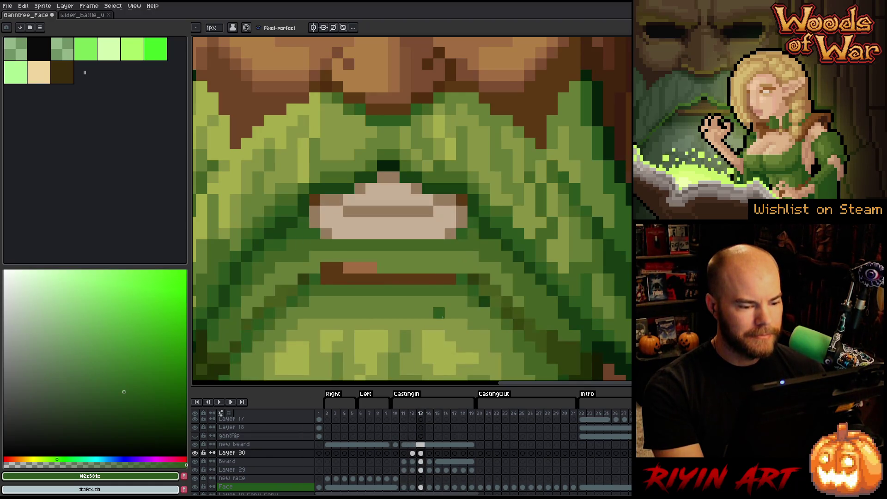
key("Right")
key("Left")
left_click_drag(396, 285, 426, 263)
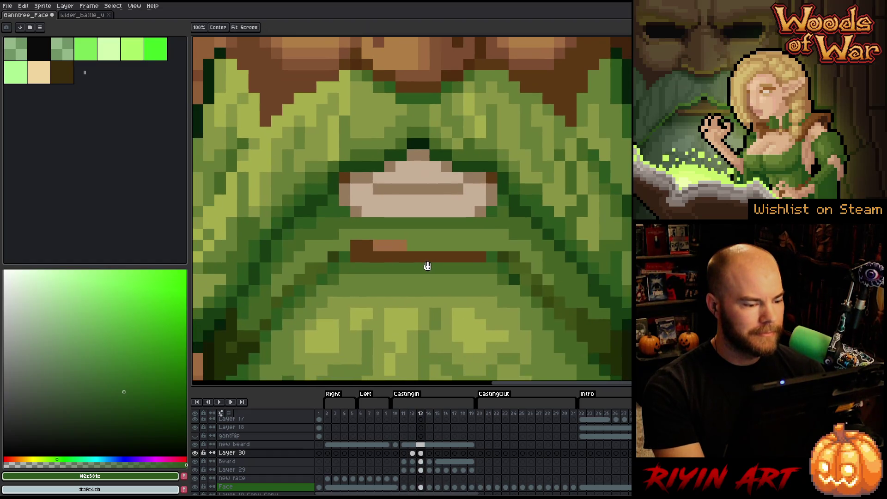
left_click(415, 455)
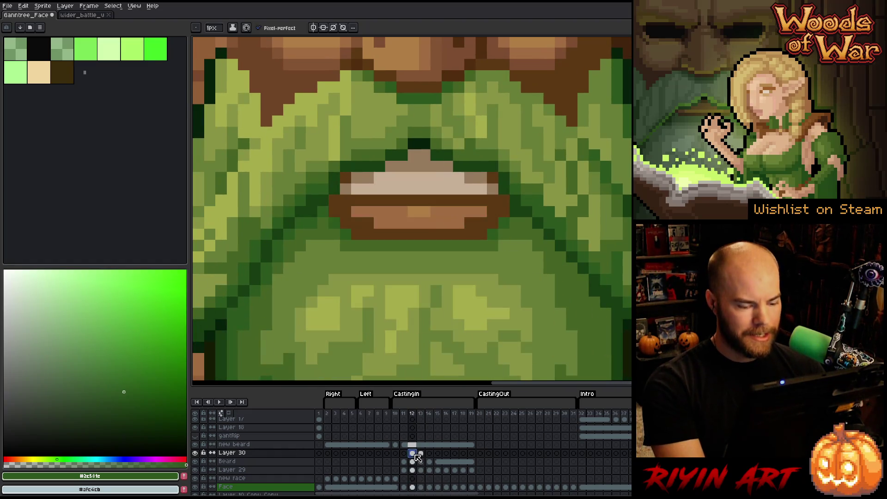
left_click(421, 455)
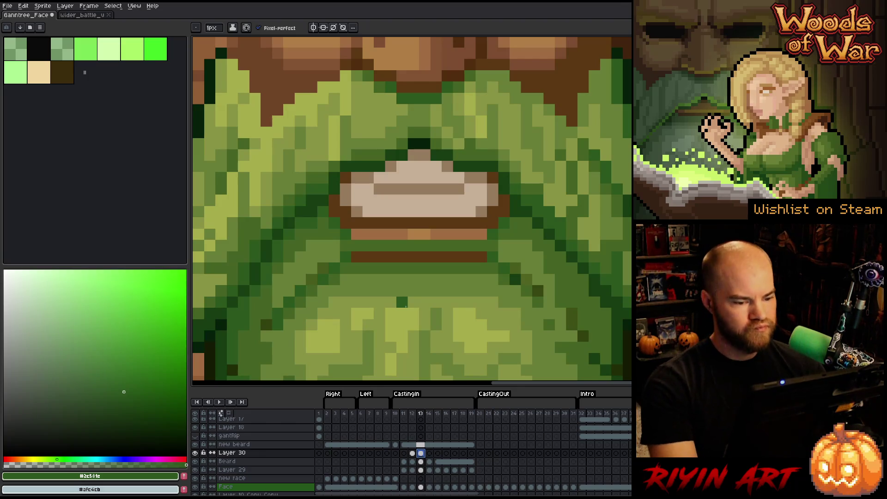
Step: Paint a brown row beneath the open mouth as the lower lip
key("b")
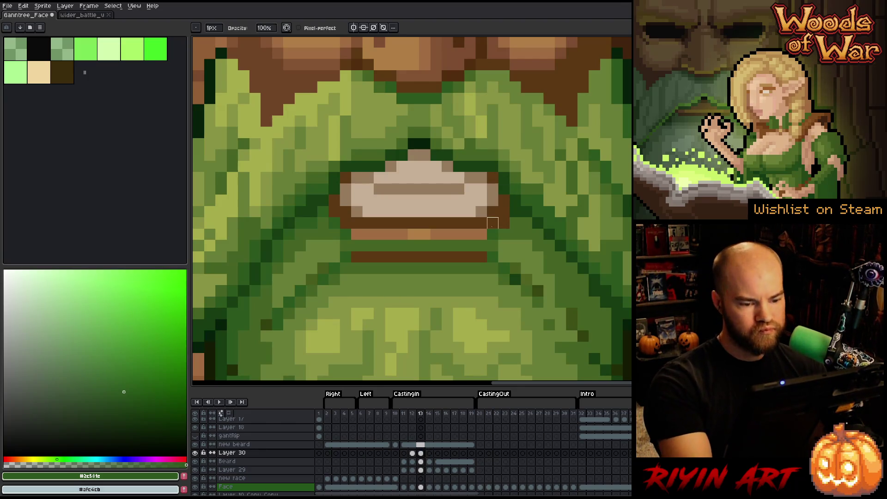
left_click(492, 245)
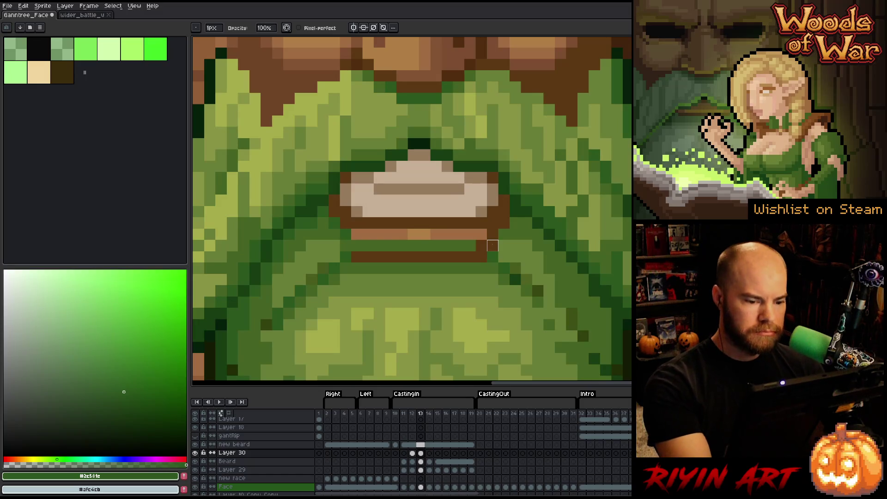
left_click_drag(458, 245, 346, 246)
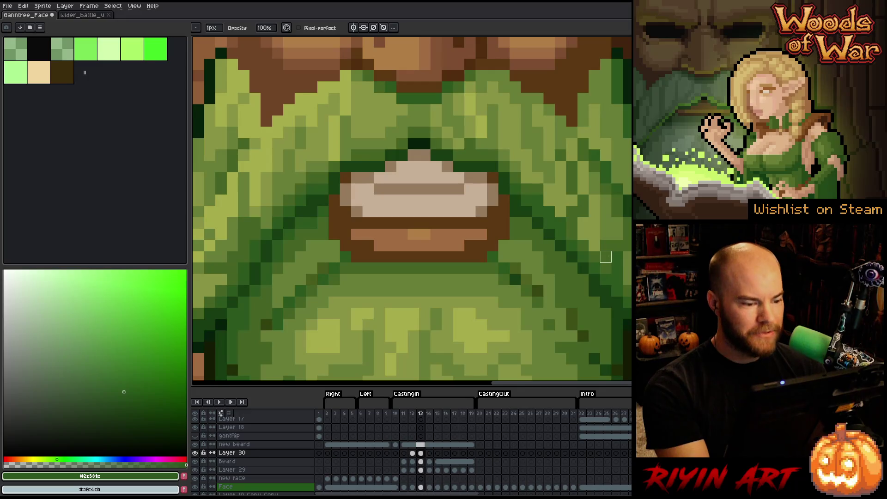
Step: Add a dark green pixel on the upper teeth and restore the drawing colour to #456423
key("b")
left_click(369, 201)
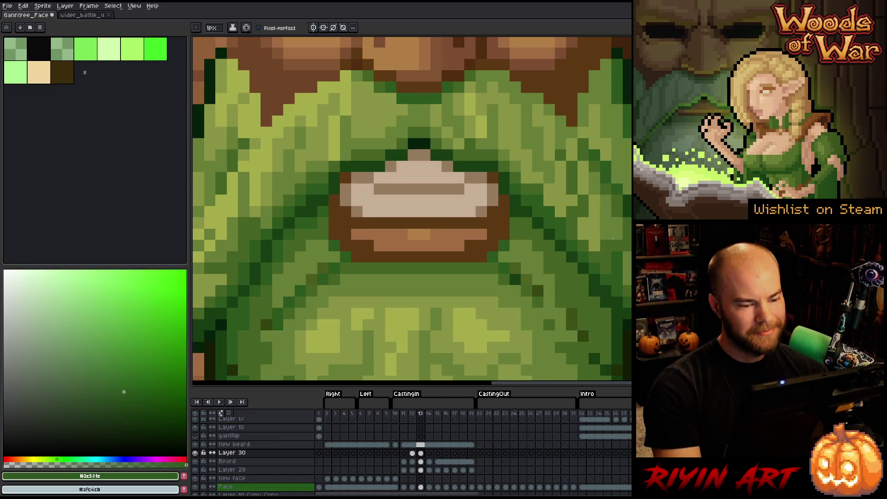
left_click(506, 252, "alt")
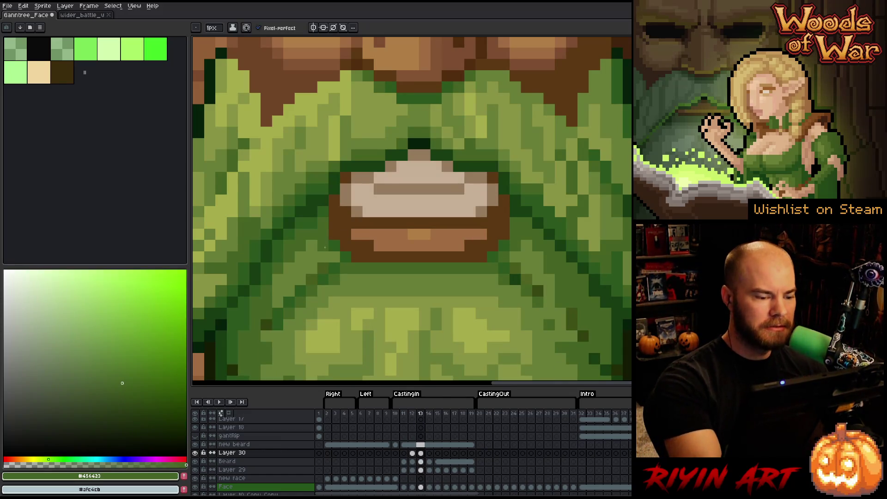
Step: Flip between frames 12 and 13 to compare the beard below the open mouth
key("Left")
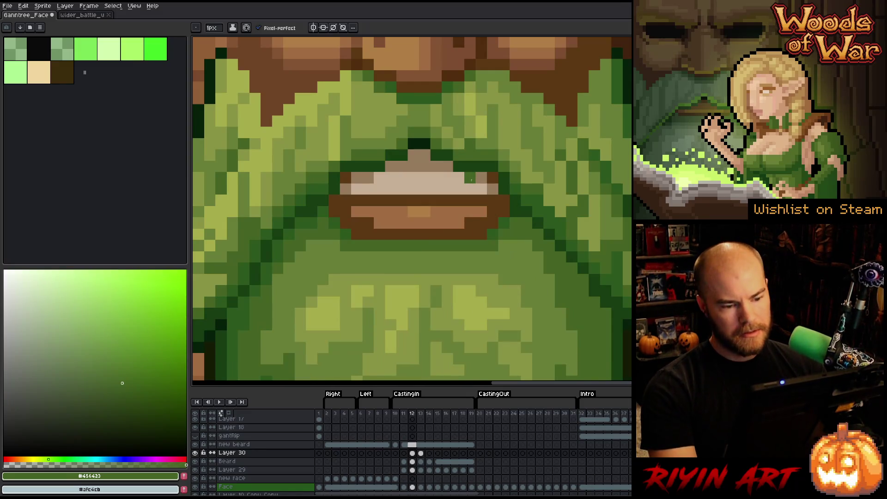
key("Right")
key("Left")
key("Right")
key("Left")
key("Right")
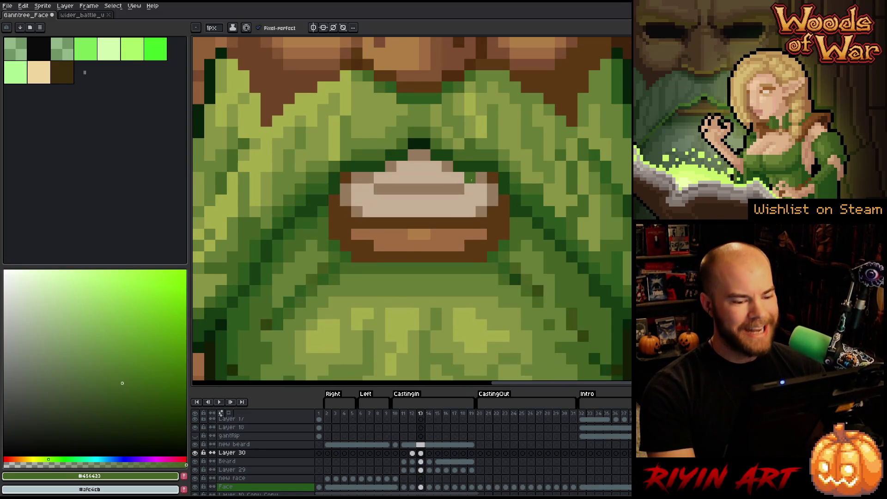
left_click_drag(471, 182, 530, 99)
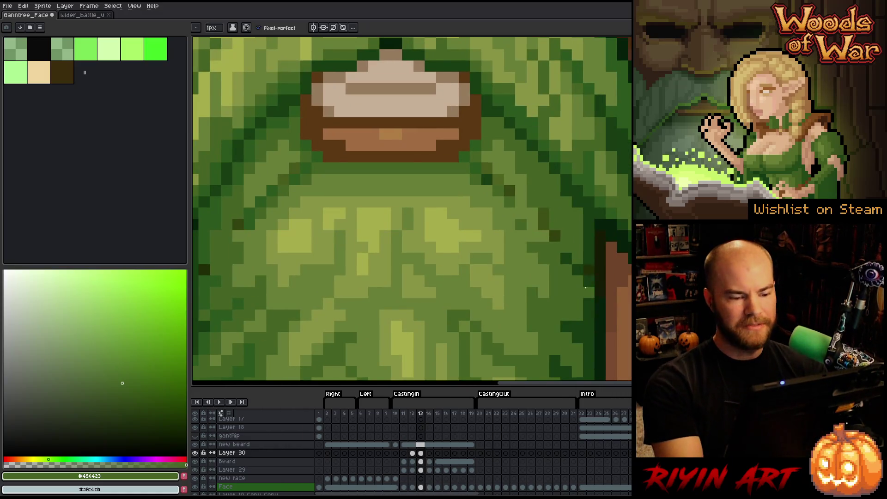
key("Left")
key("Right")
key("Left")
key("Right")
Step: Eyedrop a darker beard green, then the mid beard green #677e37
key("alt")
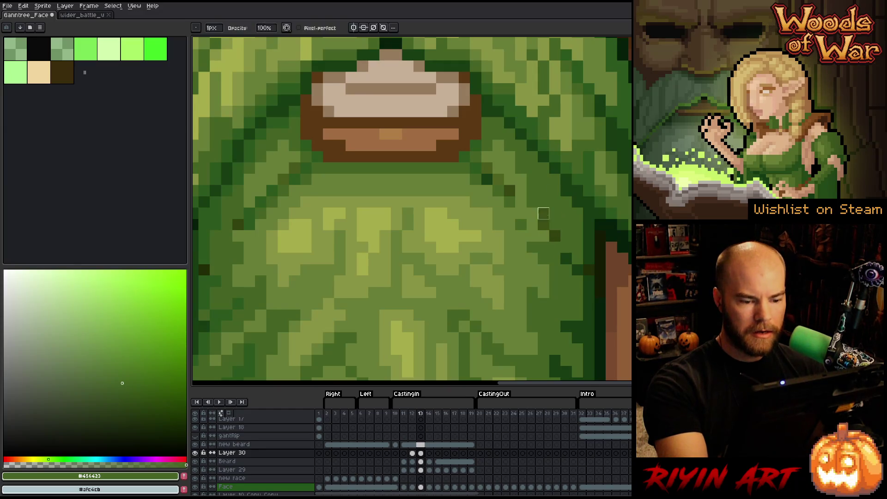
key("e")
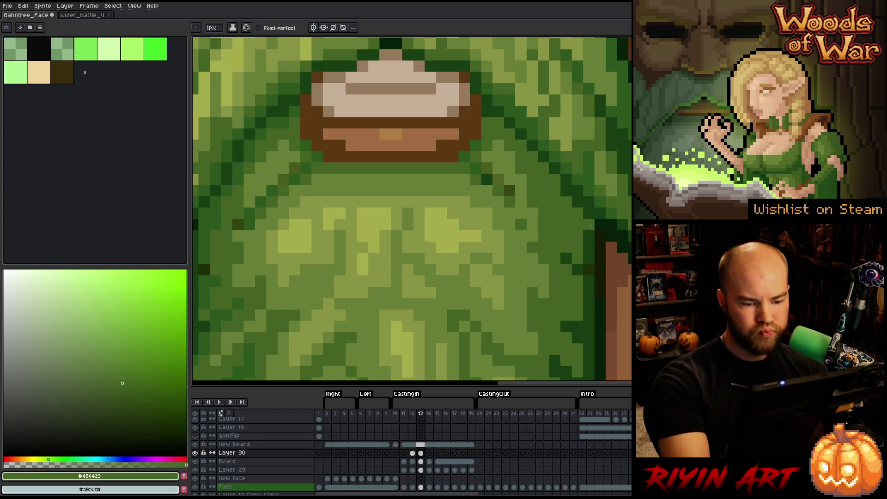
left_click(588, 259, "alt")
left_click(590, 270, "alt")
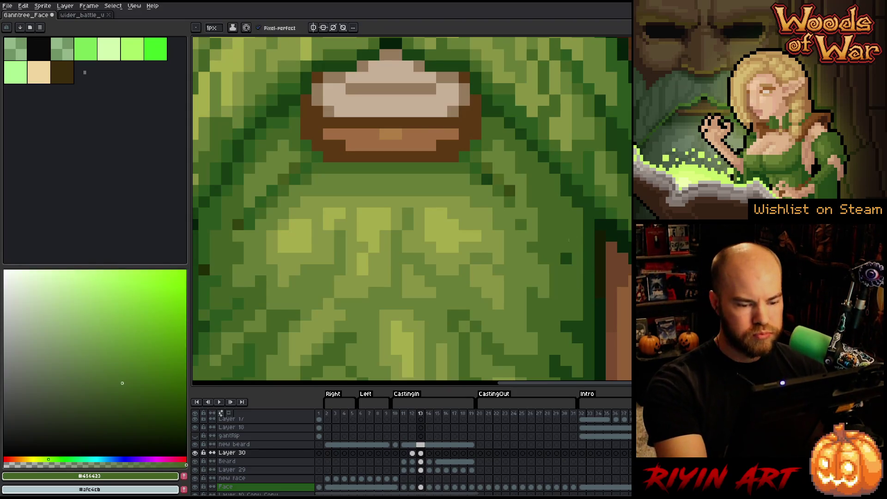
left_click(532, 252, "alt")
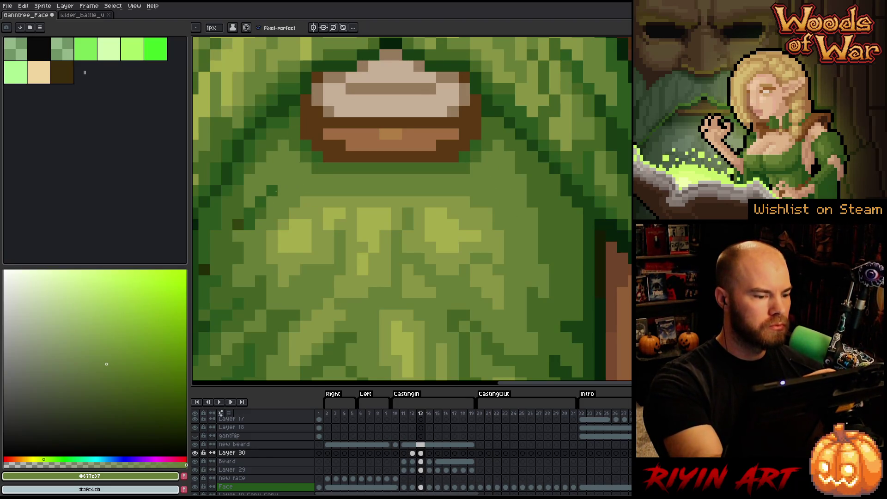
Step: Recolour a stray dark pixel in beard green and darken another beard pixel with #456423
key("Left")
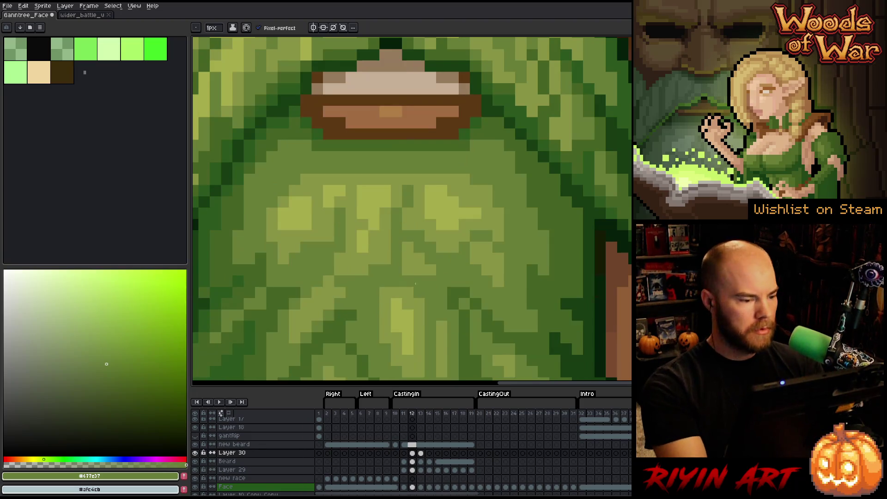
key("Right")
left_click(238, 225)
left_click(273, 169, "alt")
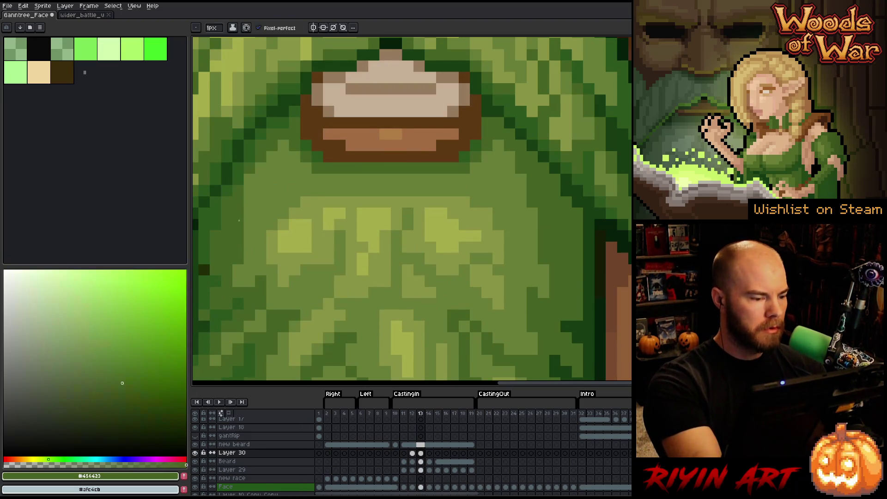
left_click(283, 158)
Step: View the beard's left side and resample greens #677e37 and #456423
key("Left")
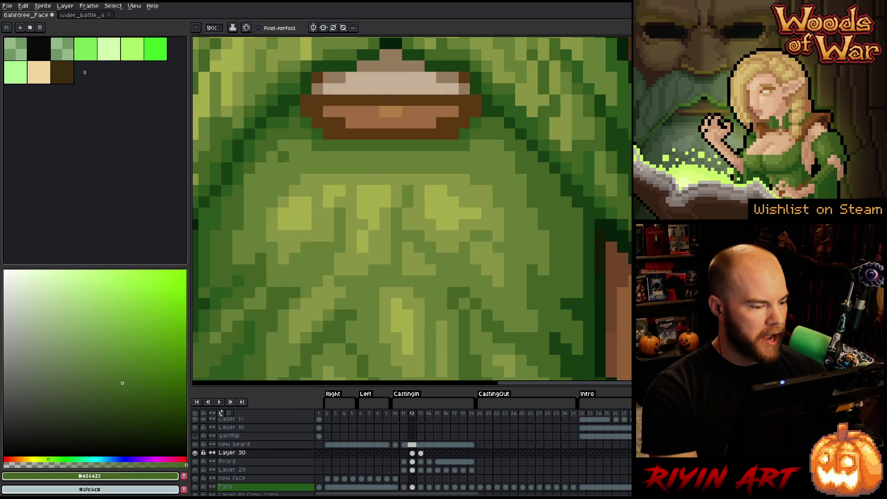
key("Right")
left_click(304, 271, "alt")
left_click_drag(304, 270, 395, 270)
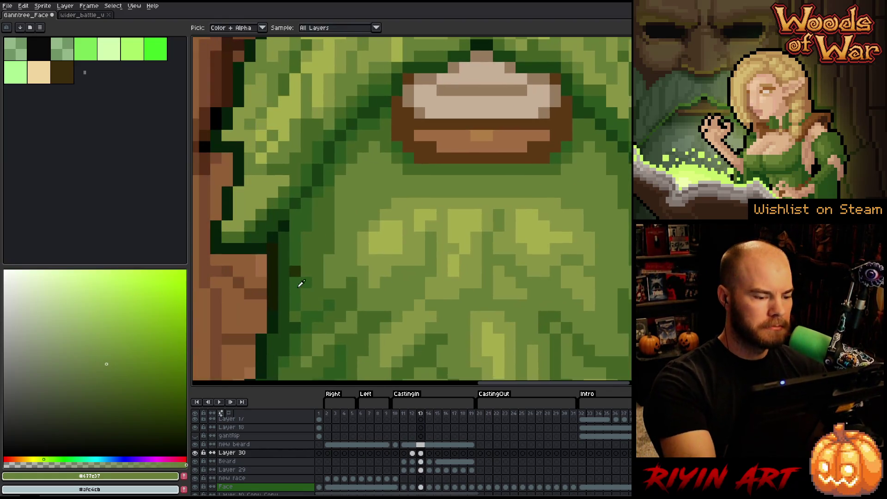
left_click(314, 260, "alt")
left_click(314, 260, "alt")
Step: Compare the beard shading across frames 12 and 13, then recentre the mouth
key("Left")
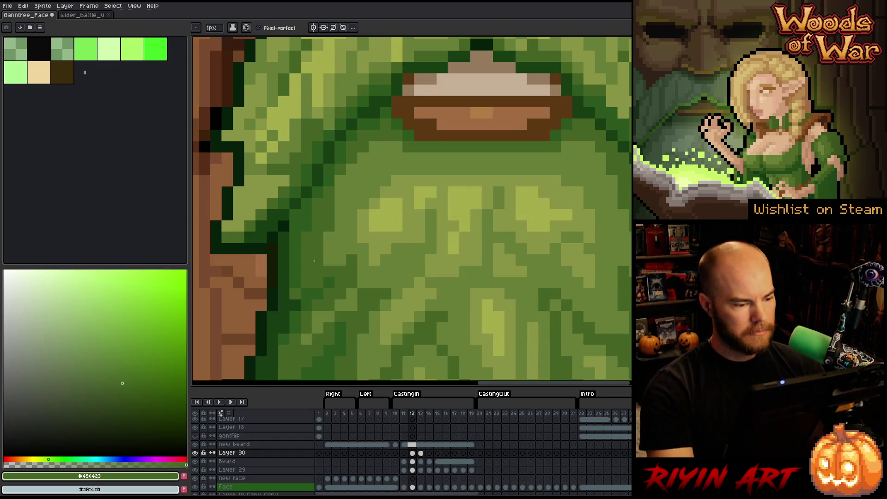
key("Right")
key("Left")
key("Right")
key("Left")
key("Right")
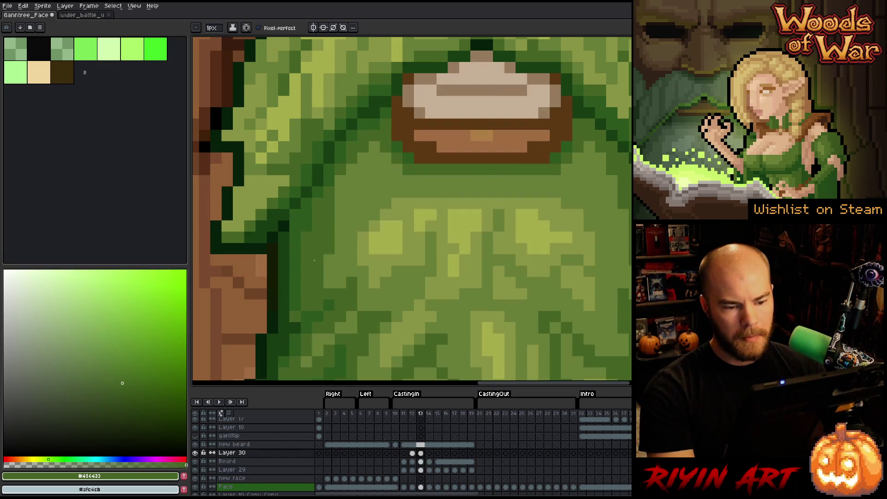
key("Left")
key("Right")
key("alt")
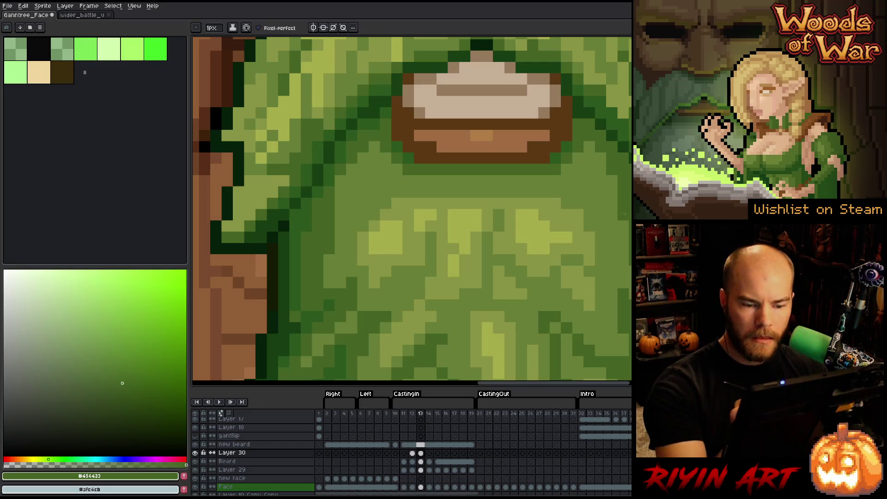
mouse_move(629, 221)
left_mouse_down()
mouse_move(549, 277)
mouse_move(490, 300)
left_mouse_up()
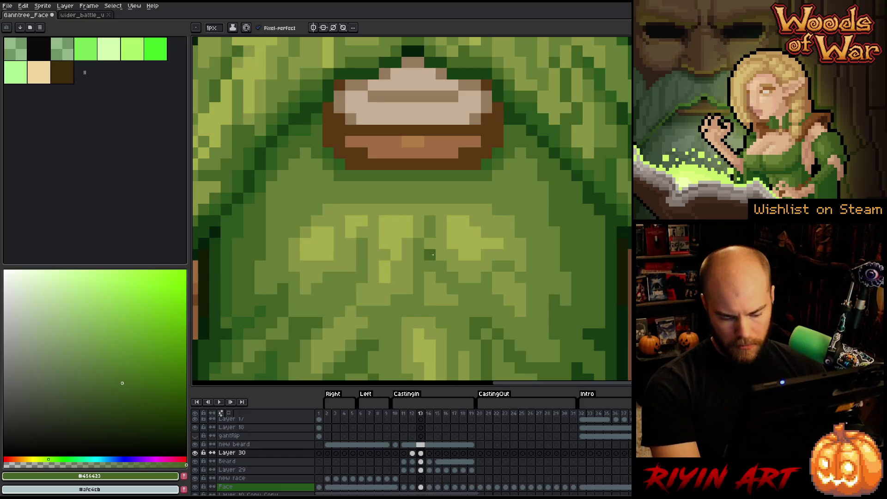
scroll(406, 233, "down", 2)
Step: Flip repeatedly between the closed- and open-mouth frames, ending on frame 13 near the upper beard
key("Left")
key("Right")
key("Left")
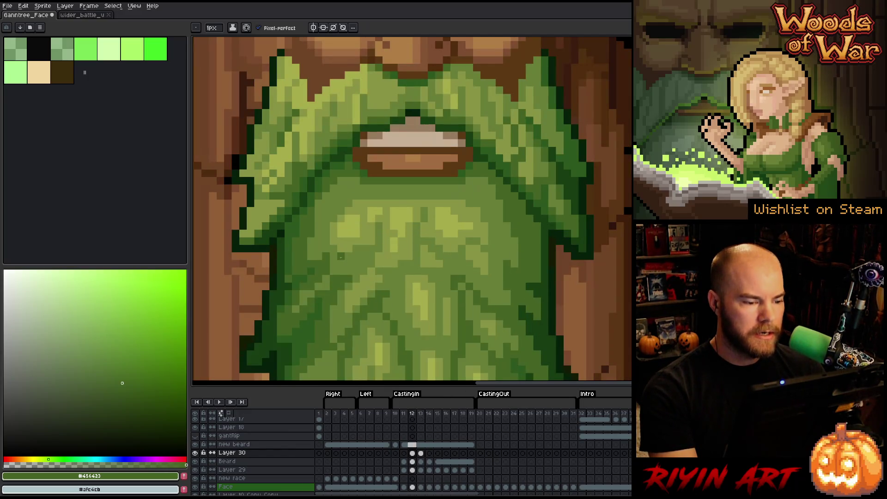
key("Right")
key("Left")
key("Right")
key("Left")
key("Right")
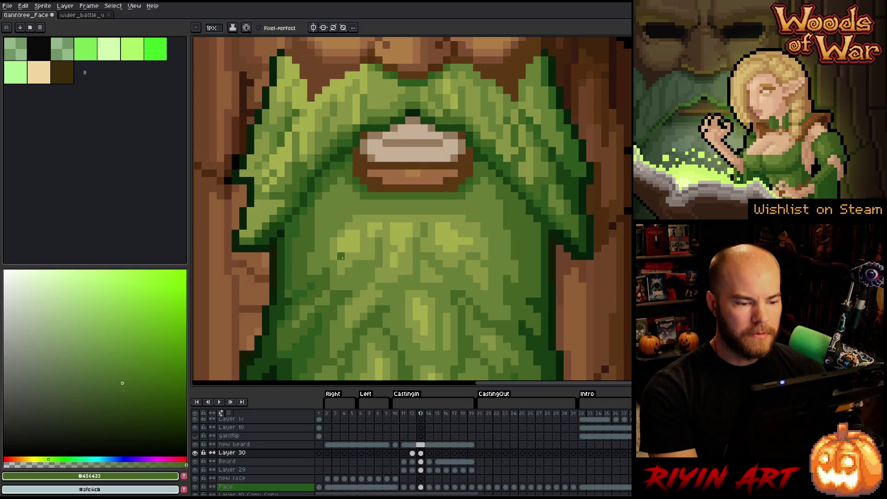
key("Left")
key("Right")
key("Left")
key("Right")
key("Left")
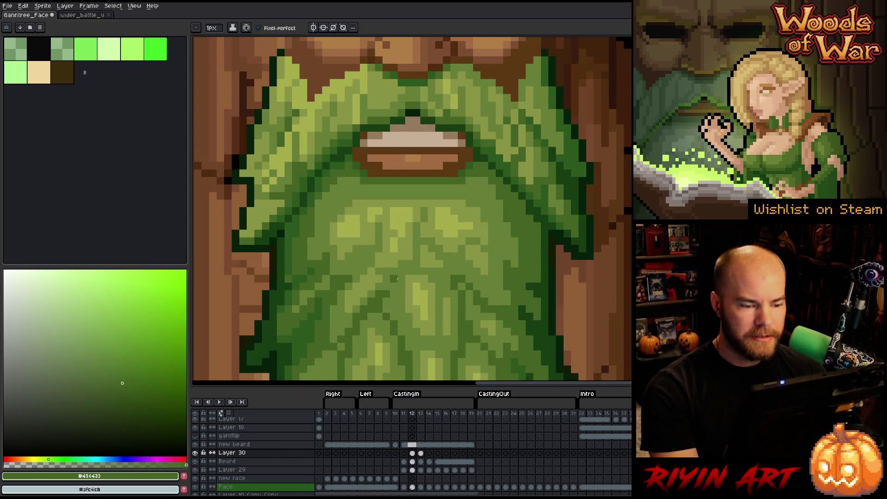
key("Right")
key("Left")
key("Right")
scroll(416, 176, "up", 2)
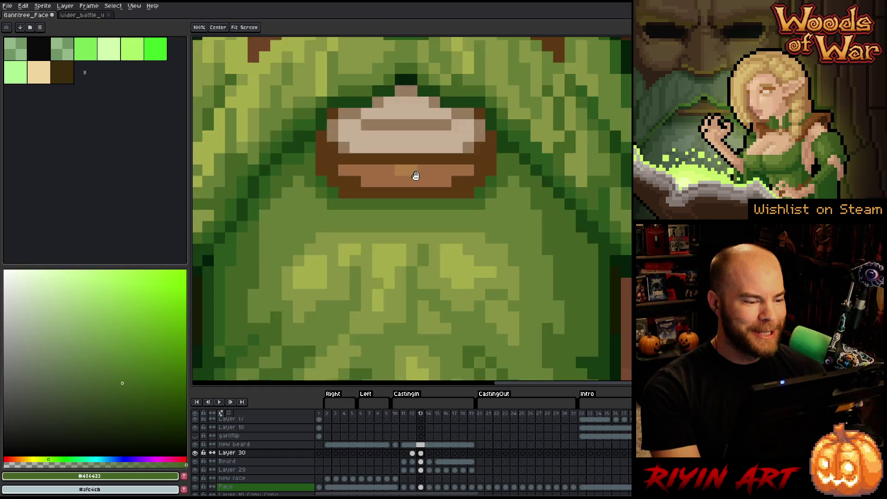
left_click_drag(415, 176, 431, 223)
Step: Sample the darkest beard green and compare the mouth between frames 12 and 13
left_click(328, 212, "alt")
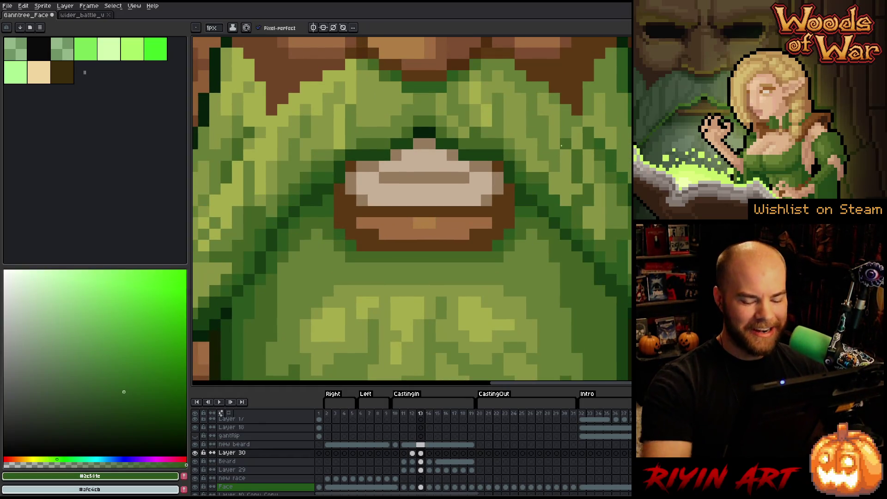
key("Left")
key("Right")
key("Left")
key("Right")
key("Left")
key("Right")
key("Left")
key("Right")
key("Left")
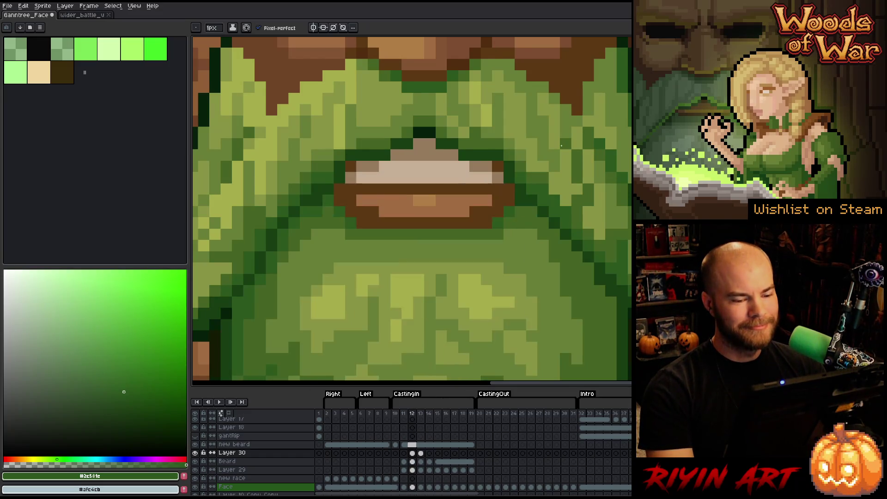
key("Right")
key("Left")
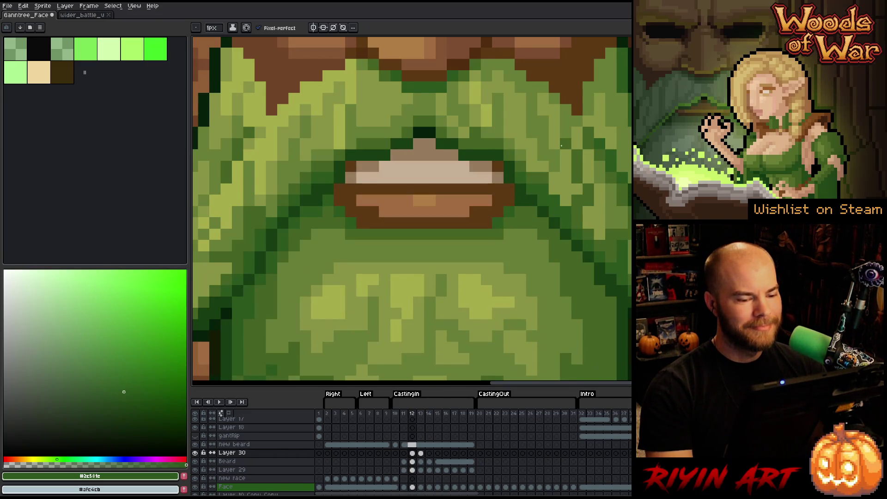
key("Right")
key("Left")
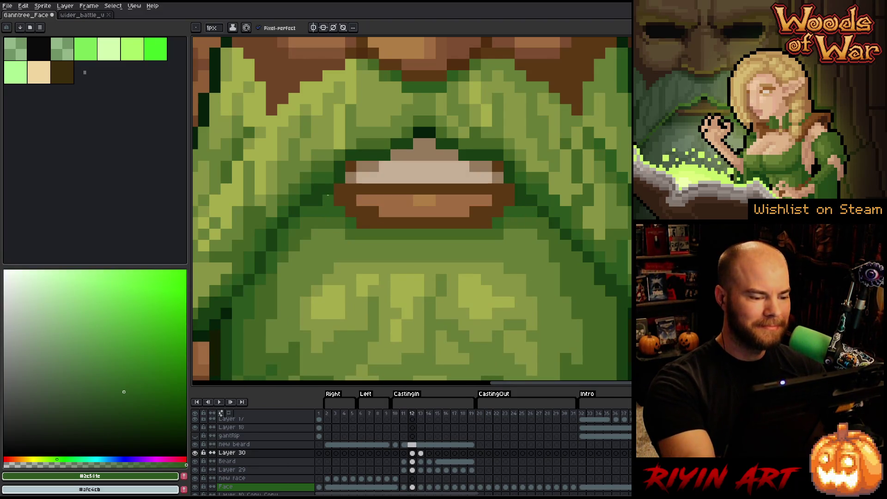
Step: Review frames 11 to 13 comparing mouth shapes, then sample the mid beard green #677e37
key("Left")
key("Right")
key("Right")
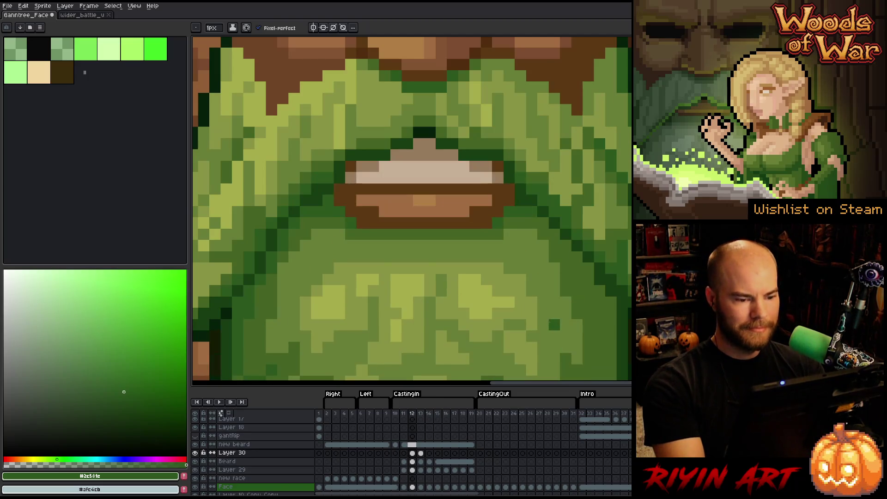
key("Left")
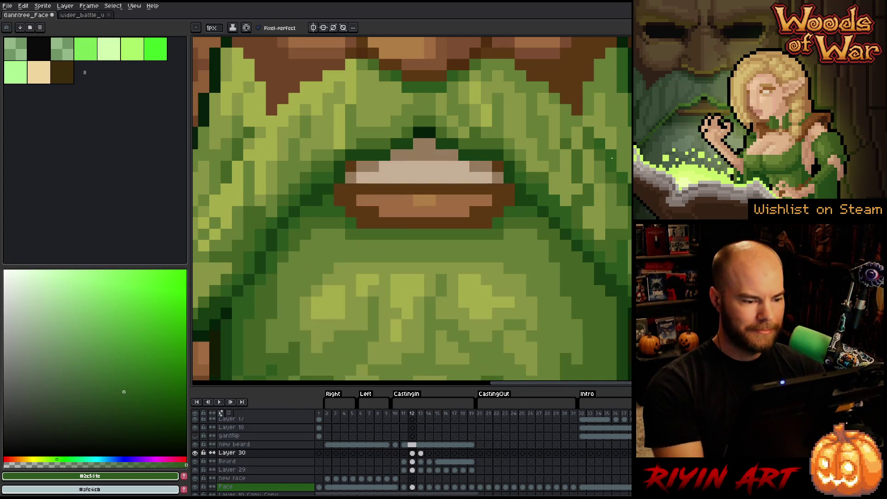
key("Right")
key("Left")
key("Right")
key("Left")
key("Right")
key("Left")
key("Right")
key("Left")
key("Right")
key("Left")
key("Right")
key("Left")
key("Right")
key("Left")
key("Right")
key("i")
left_click(281, 319, "alt")
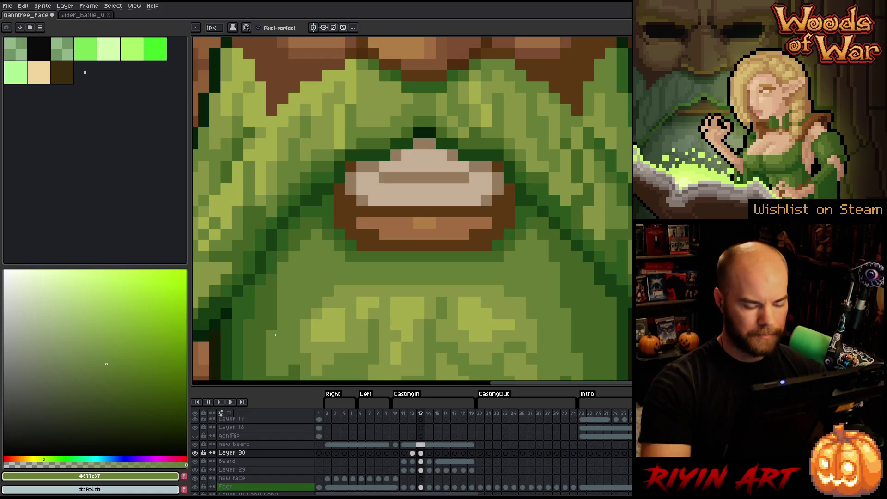
Step: Zoom out to compare the whole face on frames 12 and 13, ending on frame 13
scroll(244, 333, "down", 3)
key("Left")
key("Right")
key("Left")
key("Right")
key("Left")
key("Right")
key("Left")
key("Right")
key("Left")
key("Right")
scroll(378, 324, "up", 3)
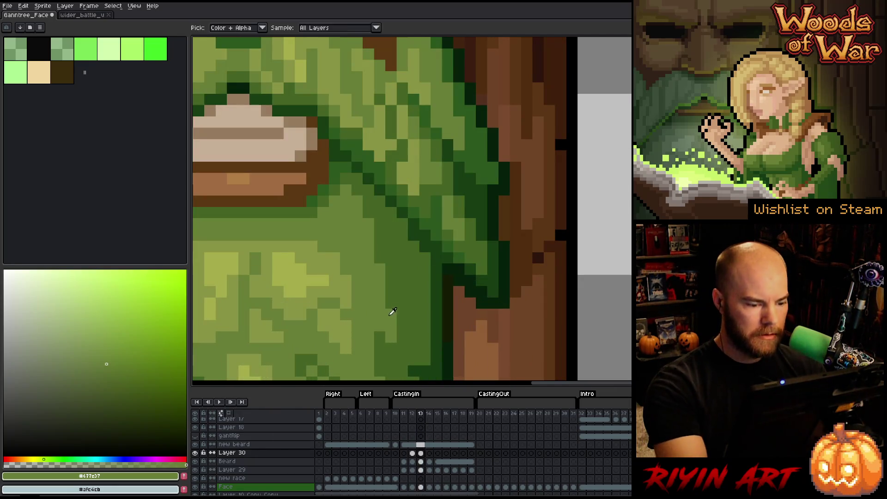
Step: Eyedrop the darker beard green #456423 and compare the right beard edge between frames 12 and 13
key("Left")
key("Right")
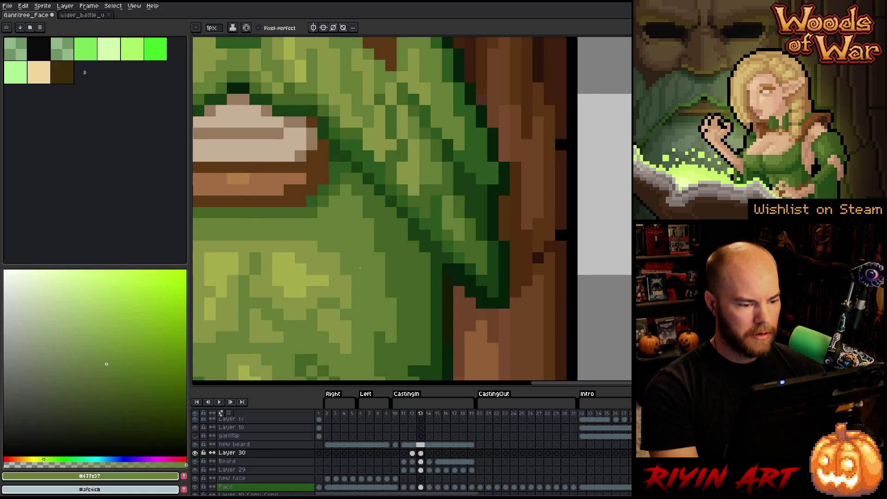
left_click(382, 250, "alt")
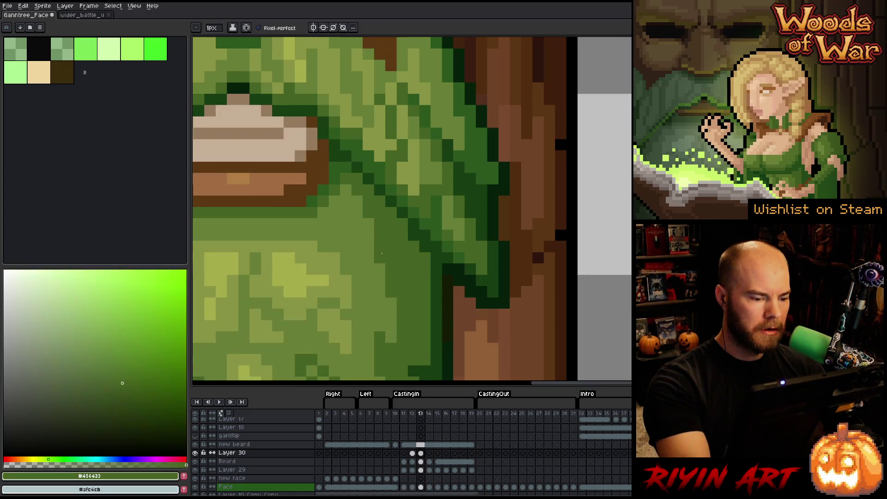
key("Left")
key("Right")
key("Left")
key("Right")
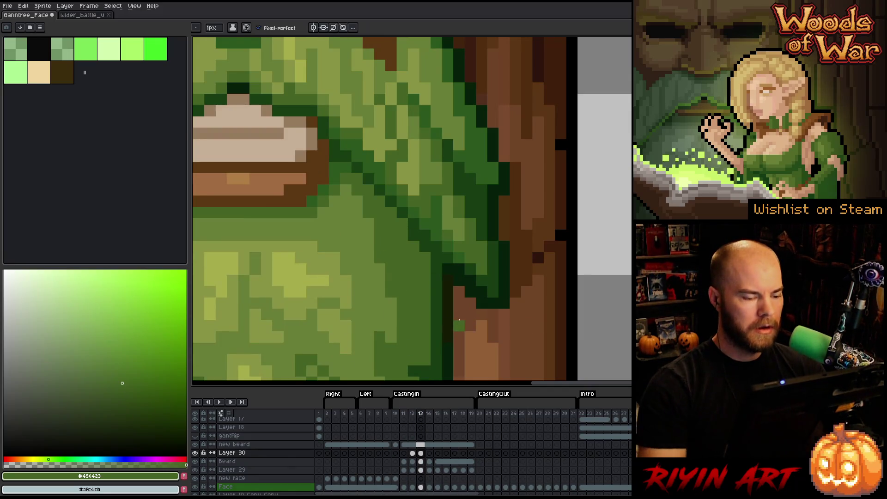
scroll(415, 295, "down", 1)
scroll(534, 340, "up", 1)
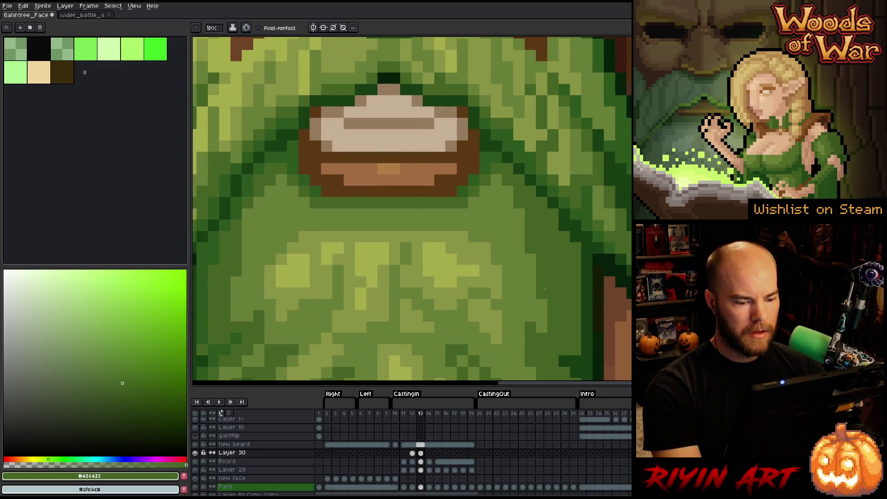
scroll(383, 249, "down", 1)
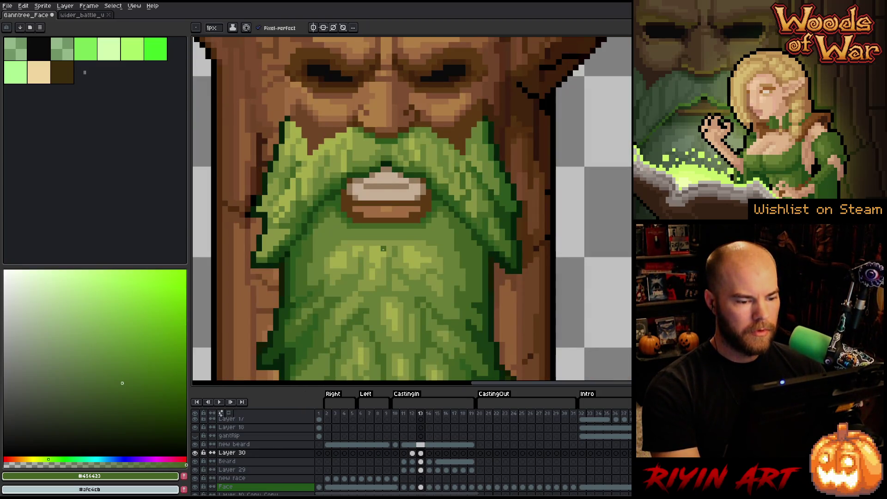
Step: Flip back and forth between casting frames 12 and 13, zoomed in on the beard and mouth
key("Left")
key("Right")
key("Left")
key("Right")
scroll(383, 248, "down", 2)
key("Left")
key("Right")
key("Left")
key("Right")
key("Left")
key("Right")
key("Left")
key("Right")
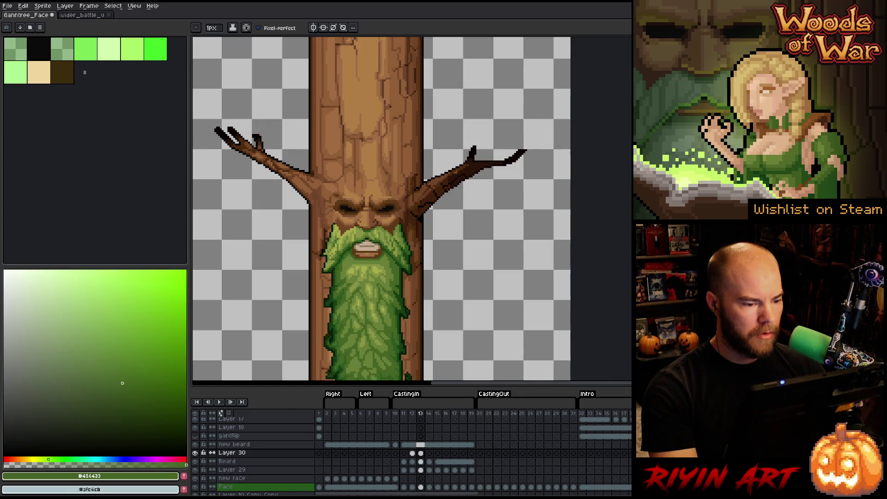
key("Left")
key("Right")
key("Left")
key("Right")
key("Left")
key("Right")
key("Left")
key("Right")
key("Left")
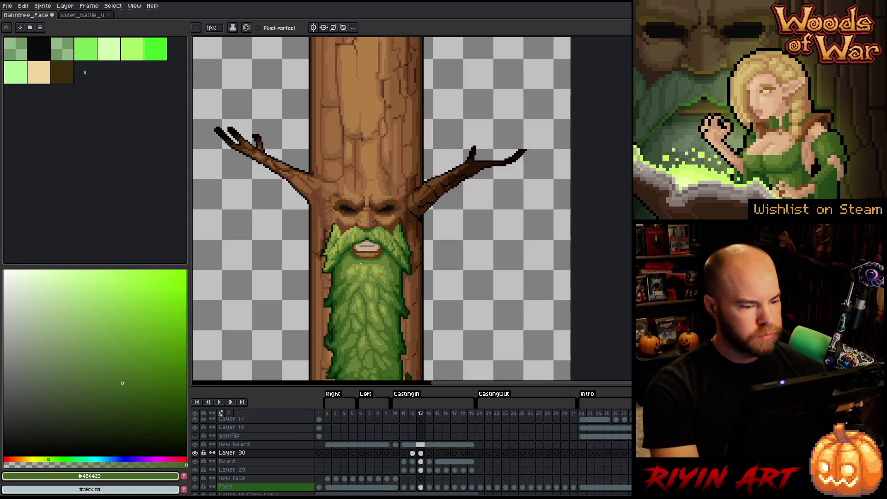
key("Right")
key("Left")
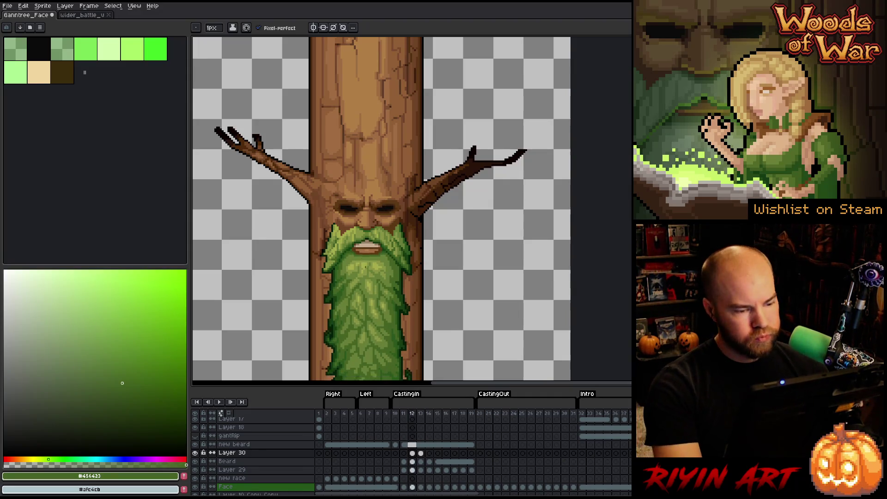
scroll(364, 265, "up", 3)
key("Right")
key("Left")
key("Right")
key("Right")
Step: Toggle Beard and Layer 30 visibility to compare the beard shading around the mouth
left_click(196, 460)
left_click(196, 461)
left_click(196, 461)
left_click(196, 461)
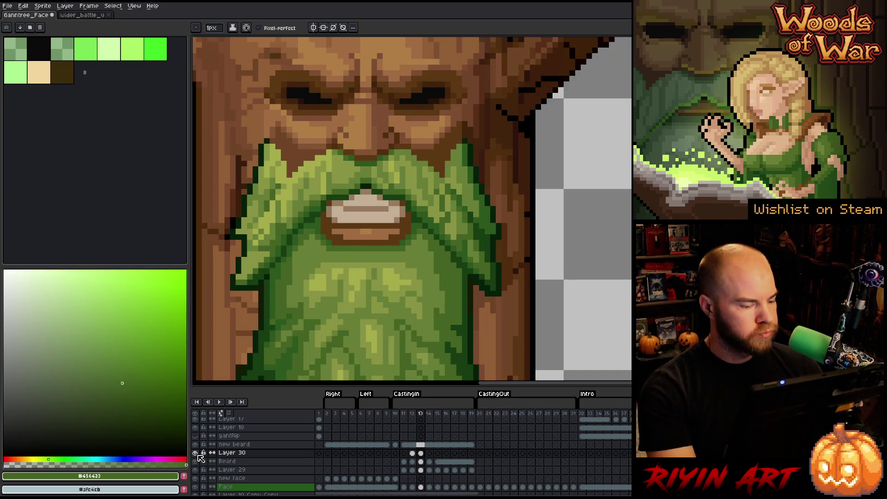
left_click(198, 455)
left_click(198, 455)
left_click(198, 454)
left_click(196, 453)
left_click(196, 453)
left_click(196, 454)
left_click(196, 453)
left_click(196, 453)
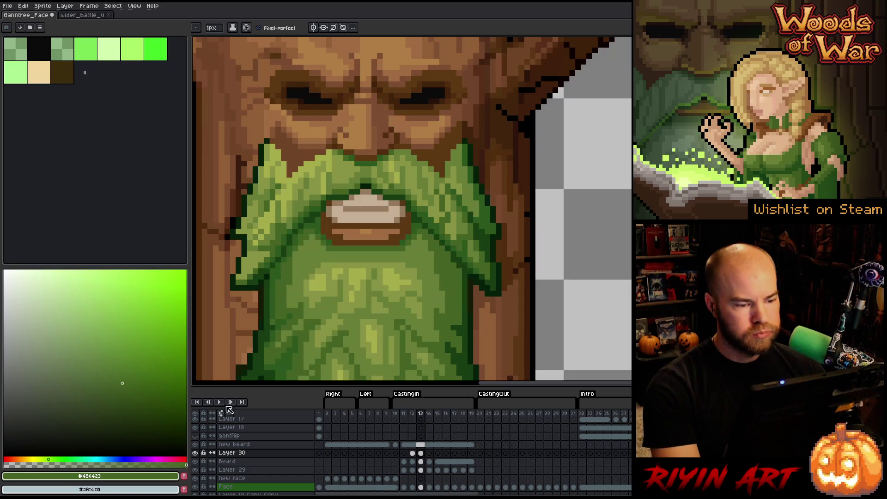
Step: Switch to the pencil, alternate undo/redo to compare the shading, then return to frame 11
key("b")
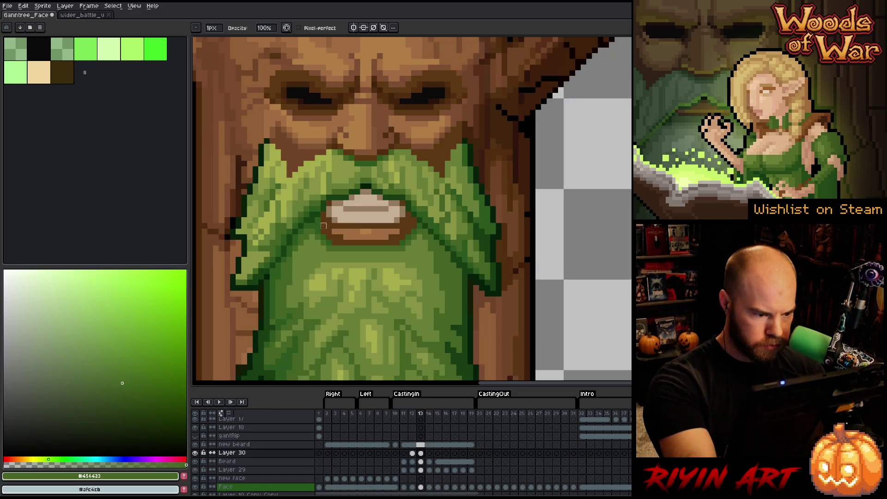
key("ctrl+z")
key("ctrl+y")
key("ctrl+z")
key("ctrl+y")
key("ctrl+z")
key("ctrl+y")
key("ctrl+z")
key("ctrl+y")
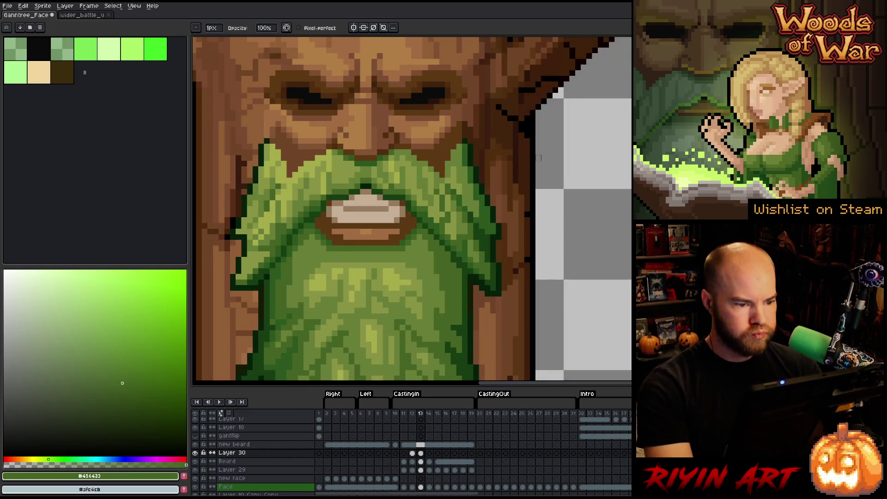
key("ctrl+z")
key("ctrl+y")
key("ctrl+z")
key("ctrl+y")
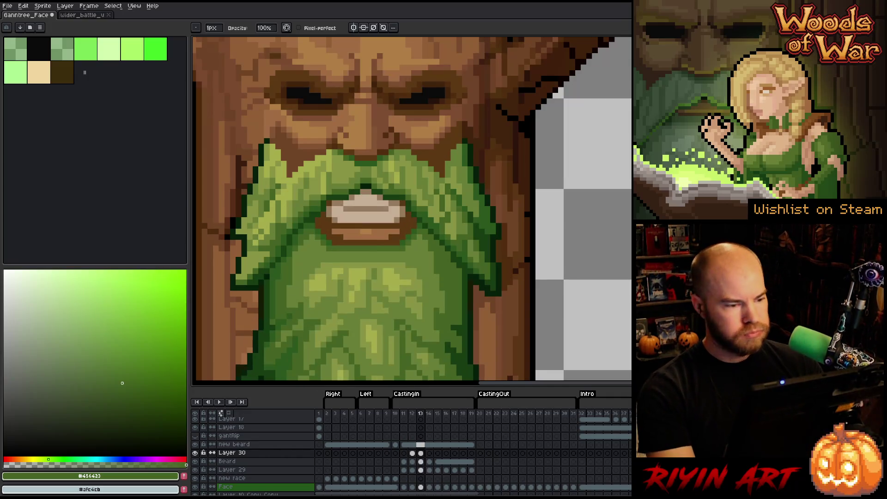
key("Return")
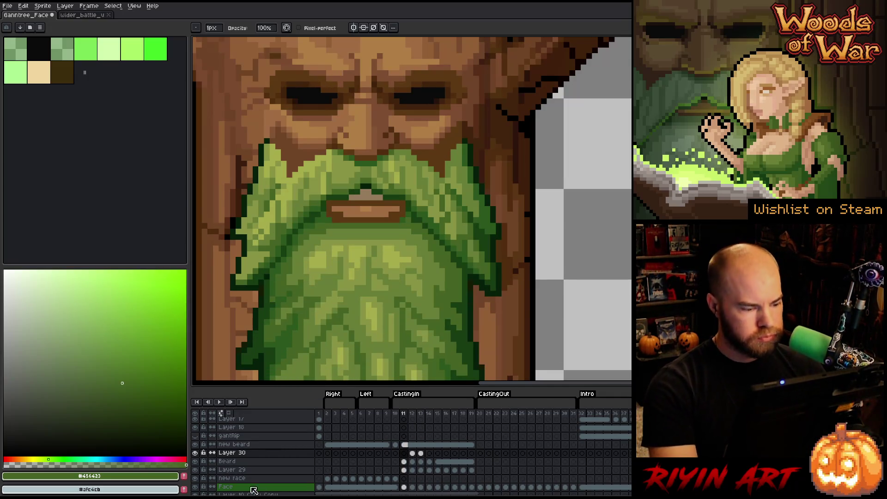
Step: Toggle the Beard layer off and on across frames 11 and 12, leaving it visible
left_click(195, 460)
left_click(196, 461)
left_click(196, 461)
left_click(195, 461)
left_click(196, 462)
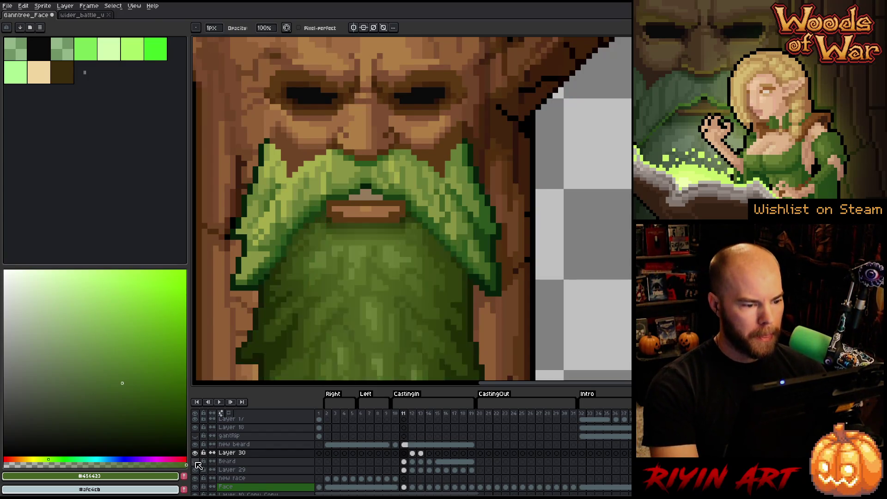
left_click(195, 461)
key("Right")
left_click(195, 460)
left_click(196, 461)
left_click(195, 460)
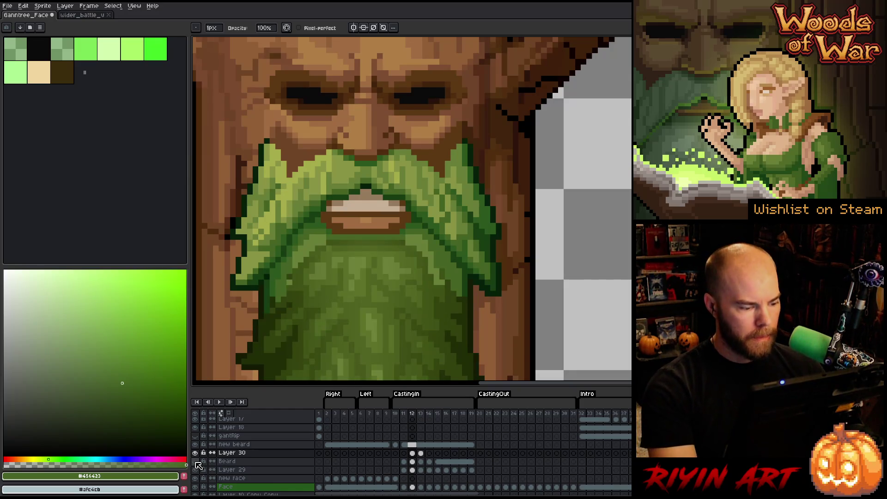
left_click(195, 461)
left_click(196, 453)
left_click(195, 453)
left_click(195, 453)
Step: On frame 13, toggle Layer 30 repeatedly to check the moustache shading
key("Right")
left_click(195, 453)
left_click(195, 453)
left_click(195, 453)
left_click(195, 453)
left_click(196, 453)
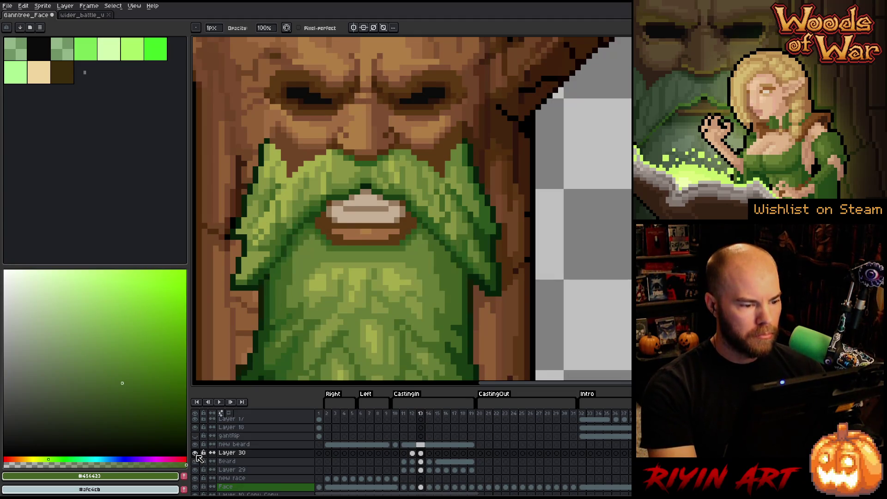
left_click(195, 454)
left_click(195, 454)
left_click(196, 454)
left_click(195, 454)
left_click(195, 453)
left_click(195, 454)
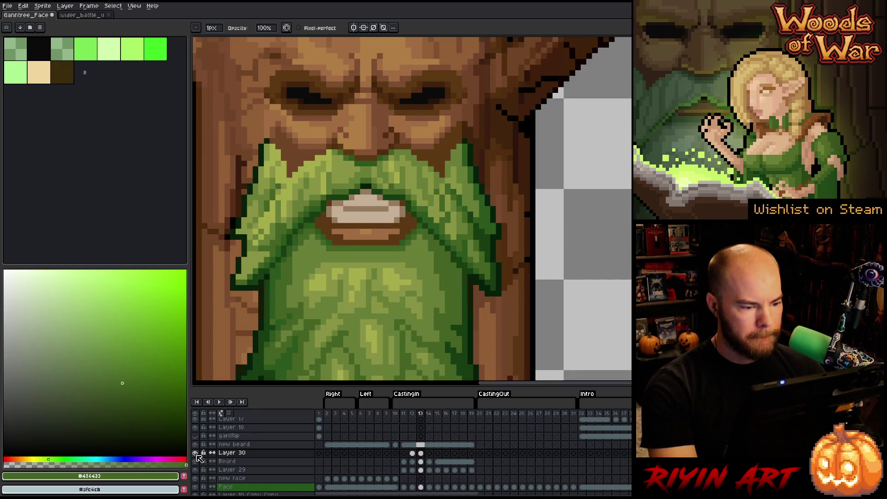
left_click(196, 454)
left_click(196, 454)
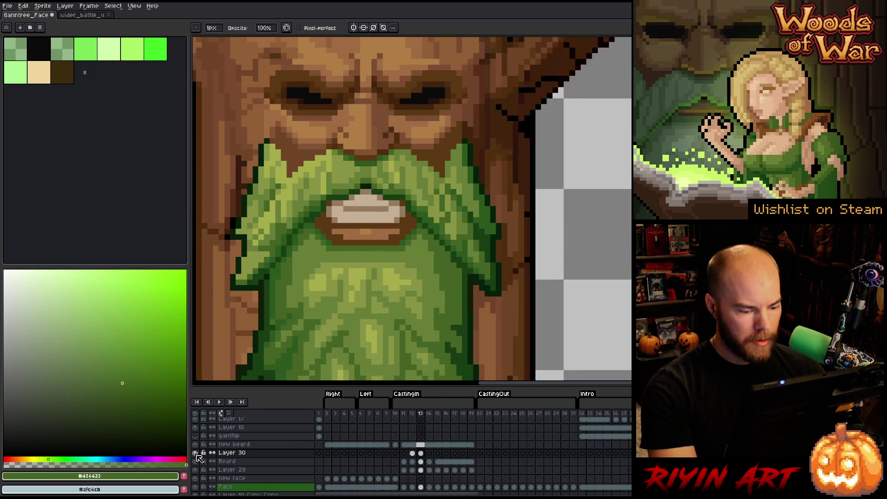
Step: Step back to frame 12 and select Layer 30's frame-12 cel
key("Left")
key("Right")
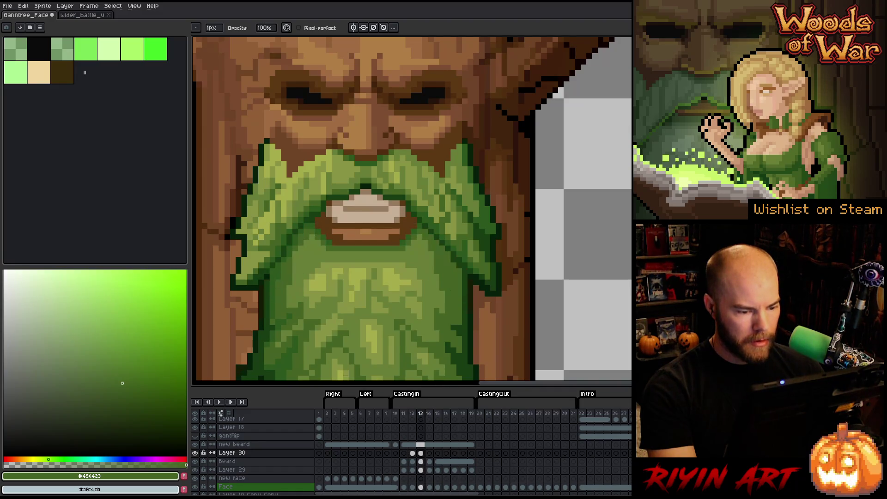
key("Left")
left_click(412, 453)
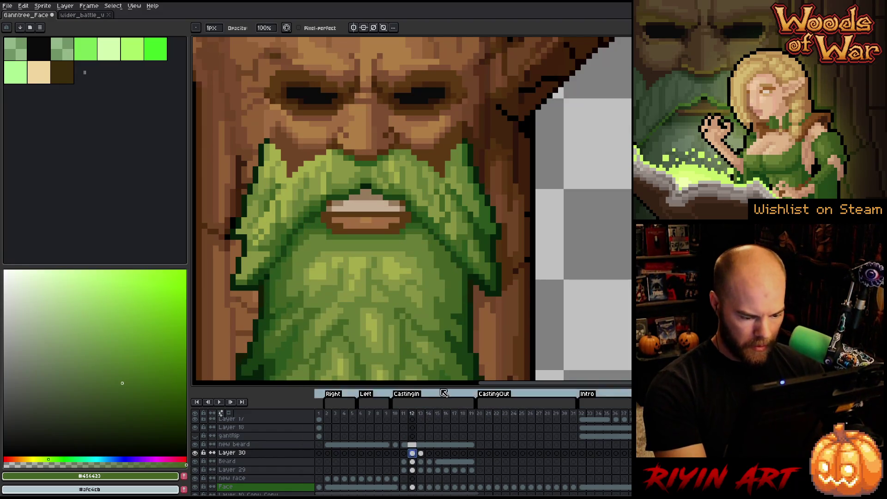
Step: On frame 14, pick the lighter beard green #677e37 and paint a row under the mouth
key("Right")
key("Right")
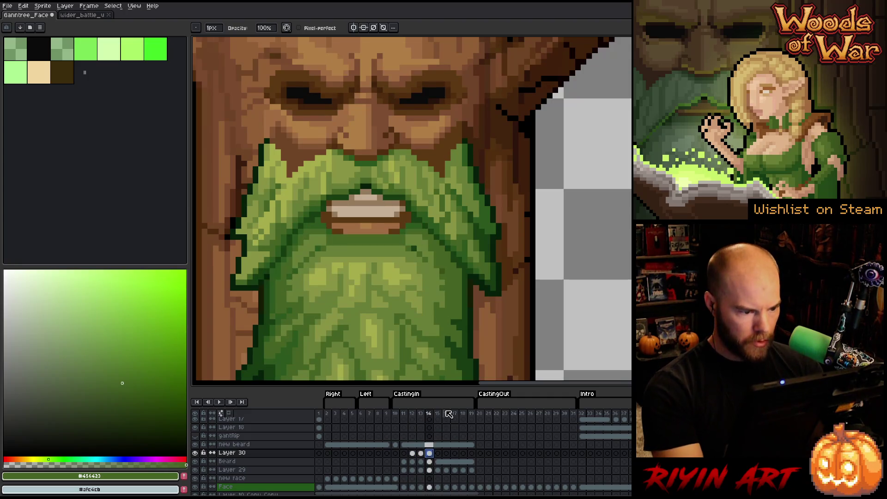
key("alt")
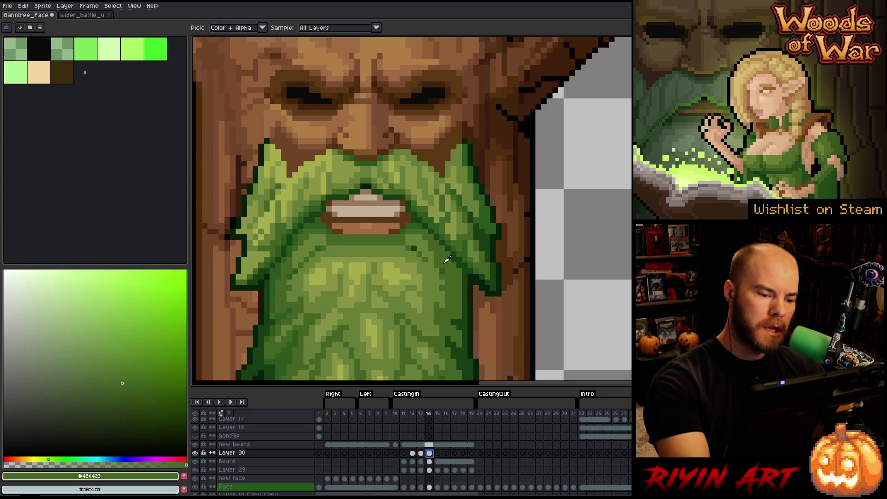
left_click(440, 284, "alt")
left_click(441, 285, "alt")
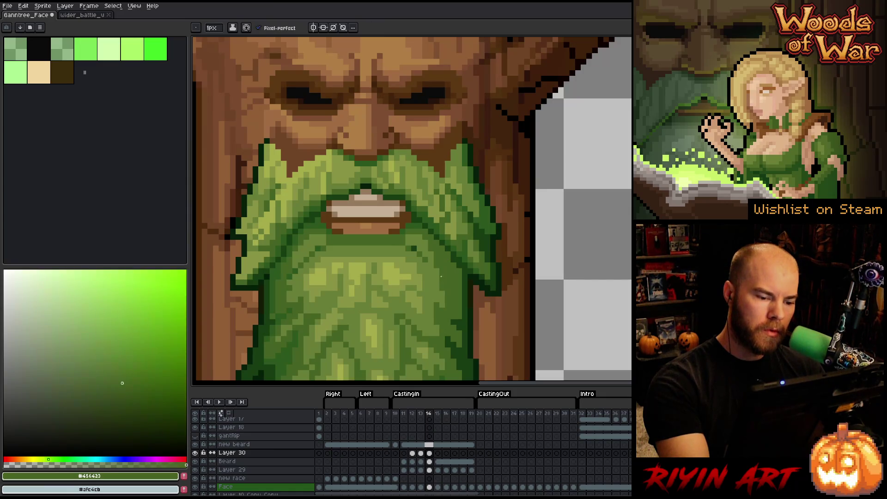
left_click(429, 262, "alt")
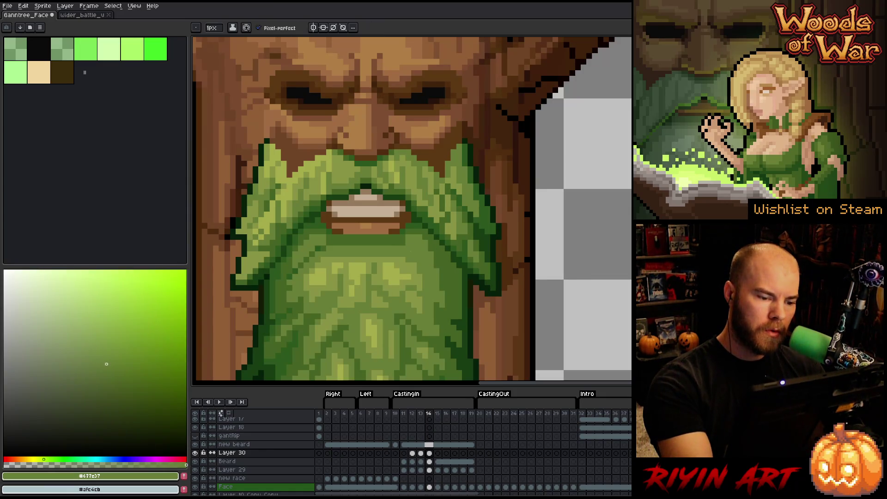
left_click_drag(401, 244, 326, 241)
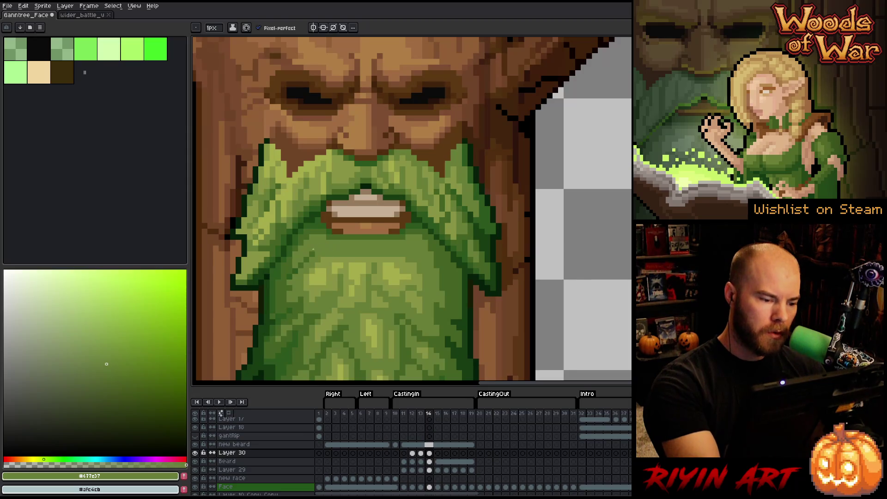
Step: Preview the animation playback, resampling beard greens and replaying from frame 13
left_click(290, 277, "alt")
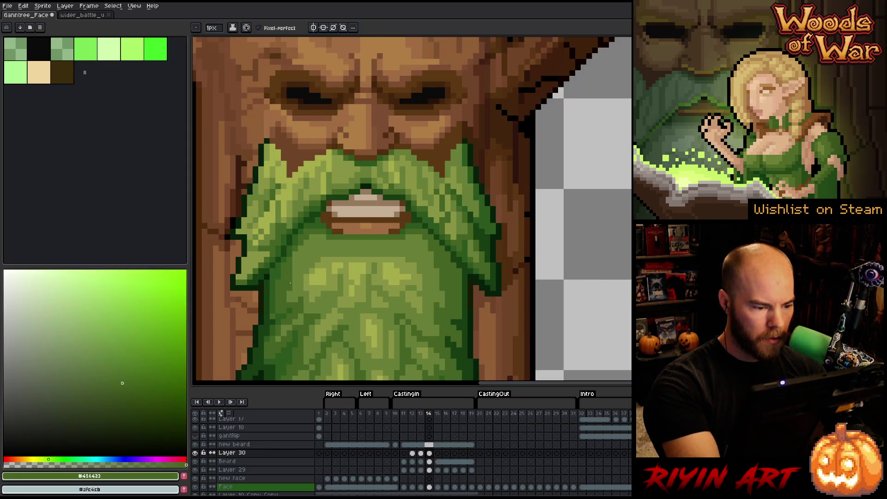
key("Return")
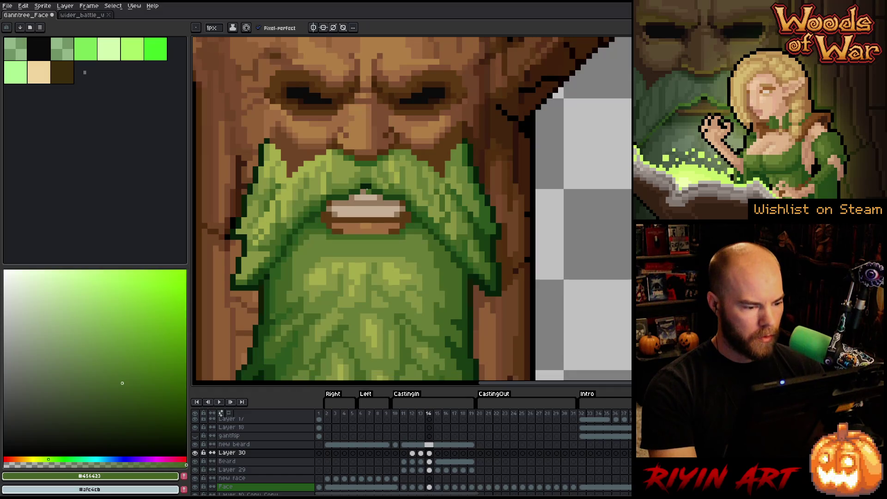
key("Return")
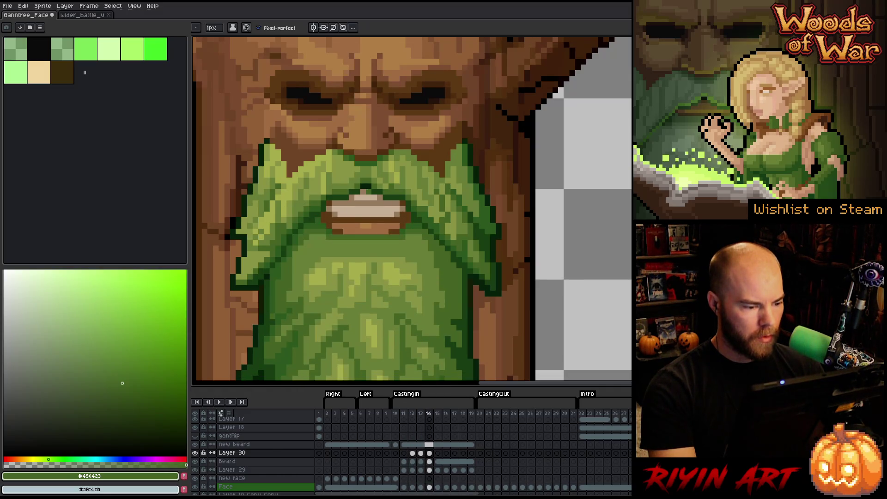
left_click(290, 291, "alt")
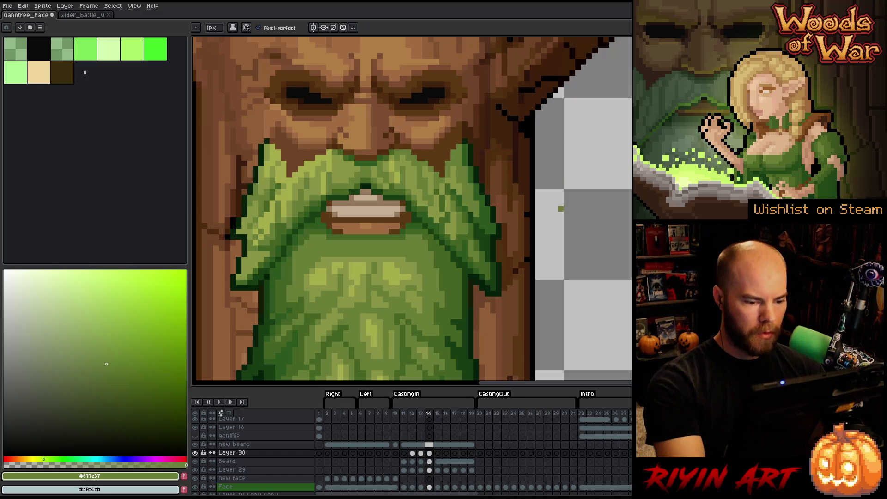
key("Left")
key("Return")
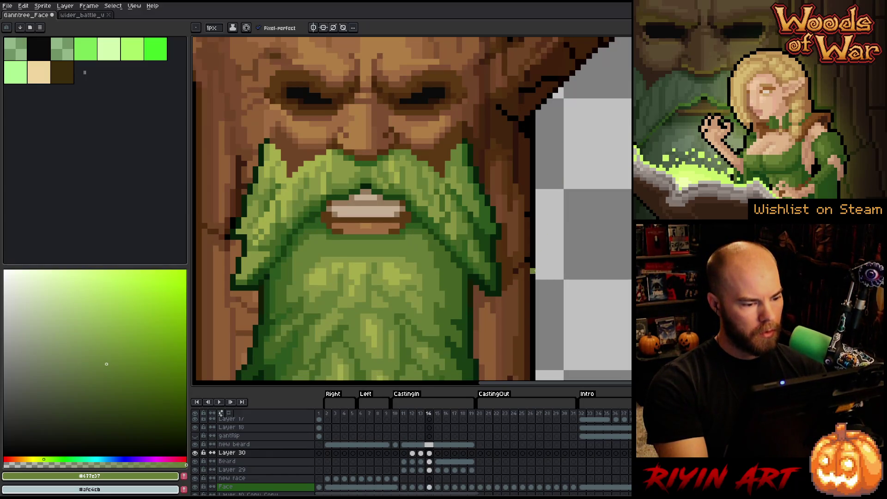
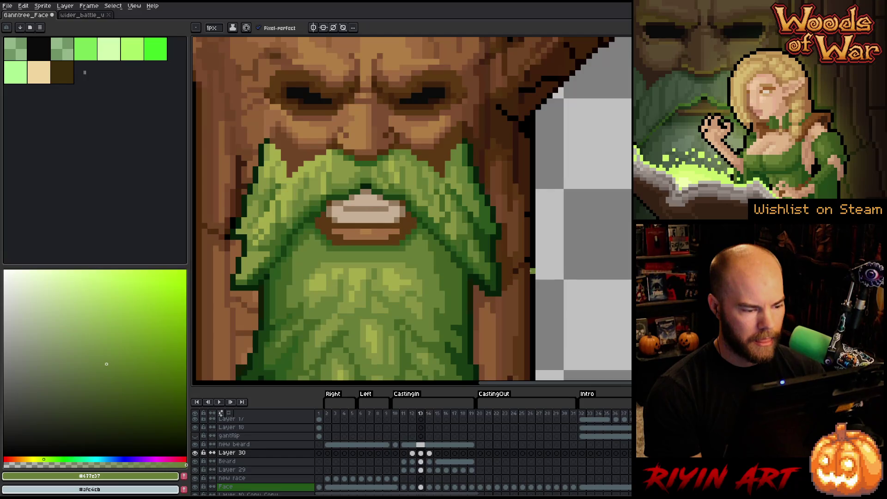
Step: Try a dark lower-lip stroke without pixel-perfect, undo it, and compare frames 13 and 14
key("e")
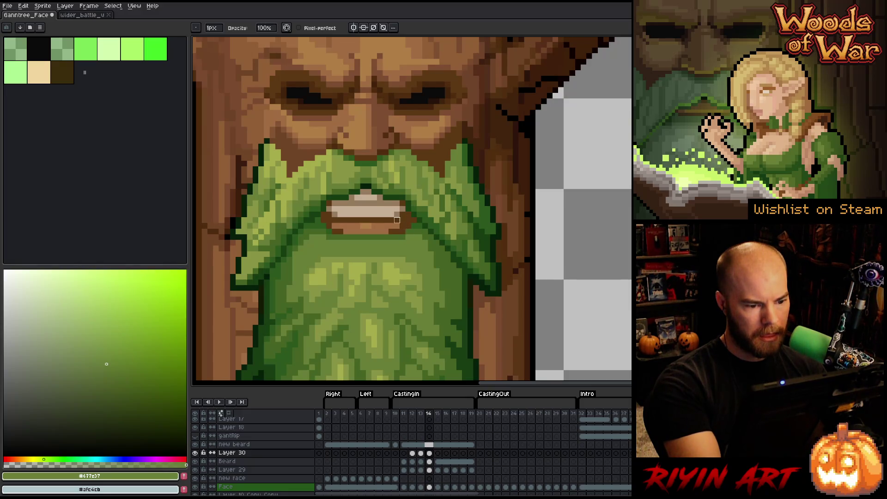
left_click_drag(397, 237, 341, 237)
key("ctrl+z")
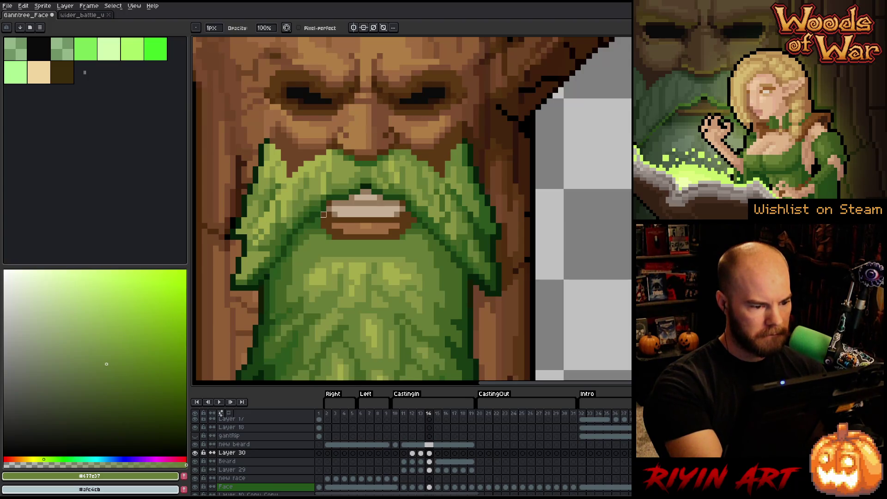
key("Left")
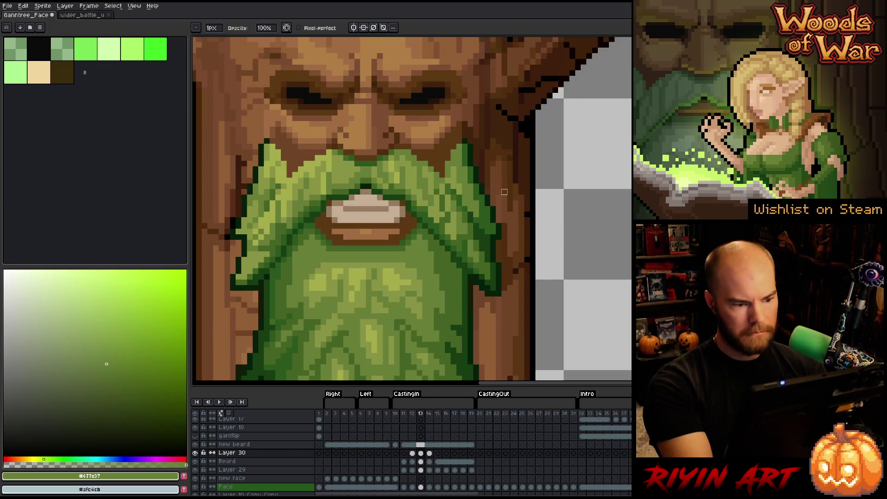
key("Right")
key("Left")
key("Right")
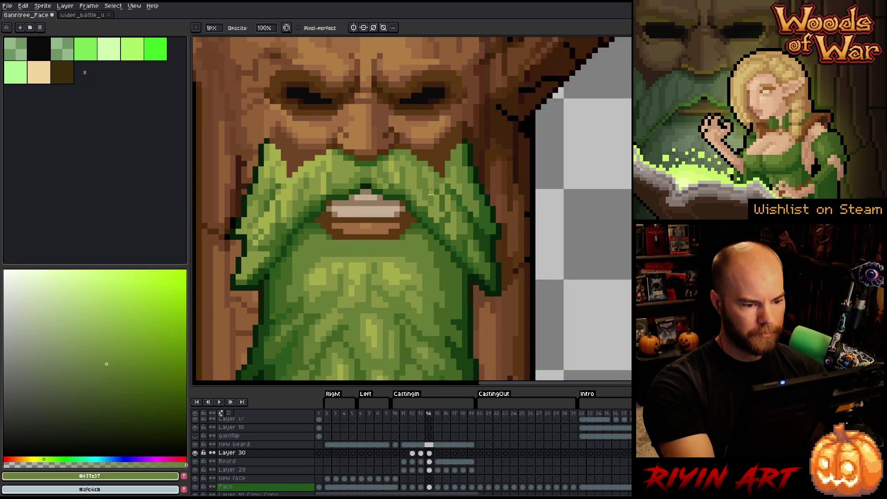
Step: Sample the dark, mid and lighter beard greens while comparing frames 13 and 14
left_click(408, 230, "alt")
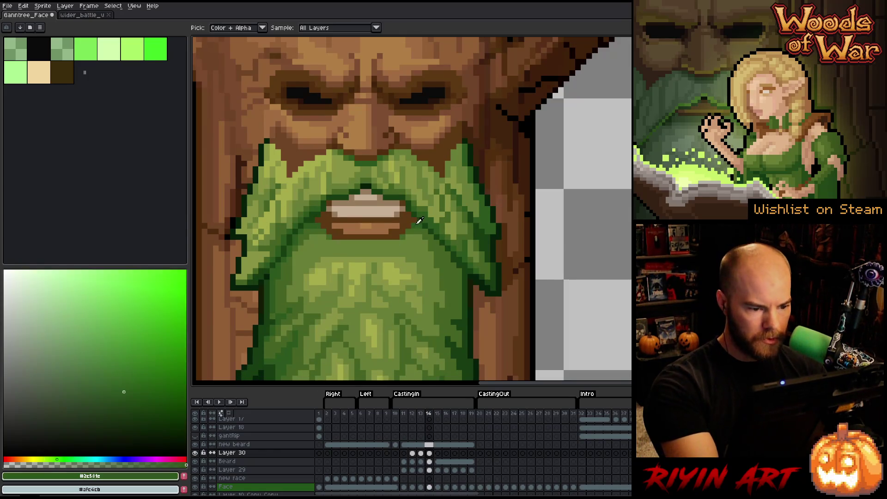
left_click(317, 230, "alt")
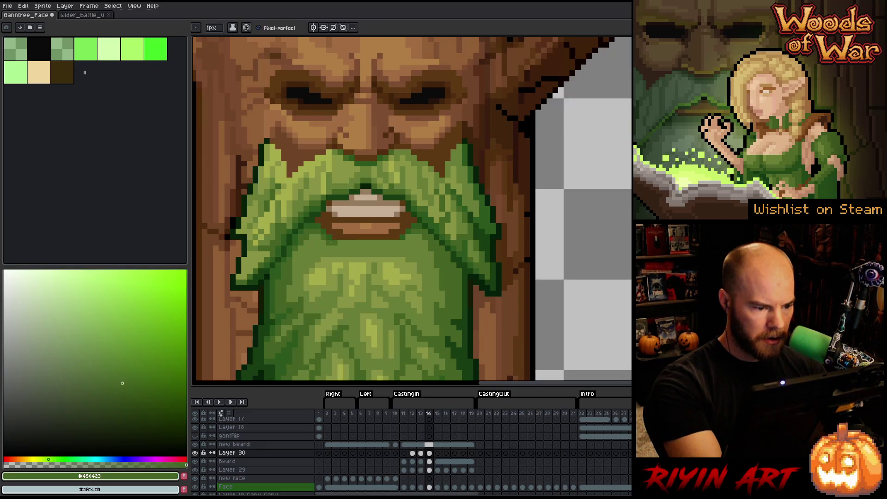
key("alt")
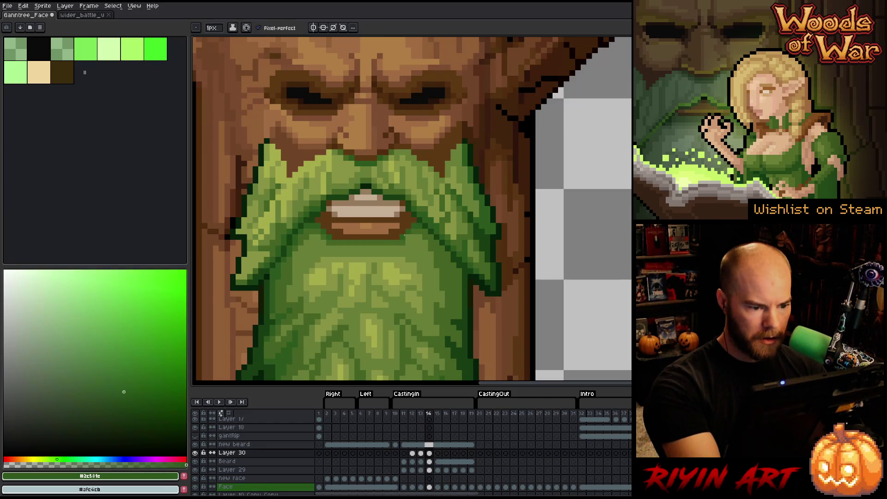
key("Left")
key("Right")
key("Left")
key("Right")
key("Left")
key("Right")
key("Left")
key("Right")
key("Left")
key("Right")
key("Left")
key("Right")
key("Left")
key("Right")
left_click(443, 290, "alt")
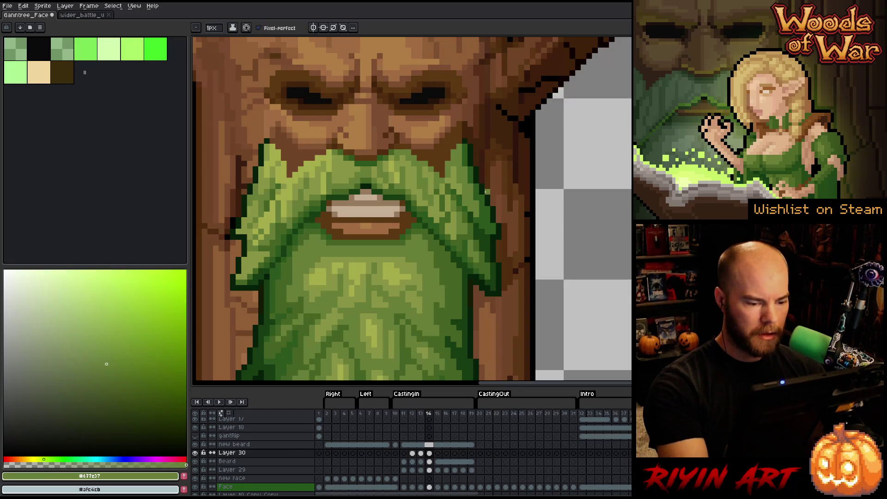
Step: Flip through frames 12 to 15 to check the beard's motion
key("Left")
key("Left")
key("Right")
key("Left")
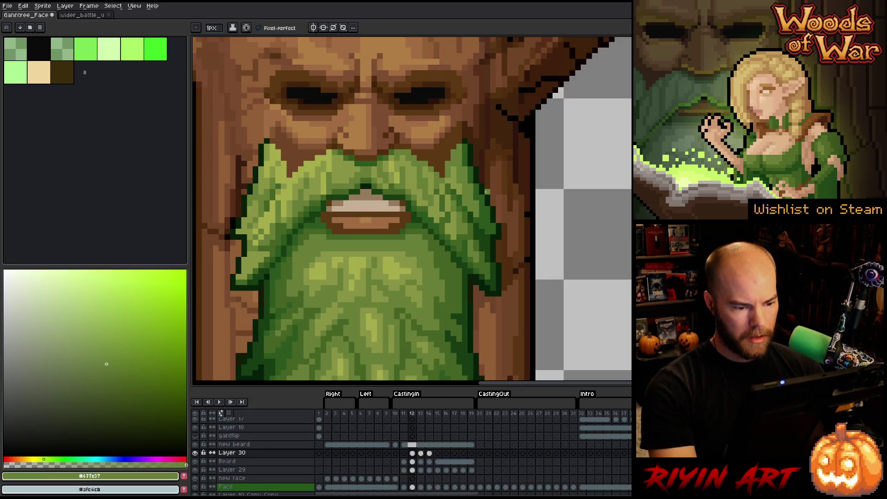
key("Right")
key("Right")
key("Right")
key("Left")
key("Left")
key("Right")
key("Left")
key("Right")
key("Left")
key("Right")
key("Left")
key("Right")
key("Left")
key("Right")
key("Left")
key("Right")
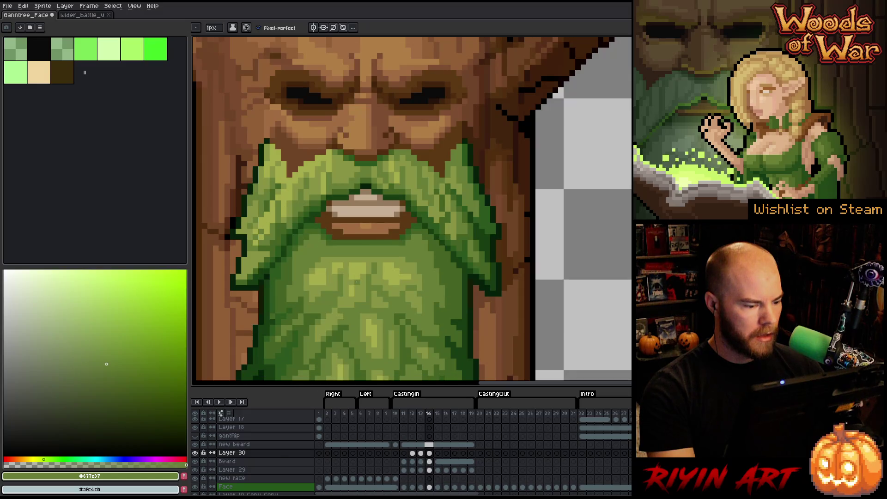
scroll(356, 281, "down", 5)
scroll(342, 298, "up", 1)
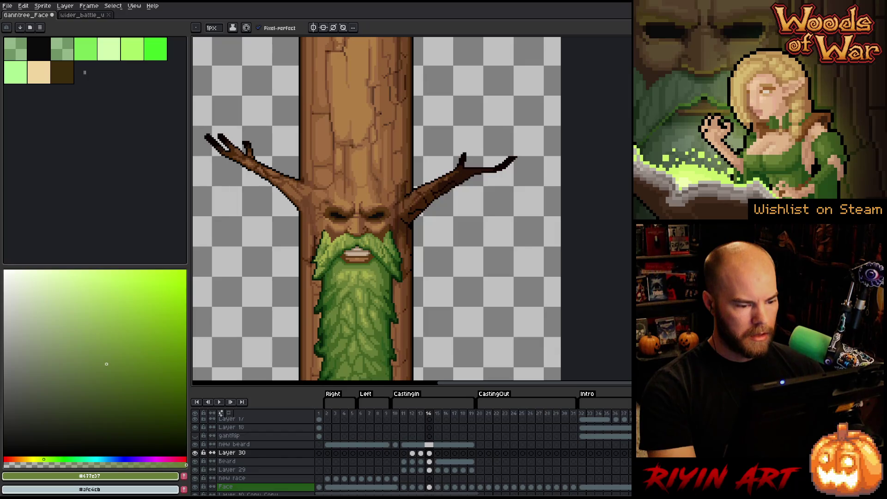
scroll(388, 305, "up", 4)
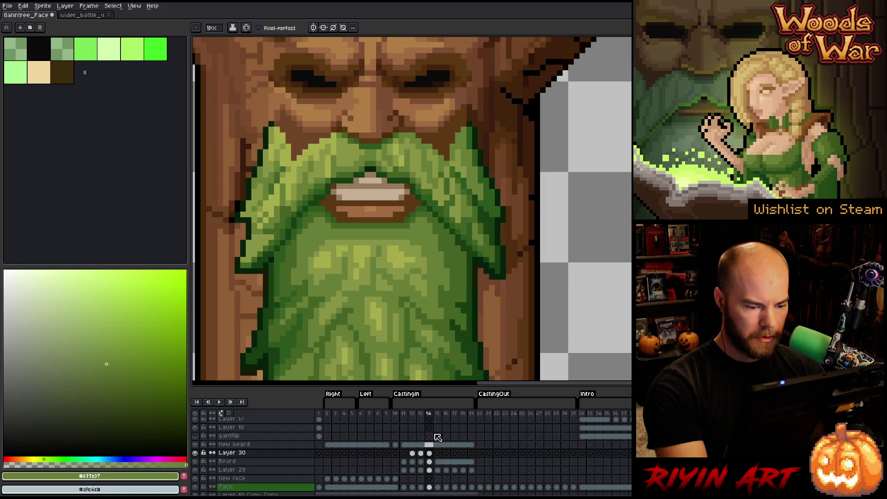
Step: Select the new beard layer at frame 2, sample the outline and mid-dark greens, and advance to frame 10
left_click(458, 301, "alt")
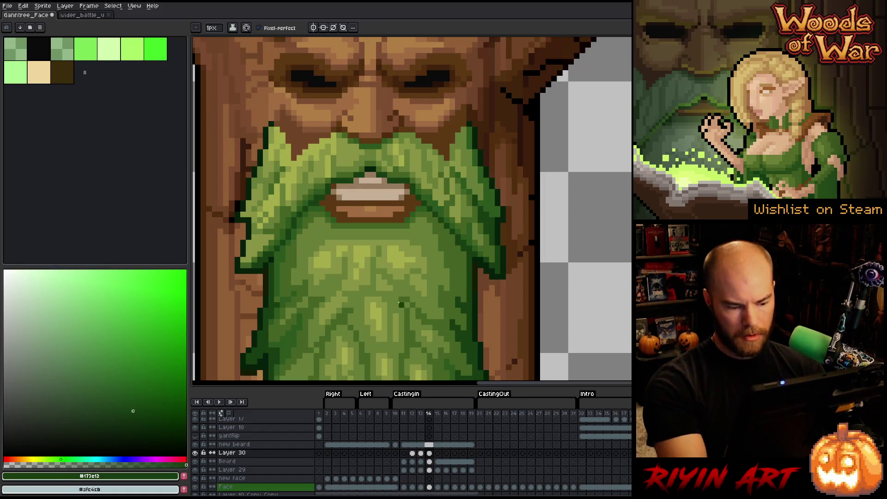
left_click(326, 412)
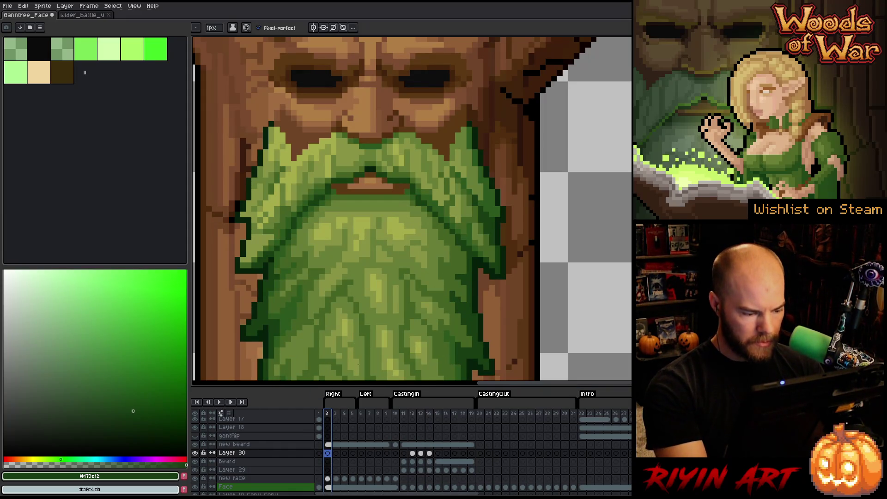
left_click(329, 445)
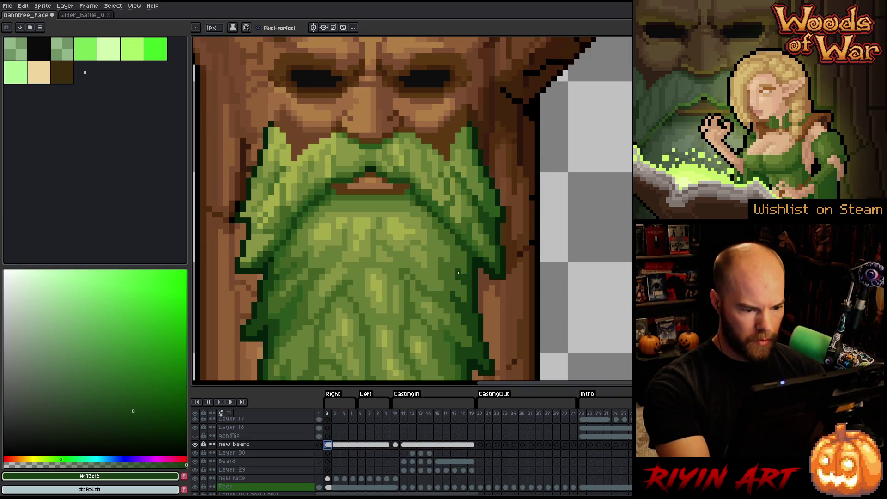
left_click(509, 242, "alt")
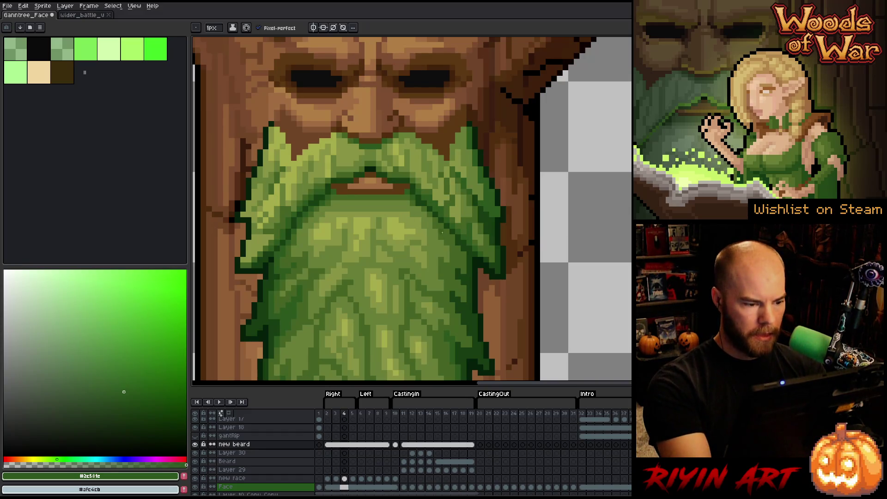
key("Right")
key("Right")
key("Right")
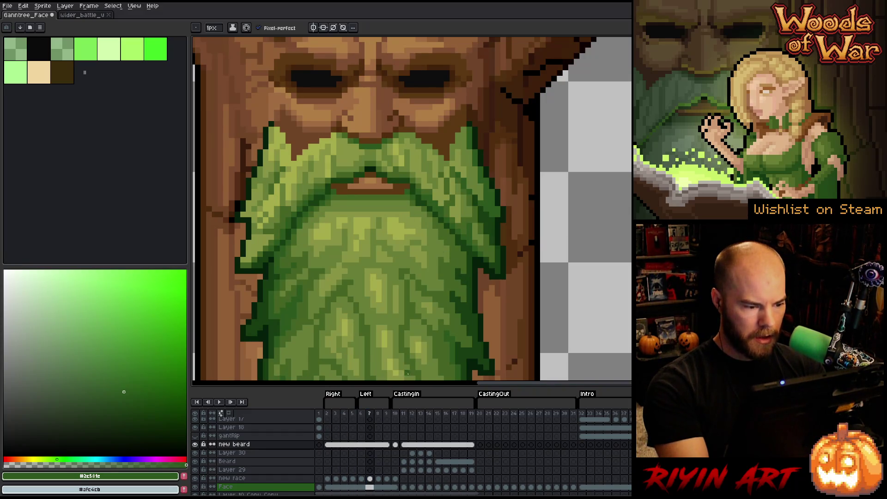
key("Right")
key("Right")
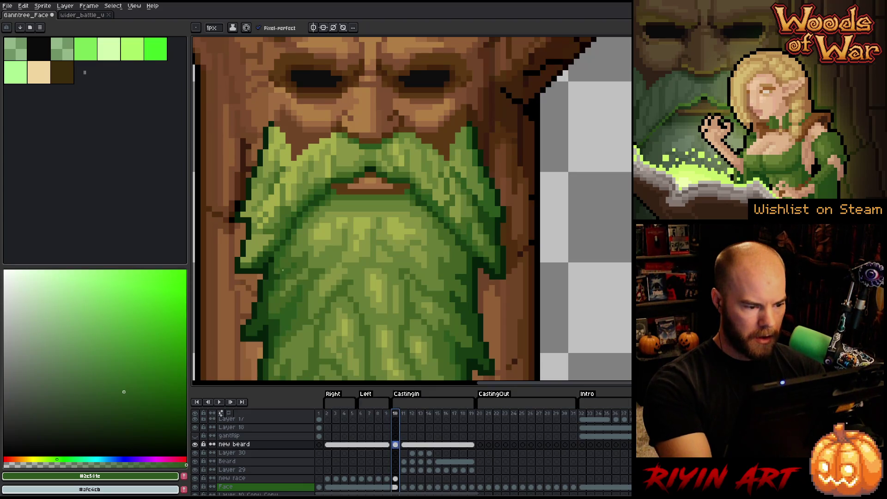
Step: Touch up beard edges on frames 10, 11 and 12 with dark outline and mid-dark greens
left_click(473, 198, "alt")
key("Right")
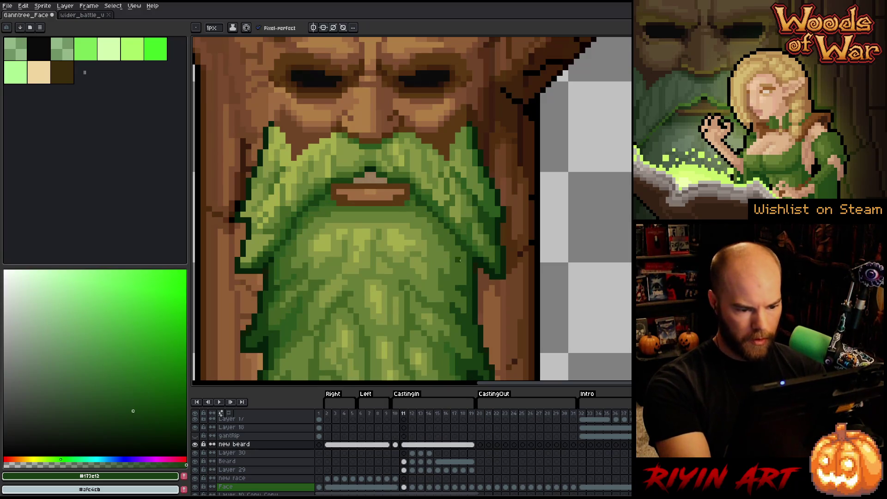
left_click(276, 281, "alt")
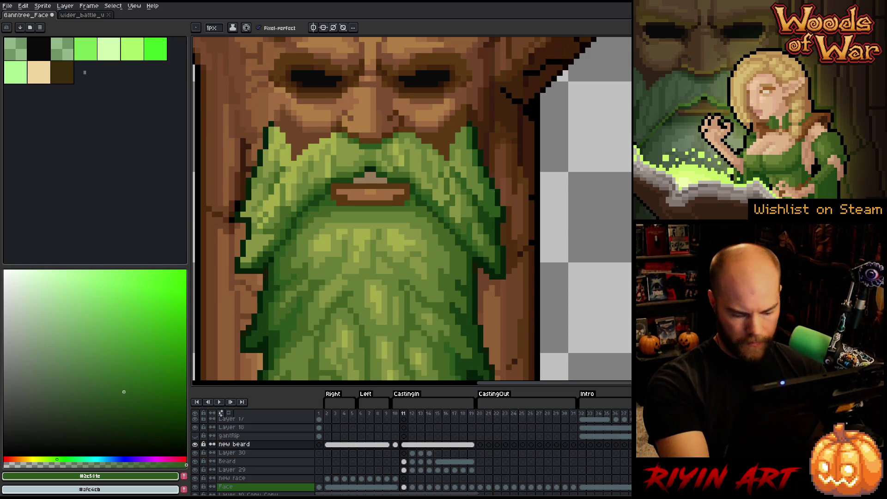
key("Right")
left_click(462, 298, "alt")
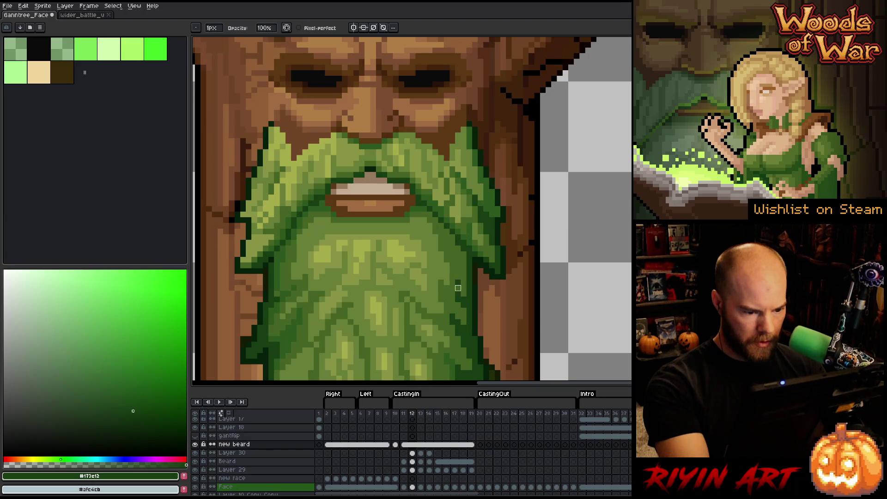
left_click(278, 295, "alt")
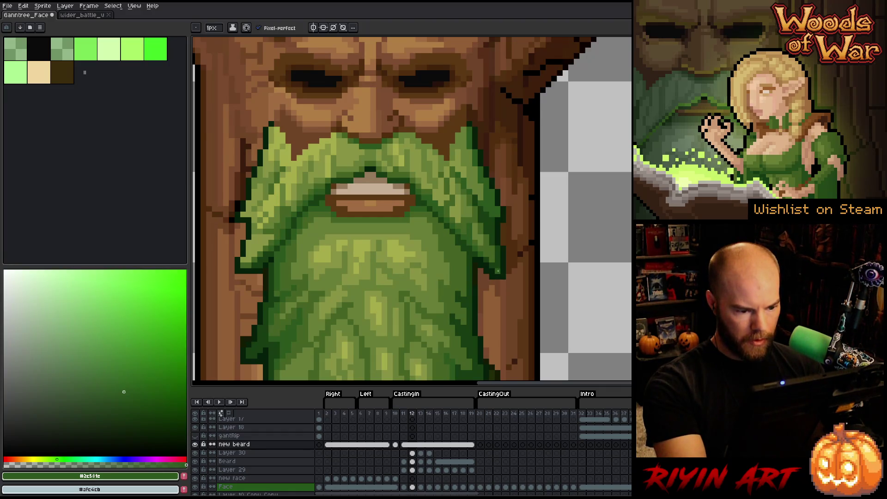
key("Left")
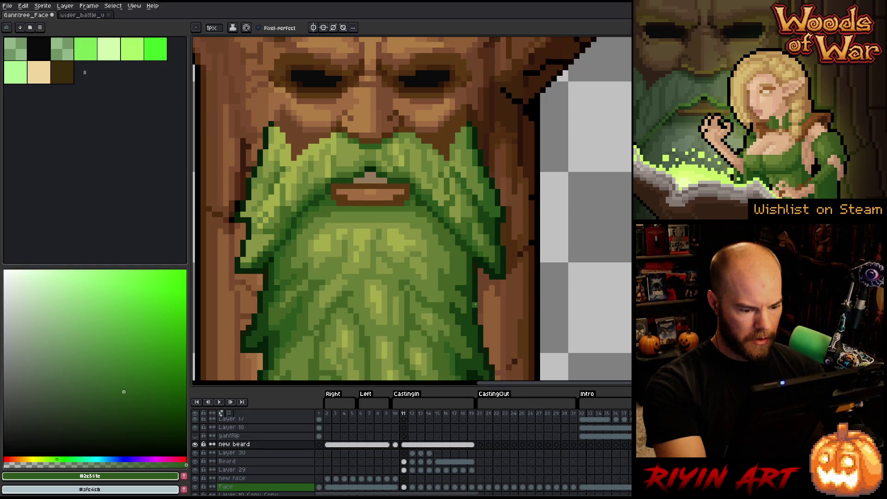
left_click(395, 444)
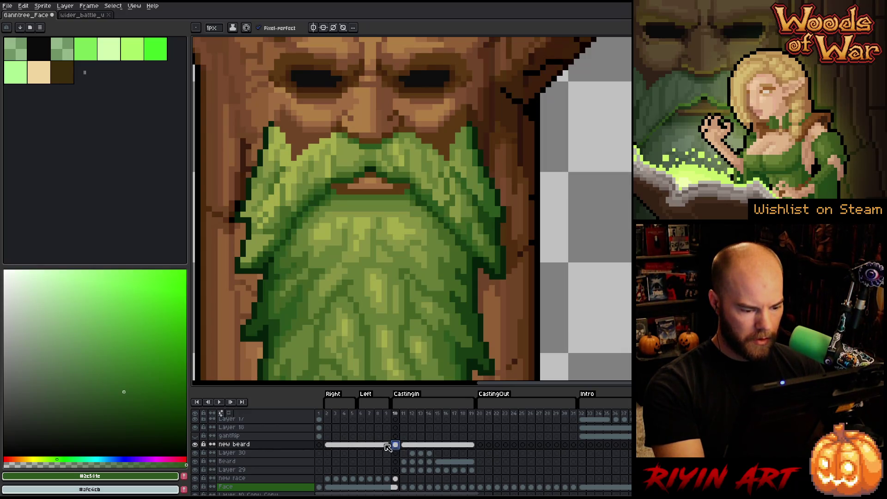
Step: Make Layer 30 active at frame 11, then shade frame 12 with the dark outline green
left_click(404, 461)
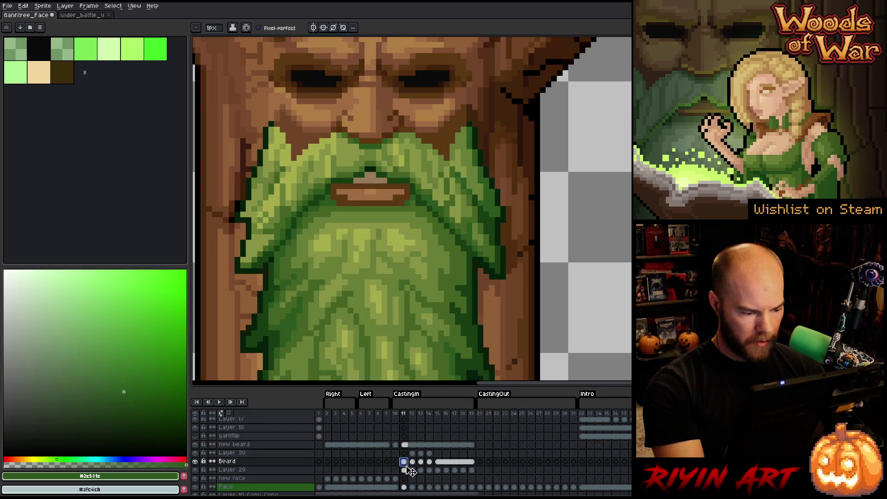
left_click(404, 453)
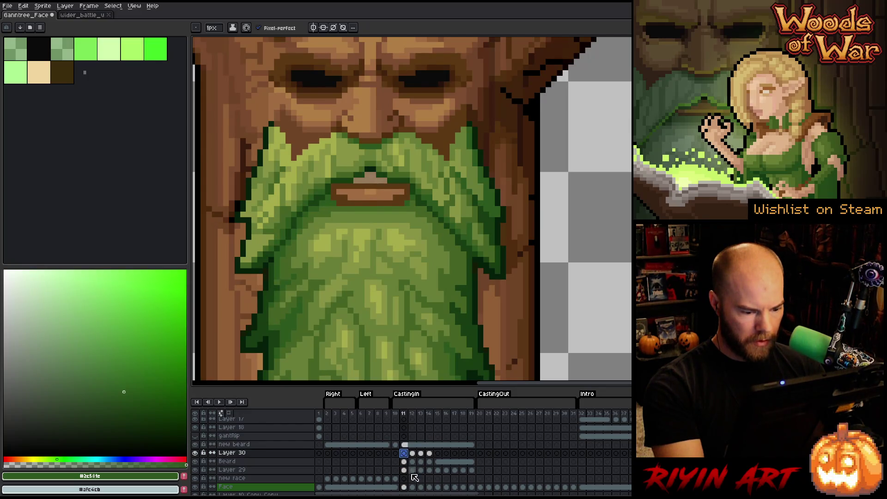
left_click(276, 279)
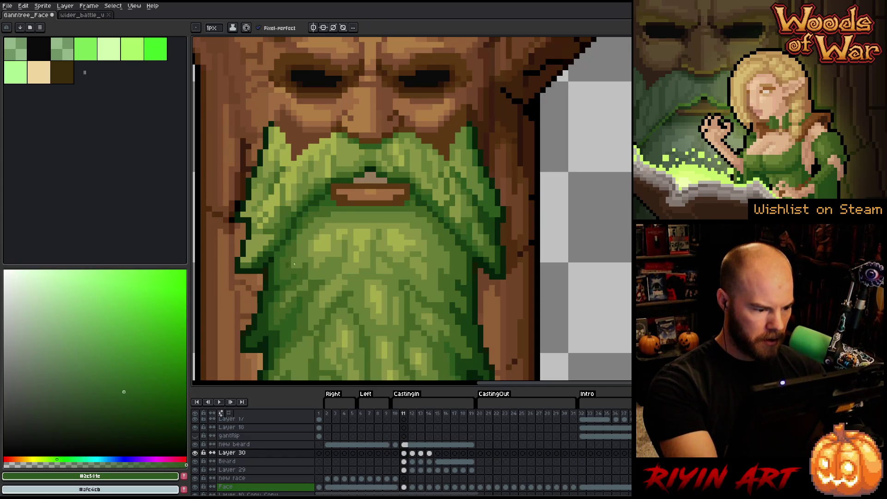
key("Right")
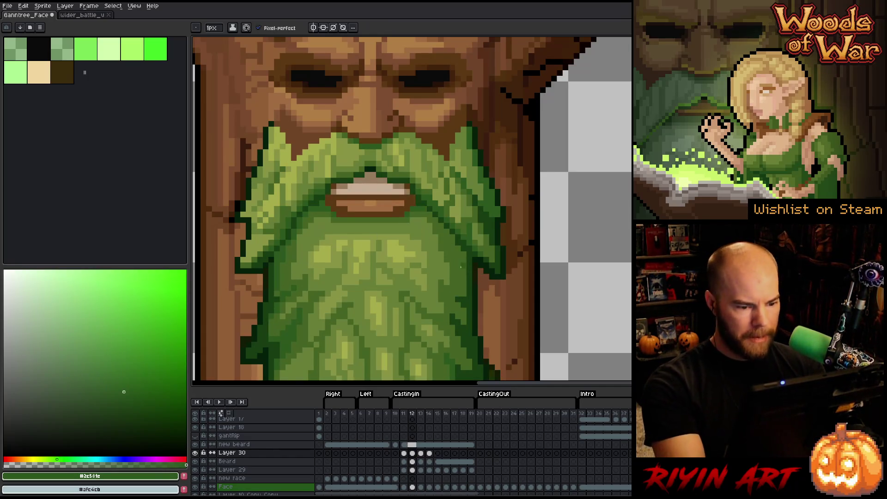
left_click(459, 294, "alt")
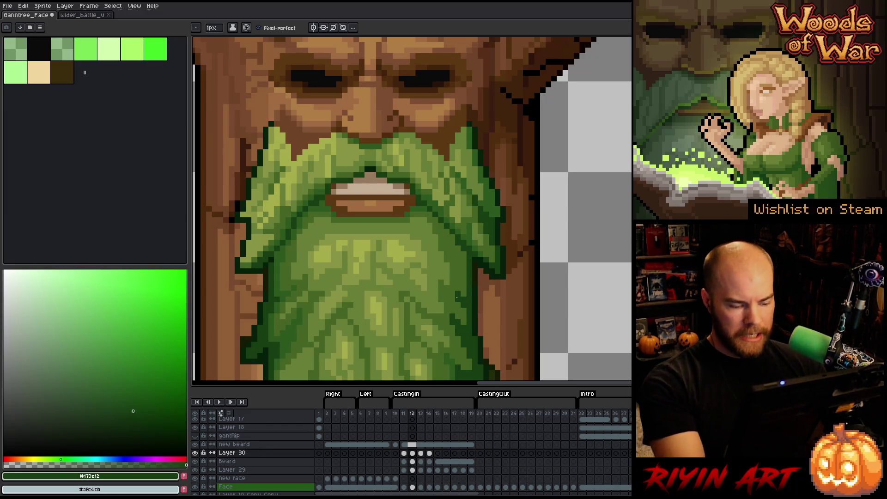
Step: Add a lighter beard green on frame 13, then play the mouth animation to review it
key("Right")
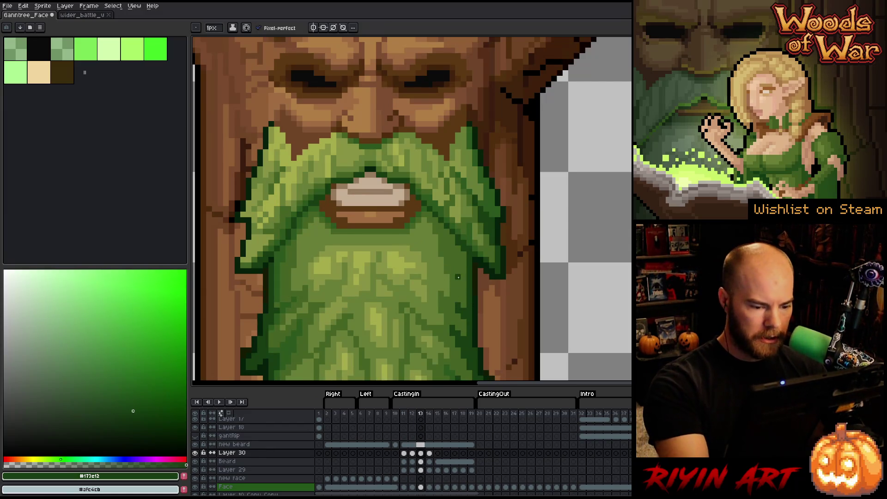
left_click(276, 301, "alt")
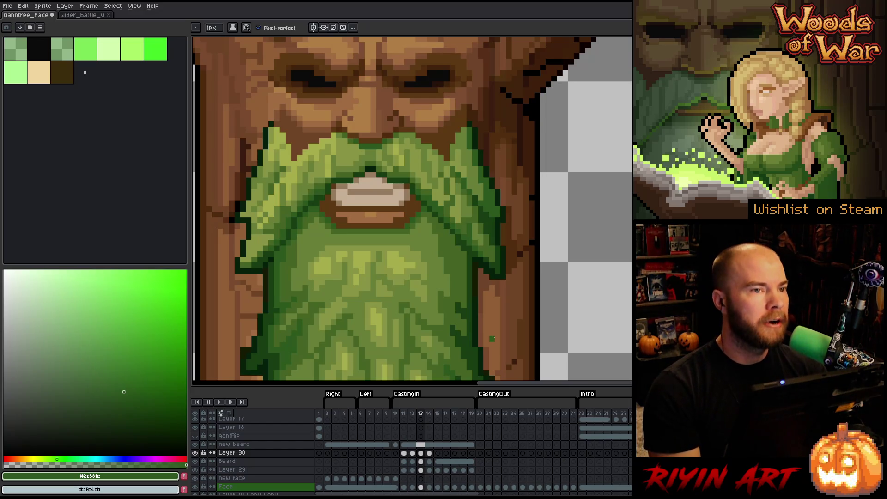
key("Return")
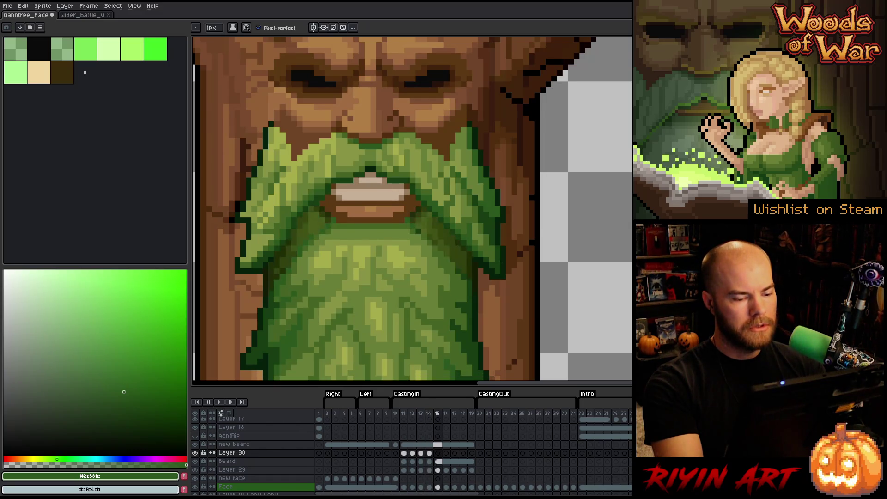
left_click(429, 452)
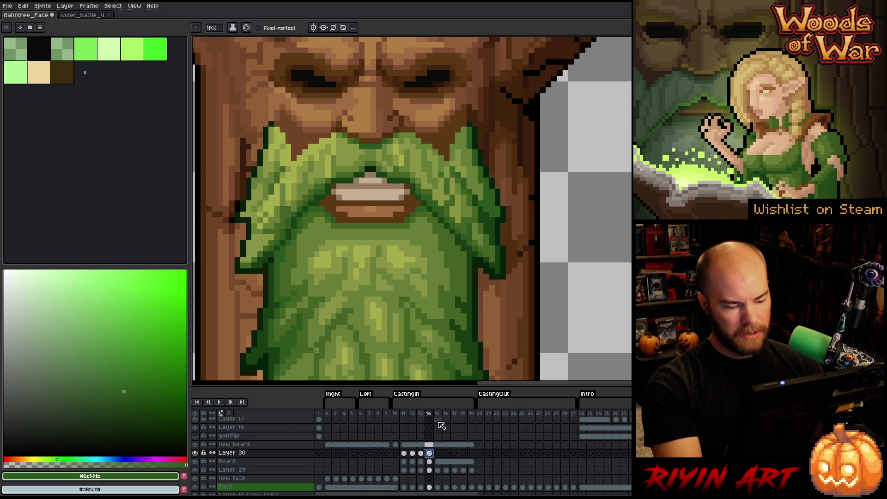
Step: Link Layer 30's cels on frames 15–19 into one shared cel
left_click(439, 454)
left_click_drag(442, 457, 472, 458)
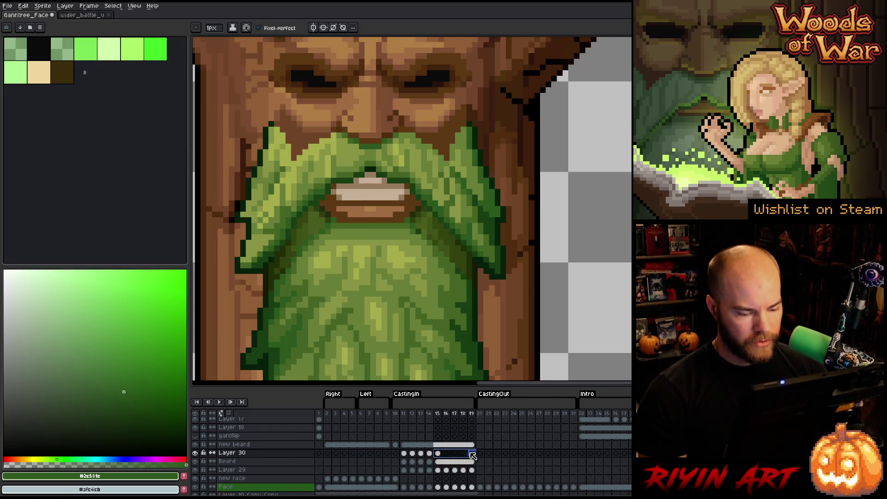
right_click(471, 453)
left_click(484, 482)
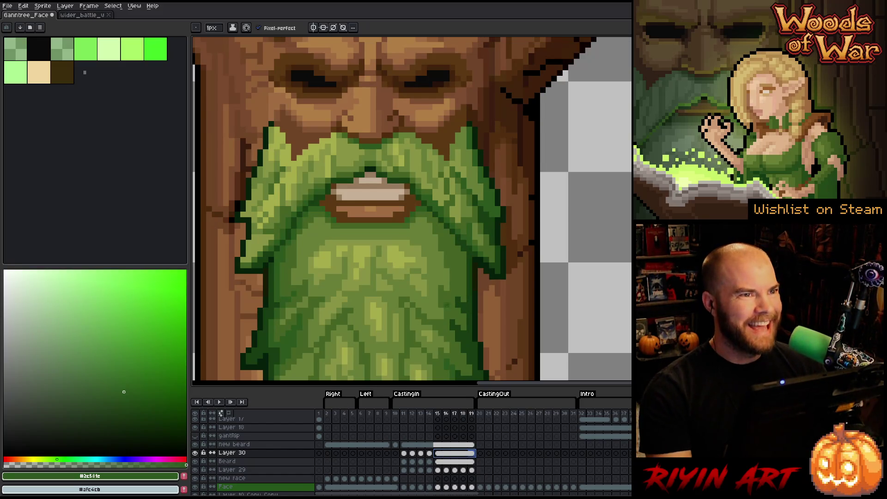
Step: Play the beard animation from frame 10 across the whole tree sprite, then stop it
left_click(398, 415)
key("Return")
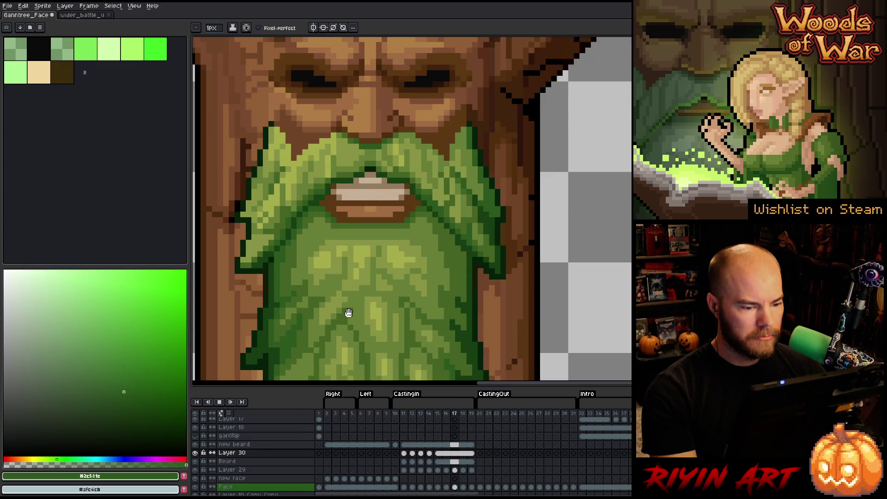
scroll(348, 312, "down", 4)
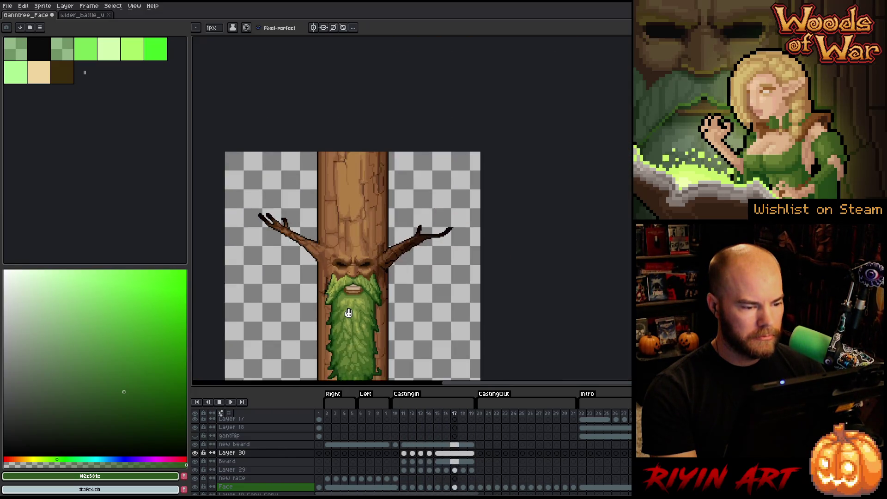
left_click_drag(295, 300, 300, 301)
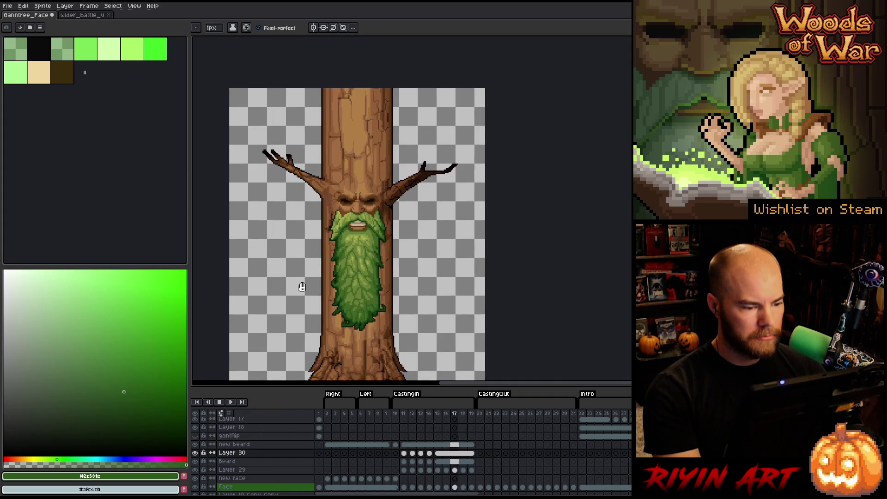
scroll(358, 317, "up", 2)
scroll(380, 243, "up", 2)
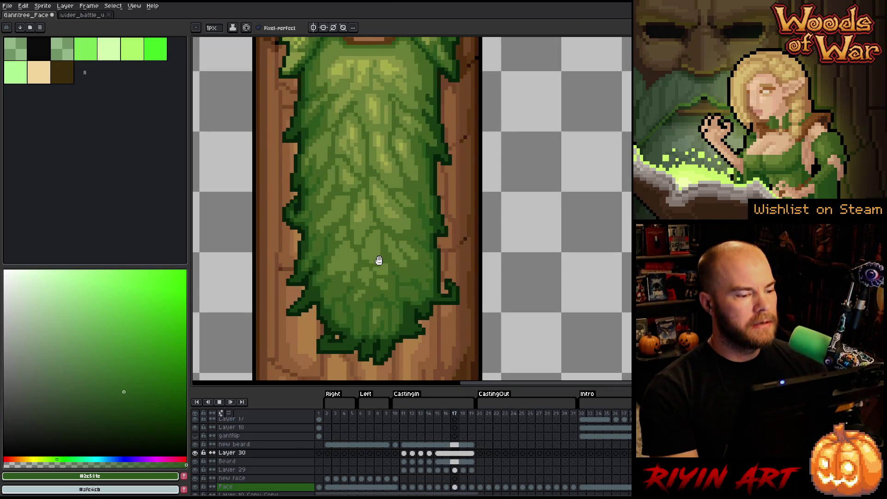
scroll(397, 222, "down", 1)
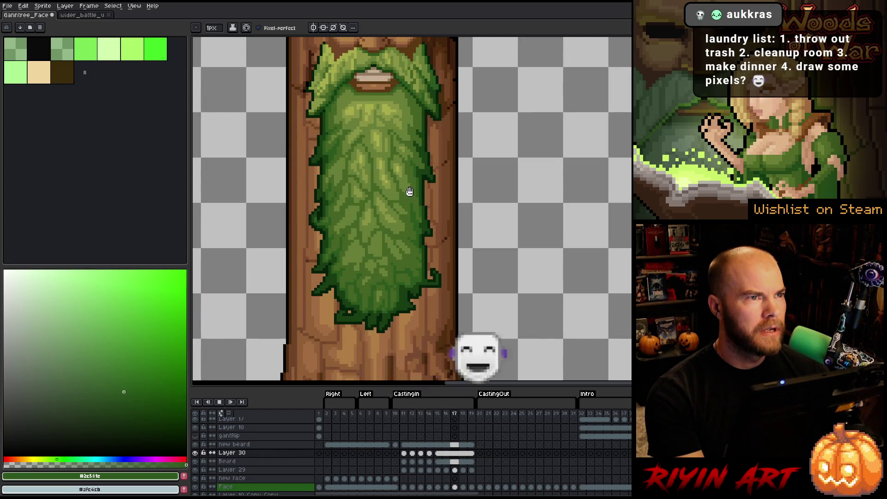
key("Return")
Step: Check Layer 30's pixels by toggling its visibility, then merge it down into Beard
left_click(272, 455)
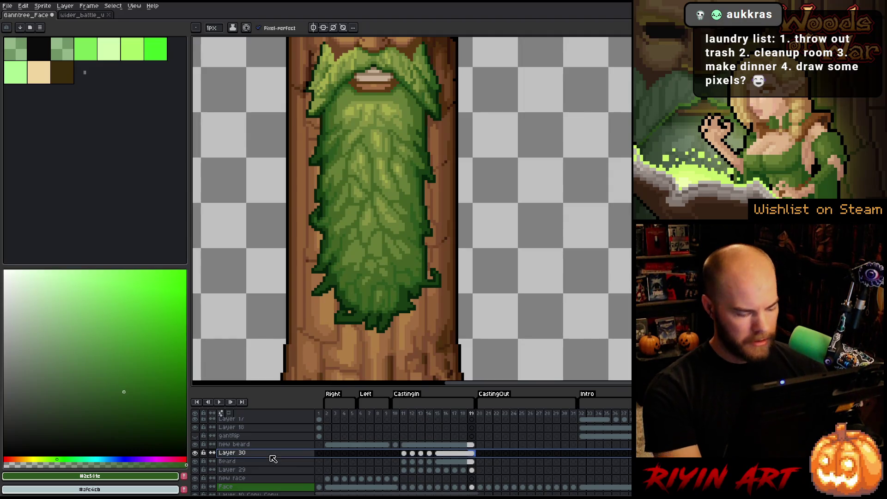
left_click(195, 445)
left_click(195, 445)
left_click(195, 445)
left_click(195, 444)
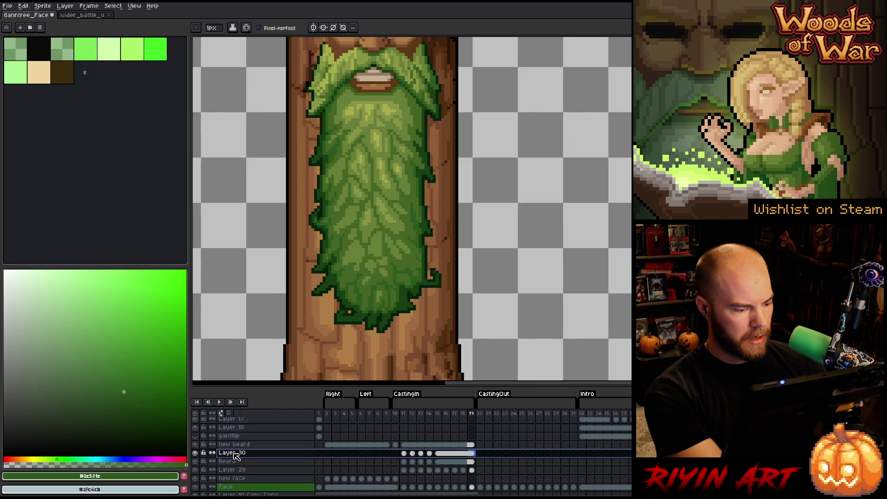
key("ctrl+e")
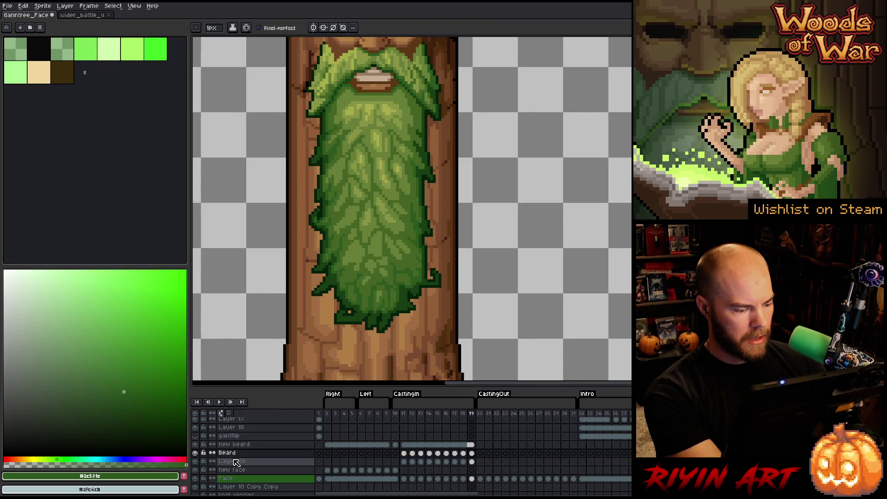
Step: Inspect Layer 29 on its own, then merge it down into new face
left_click(196, 462, "alt")
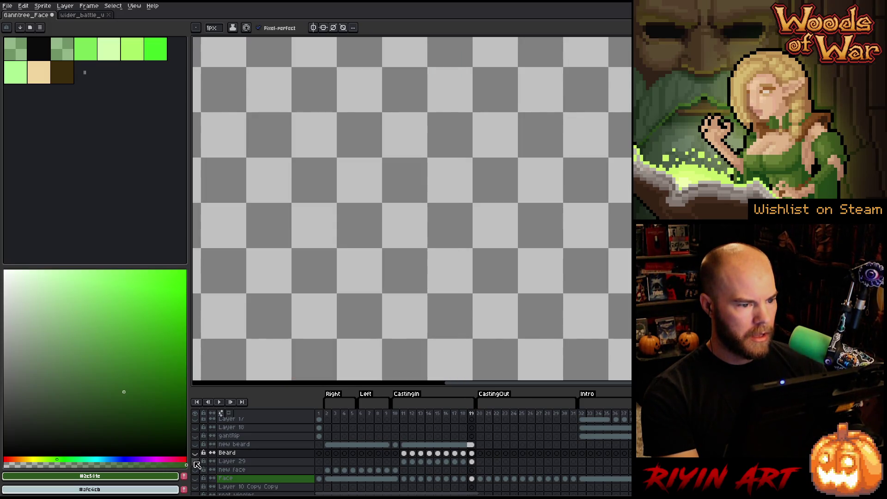
left_click(195, 461, "alt")
key("minus")
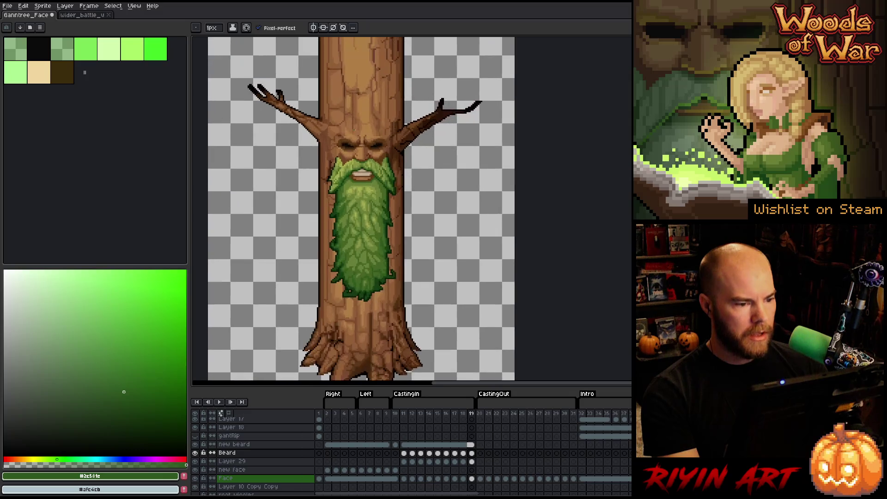
left_click(195, 462, "alt")
left_click(196, 462, "alt")
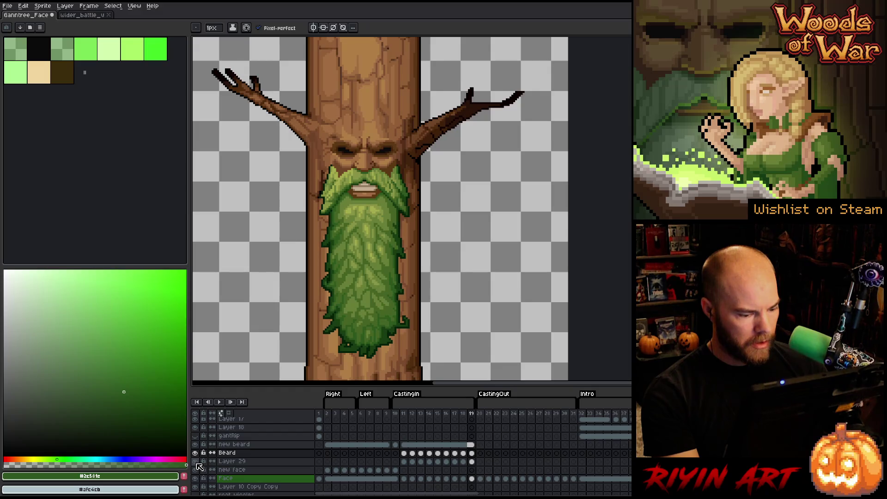
left_click(230, 461)
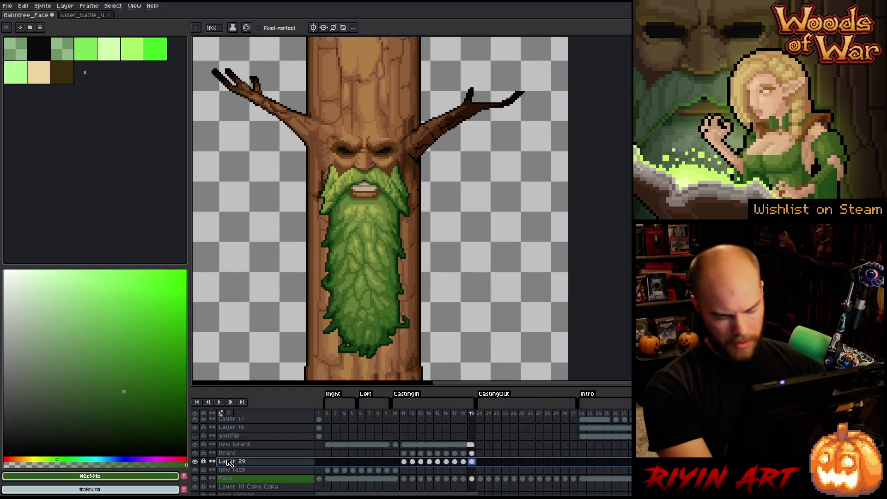
key("ctrl+e")
left_click(238, 451)
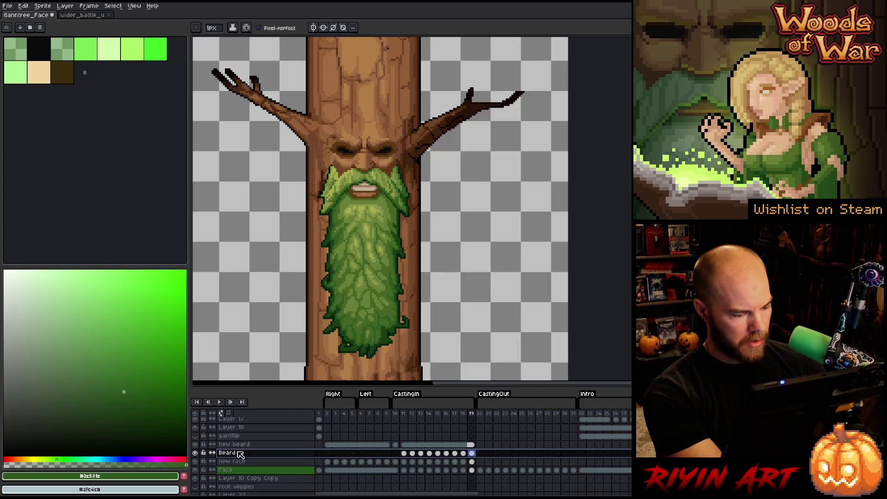
Step: Toggle the new beard layer repeatedly to compare the mustache with and without it
left_click(239, 445)
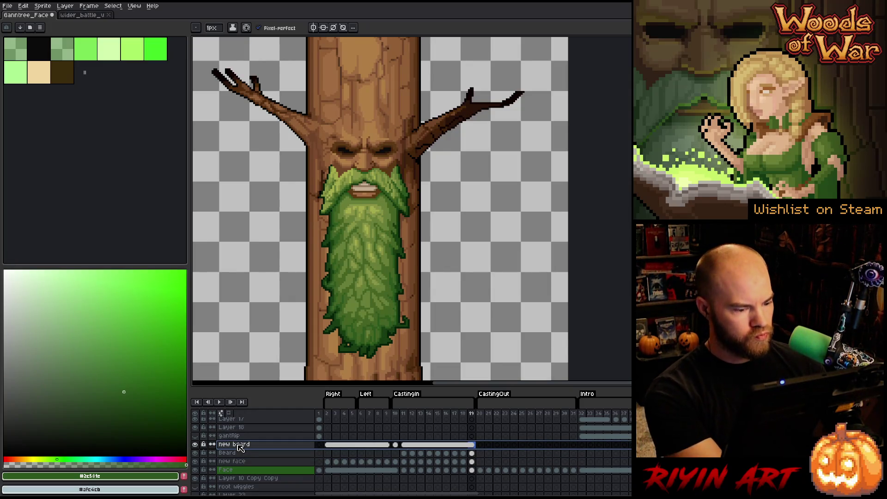
left_click(196, 444)
left_click(195, 445)
left_click(196, 444)
left_click(196, 444)
left_click(196, 445)
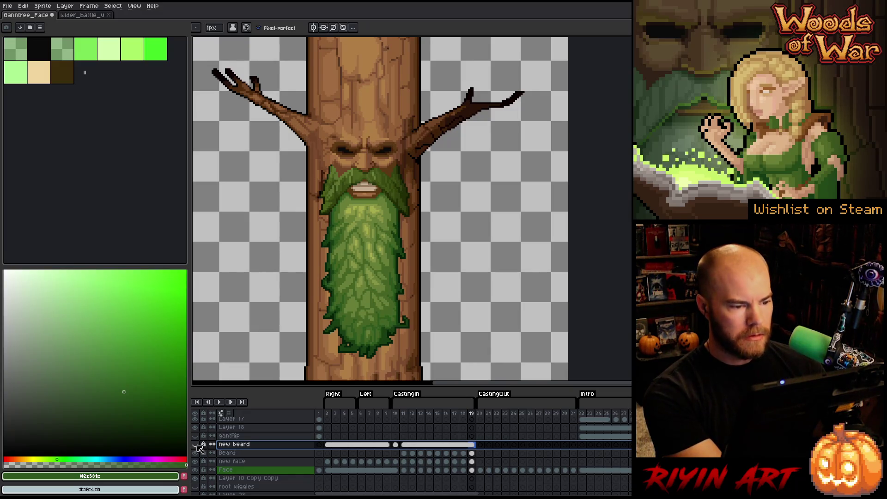
left_click(196, 445)
left_click(196, 445)
left_click(196, 444)
left_click(196, 445)
Step: Play the animation, stop on frame 10, and compare with the face layer hidden and shown
key("Return")
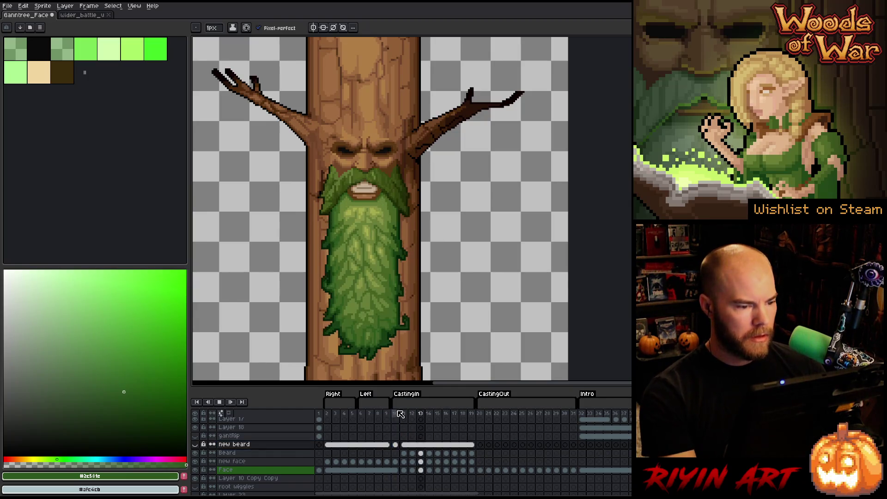
left_click(398, 412)
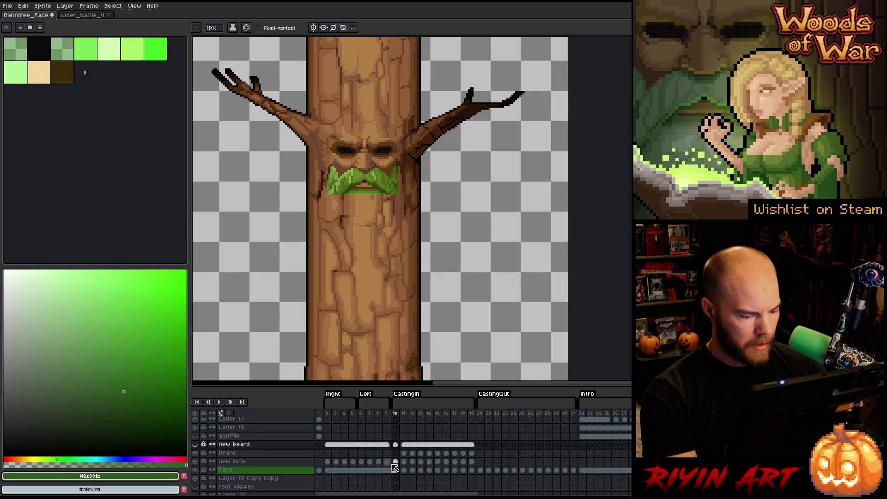
left_click(195, 462)
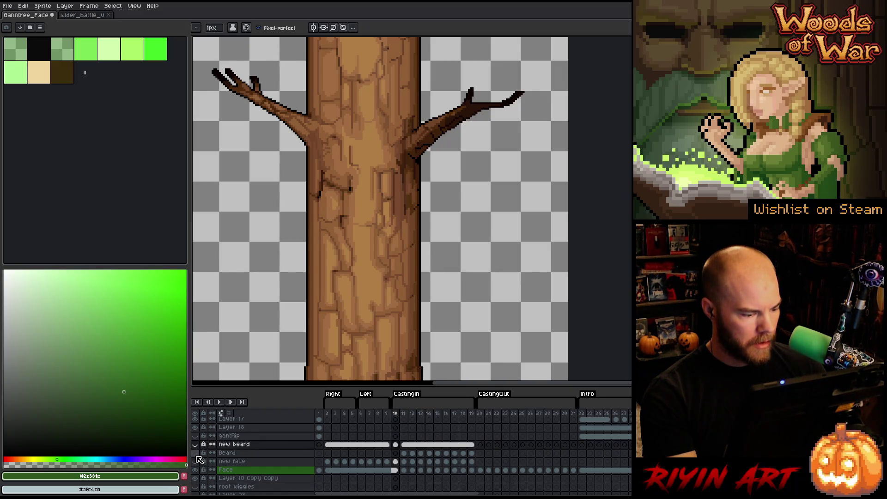
left_click(196, 465)
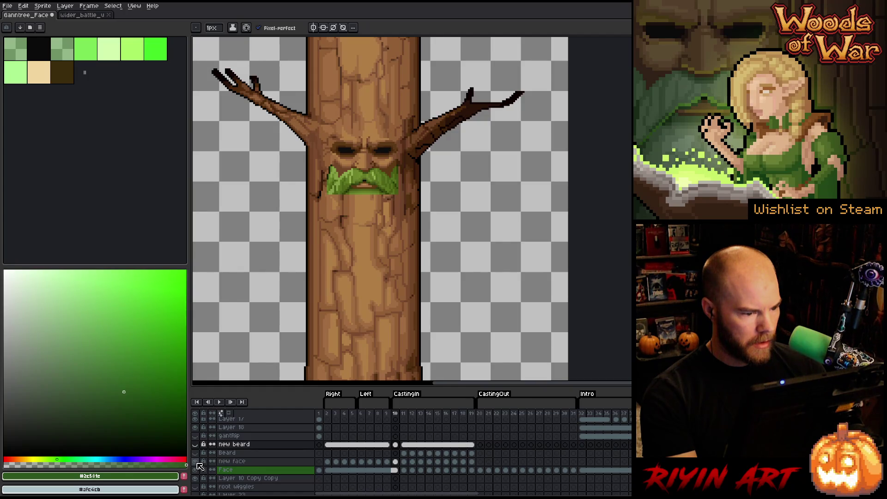
left_click(197, 464)
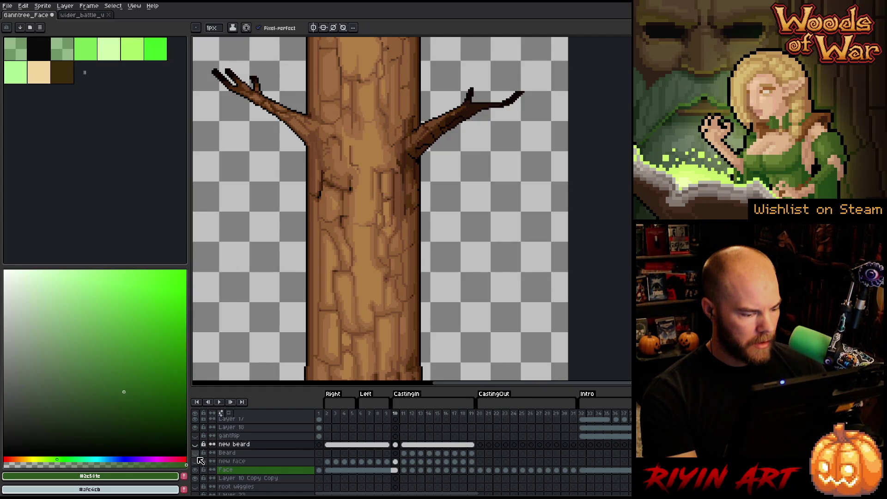
left_click(195, 462)
left_click(195, 444)
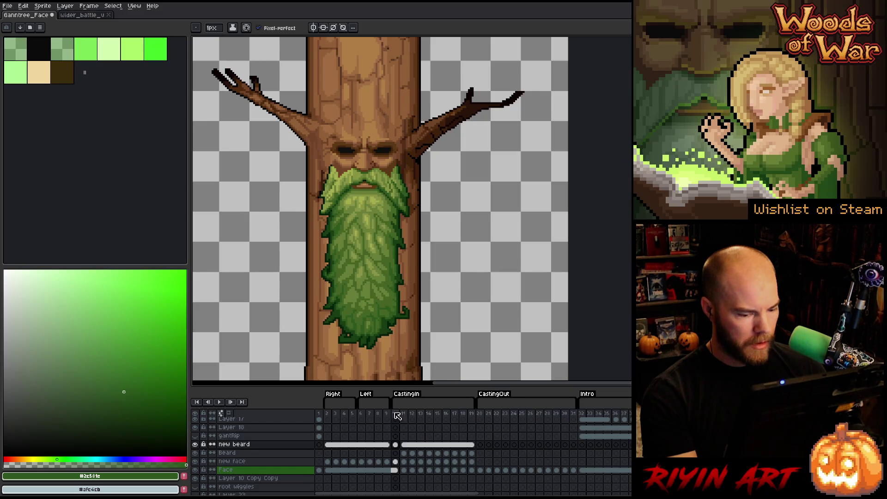
Step: Select frames 20–28, then frames 10–13, ending on the Beard cel at frame 11
left_click(481, 414)
mouse_move(482, 415)
left_mouse_down()
mouse_move(559, 416)
mouse_move(513, 418)
left_mouse_up()
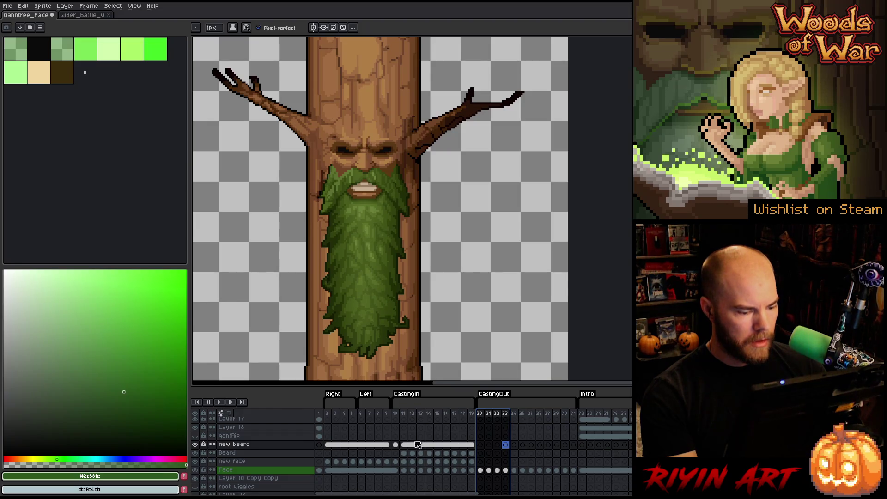
left_click(405, 414)
mouse_move(406, 414)
left_mouse_down()
mouse_move(465, 415)
mouse_move(418, 417)
left_mouse_up()
left_click(404, 453)
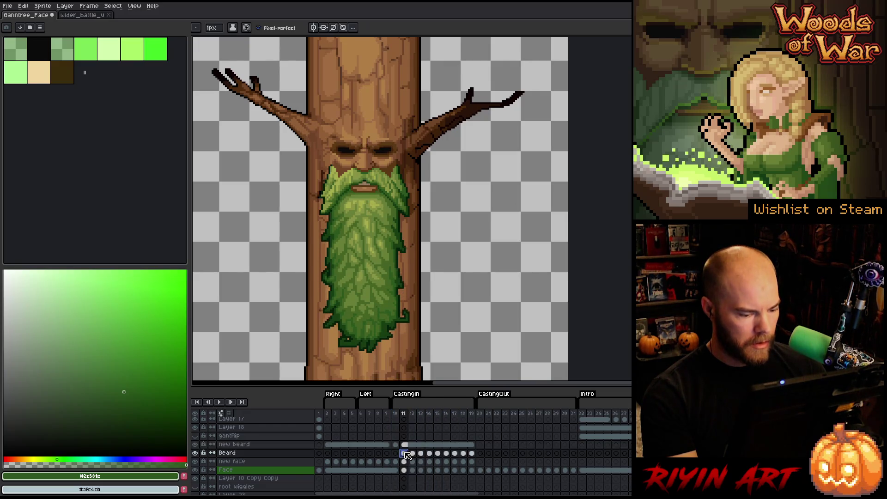
scroll(361, 175, "up", 3)
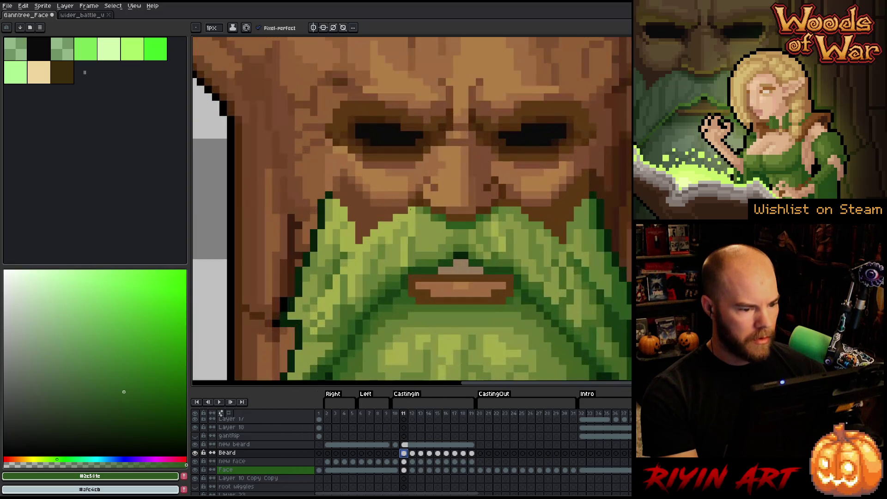
Step: Toggle the new beard and compare the mouth across frames 10 to 12
left_click(195, 444)
left_click(195, 445)
left_click(195, 444)
left_click(195, 445)
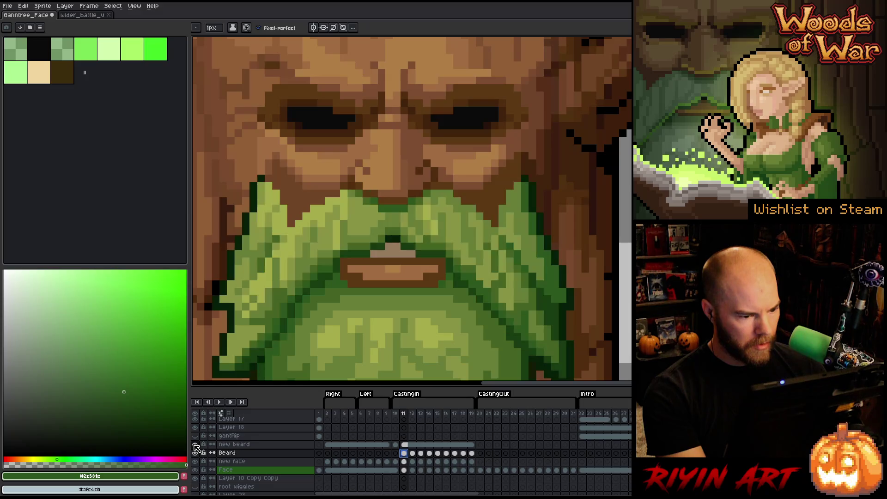
key("Left")
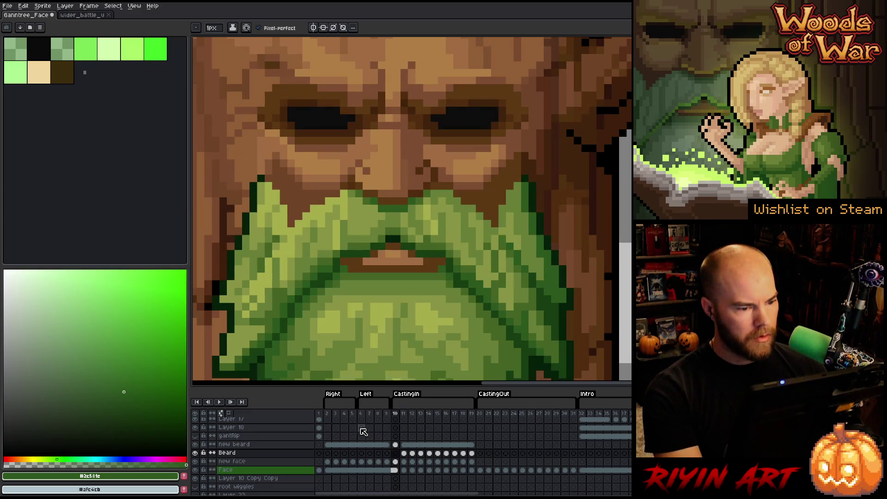
key("Right")
key("Right")
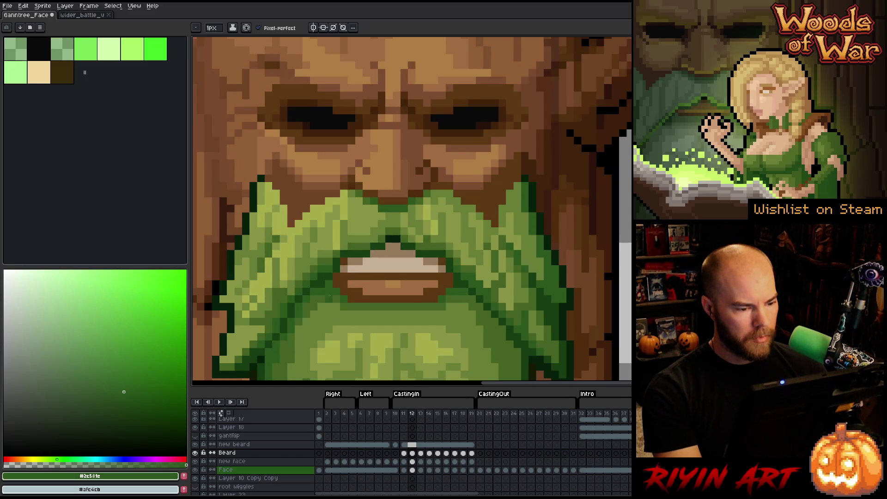
key("Left")
key("Left")
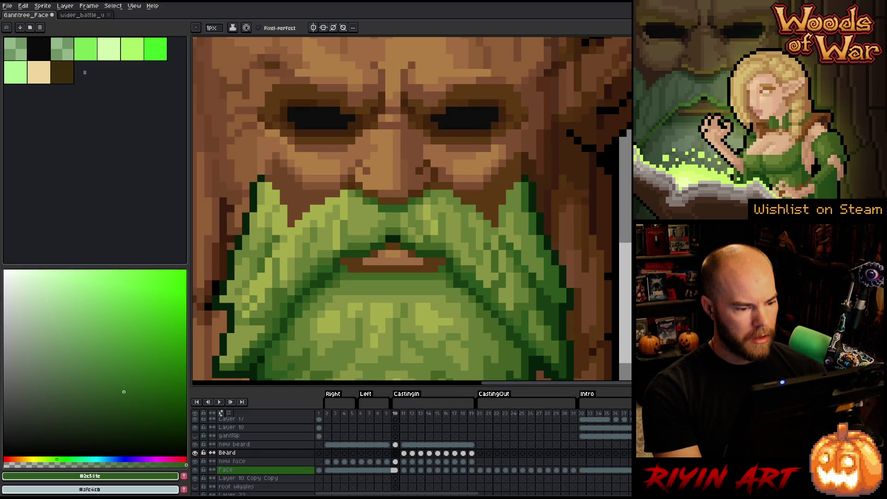
key("Right")
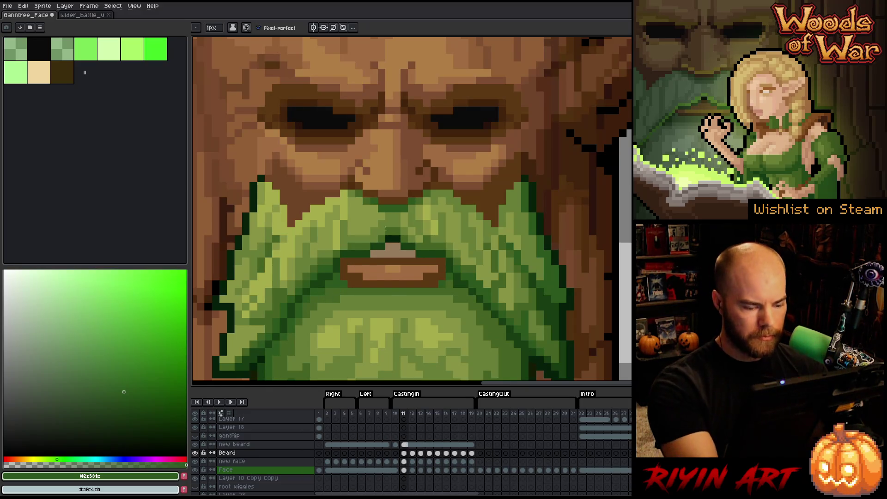
Step: Compare frame 24, then on frame 11 sample the mouth's brown and activate the new beard layer
left_click(516, 416)
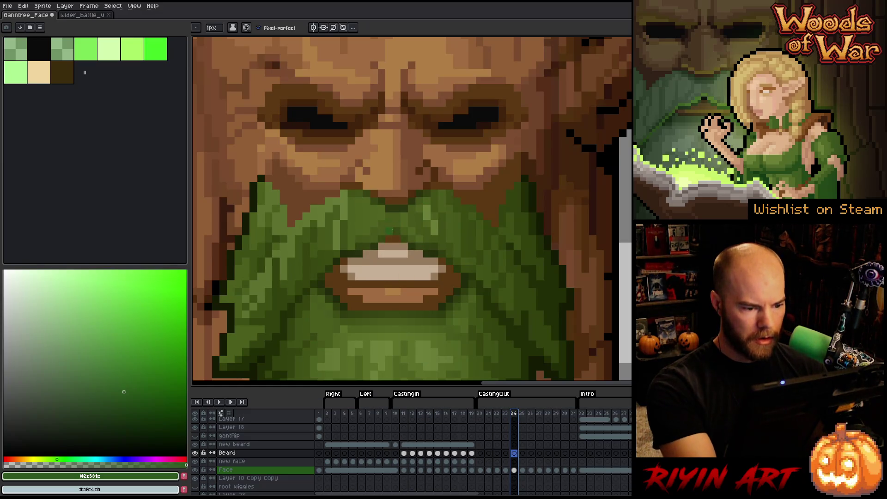
left_click(404, 412)
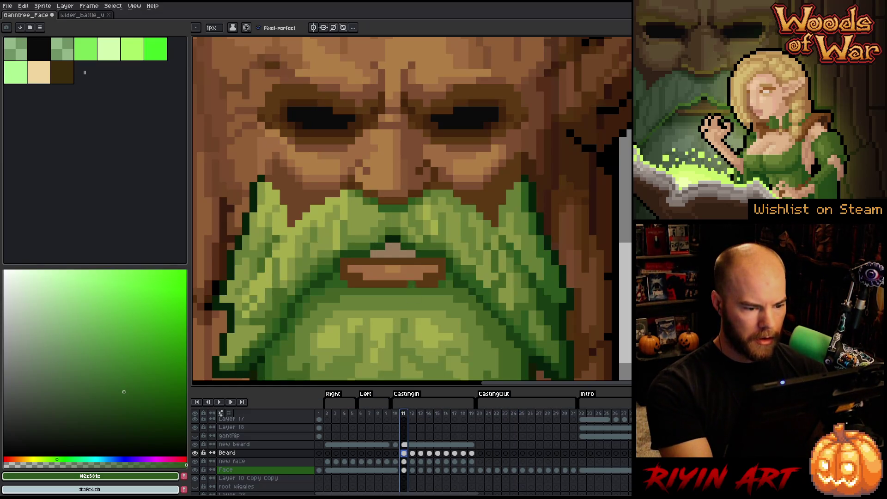
left_click(424, 257, "alt")
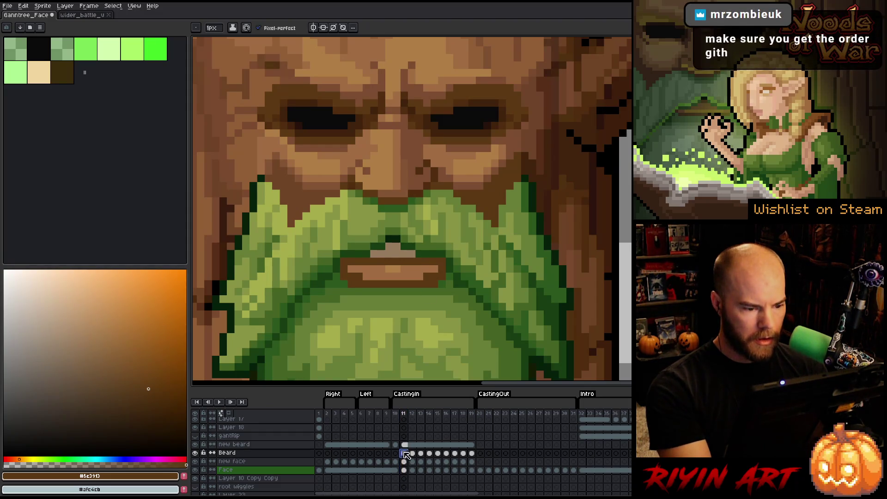
key("Up")
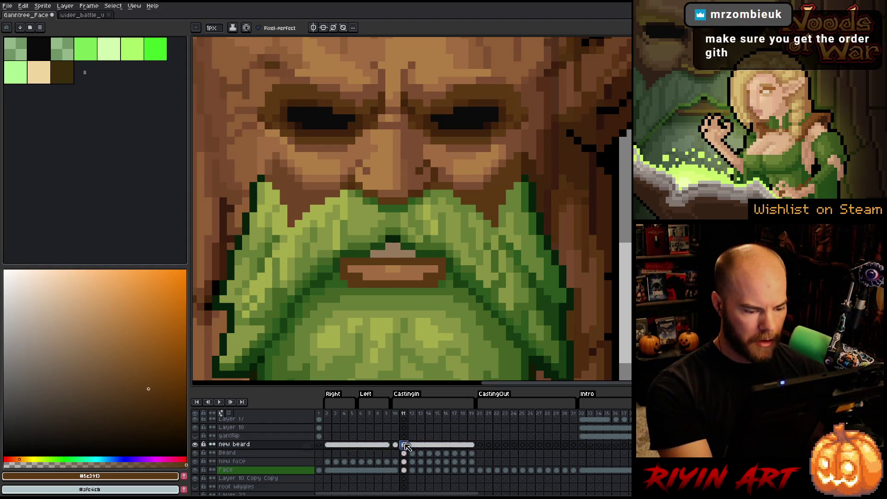
left_click(392, 239)
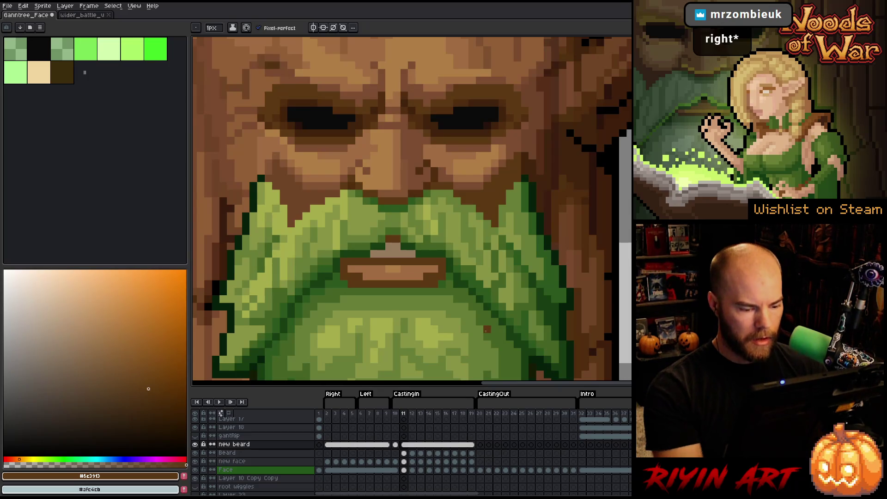
Step: Flip between frames 11 and 14 to compare the mouth, then select new beard cels 12–19
key("Right")
key("Right")
key("Right")
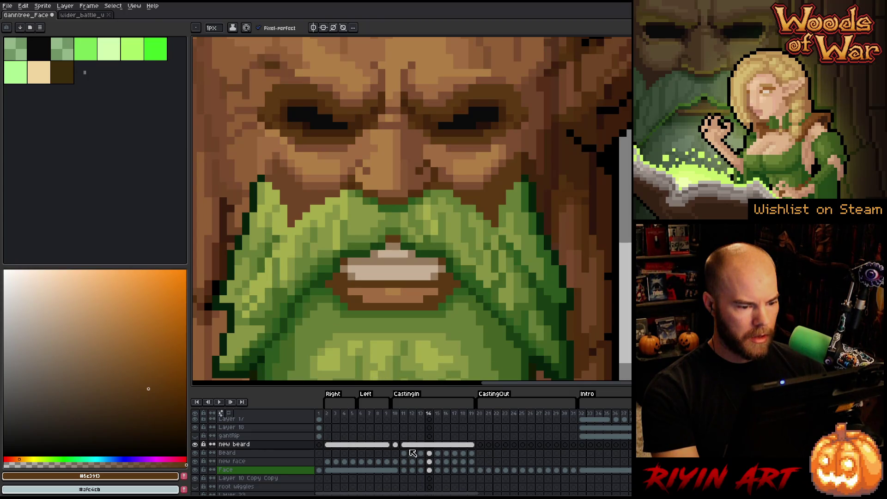
key("Left")
key("Left")
key("Left")
key("Right")
key("Left")
key("Right")
key("Left")
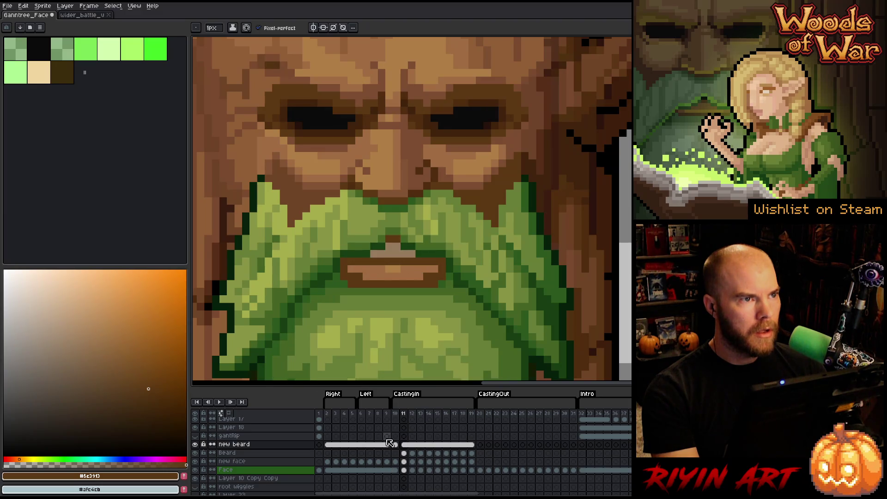
key("Right")
key("Left")
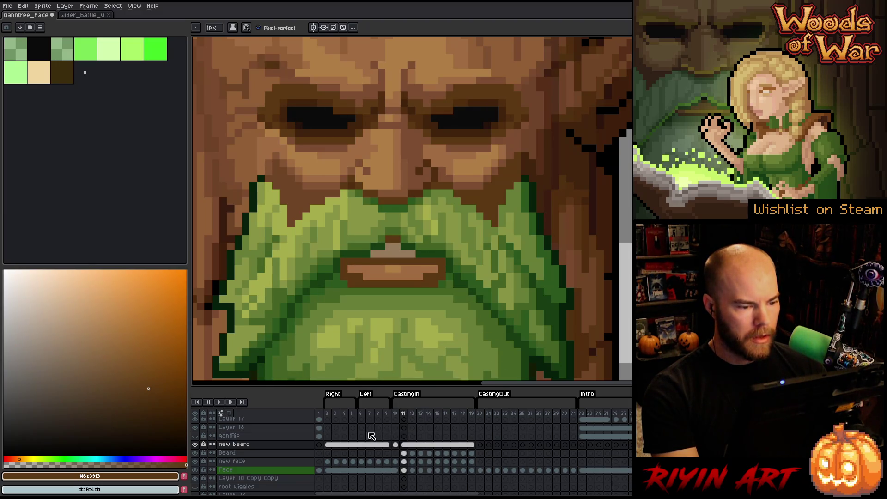
key("Right")
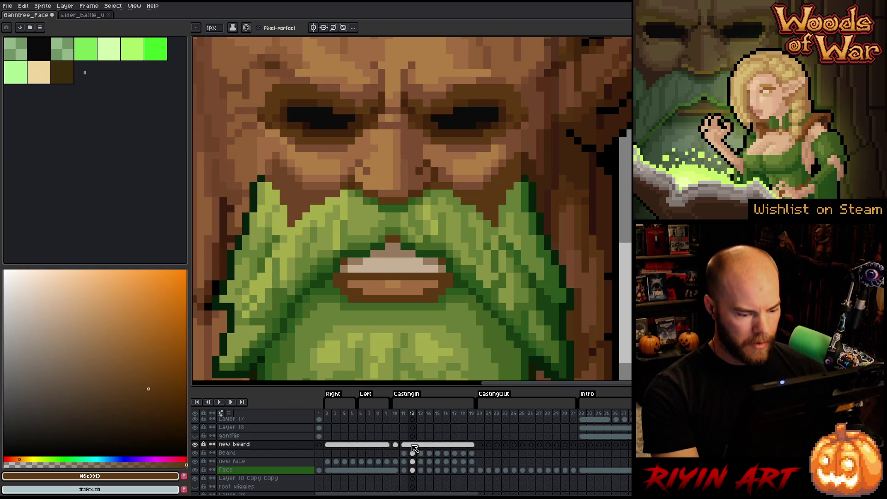
left_click_drag(413, 448, 474, 449)
Step: Unlink the new beard cels for frames 12–19, then compare frame 12 against frame 11
right_click(476, 448)
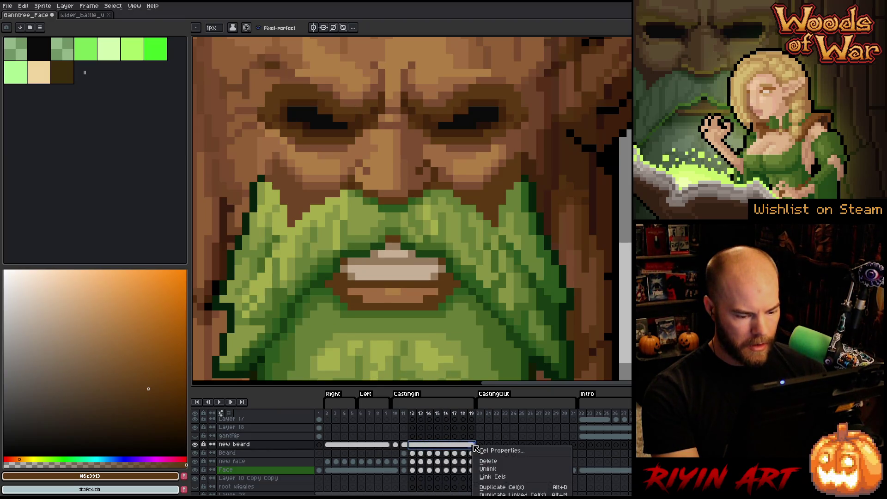
left_click(496, 473)
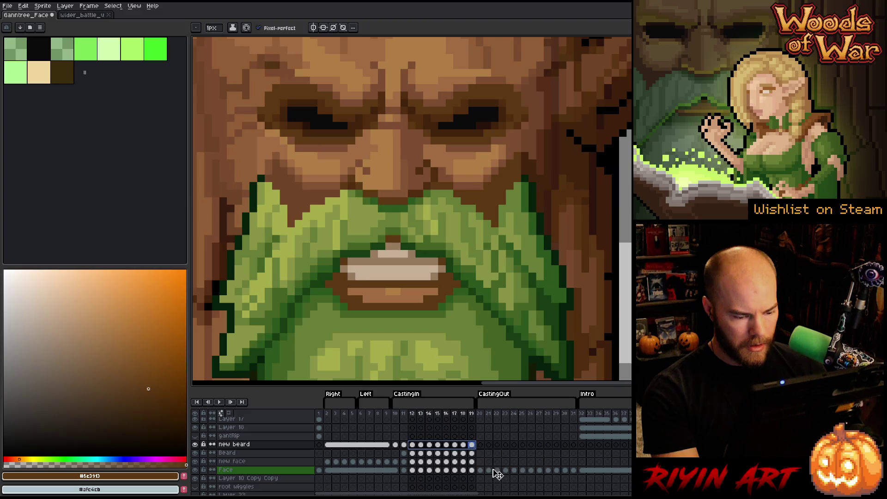
left_click(412, 445)
key("Left")
key("Right")
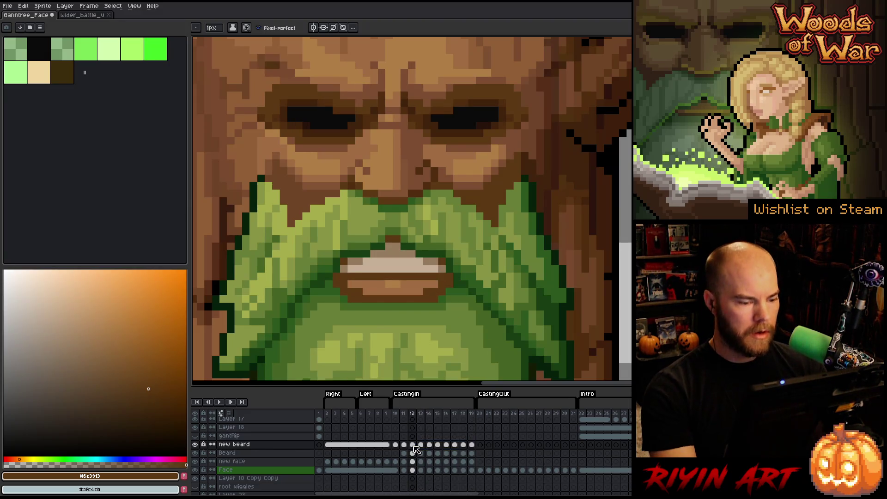
Step: Touch up frame 12's beard pixels using the sampled dark green and the eraser
key("b")
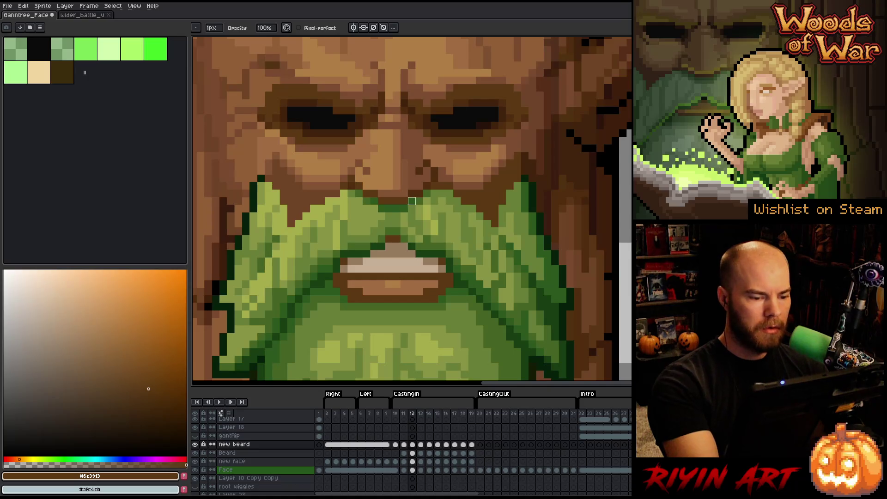
left_click(419, 253, "alt")
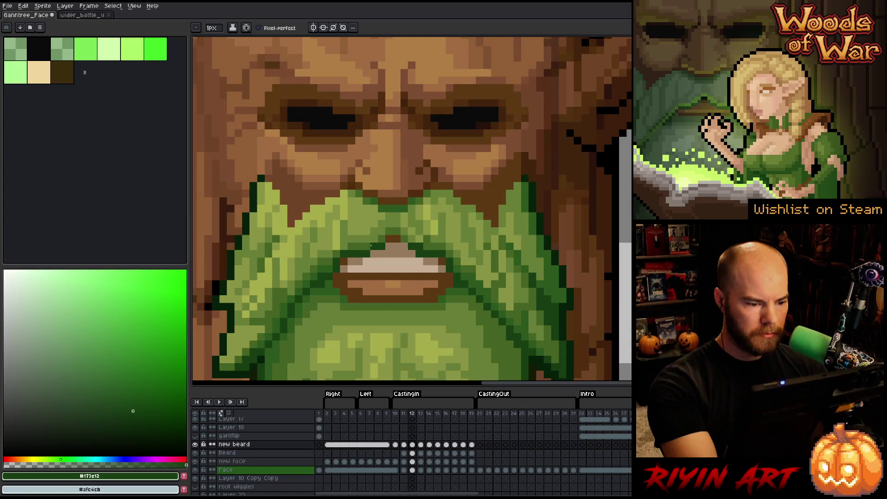
key("e")
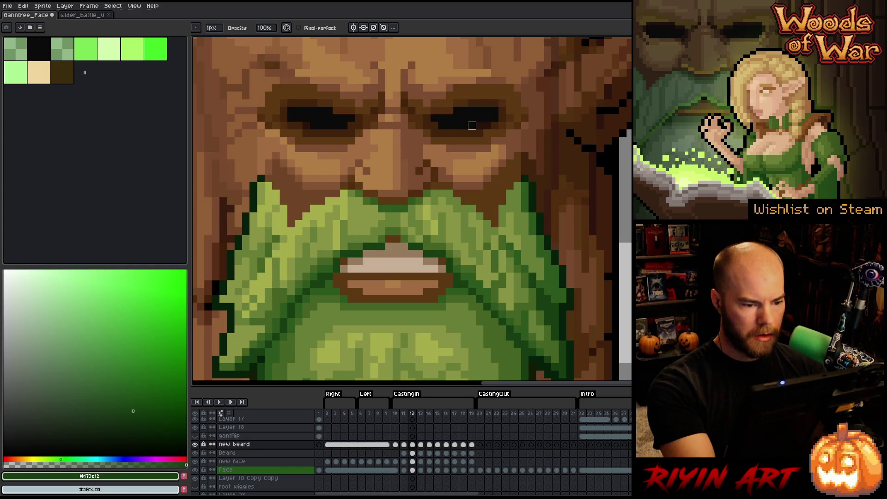
key("b")
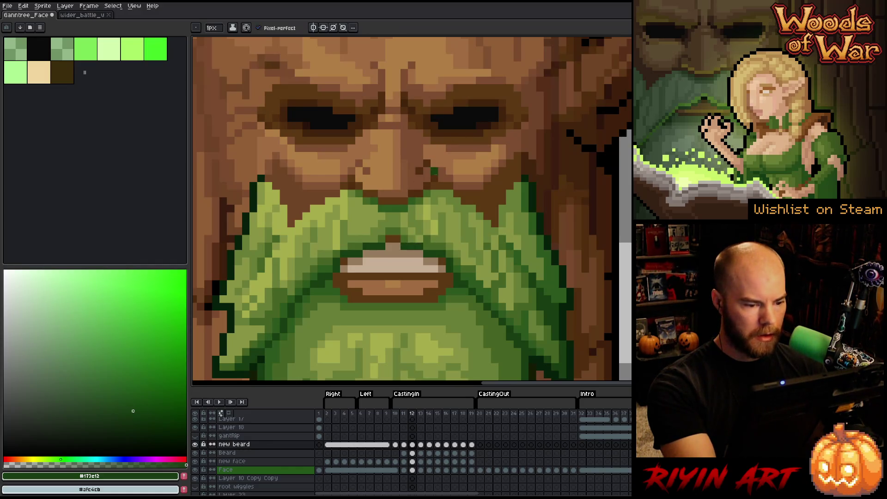
key("Right")
key("Left")
Step: Clean up the beard pixels on frame 13 with pencil, colour picker and eraser
key("Right")
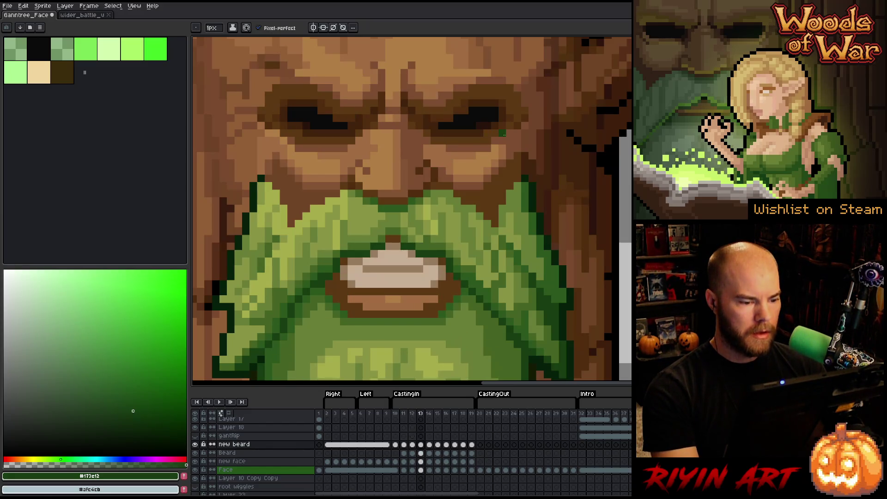
key("Right")
key("Left")
key("i")
key("b")
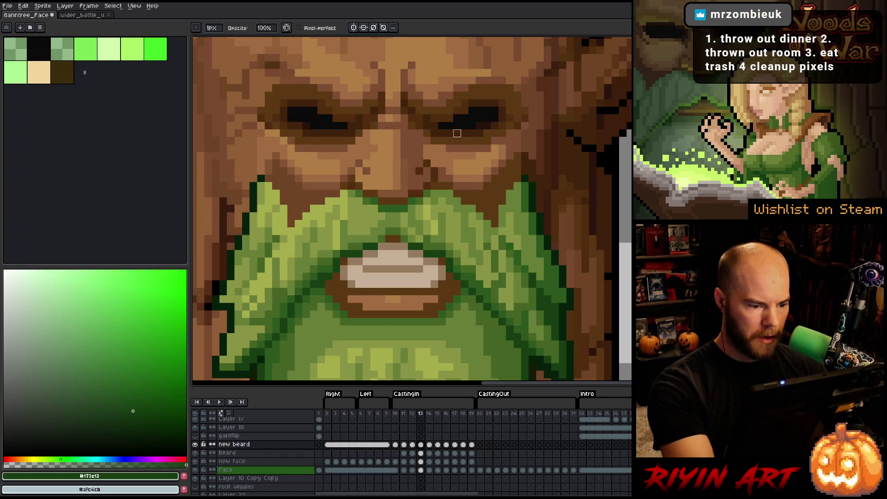
key("e")
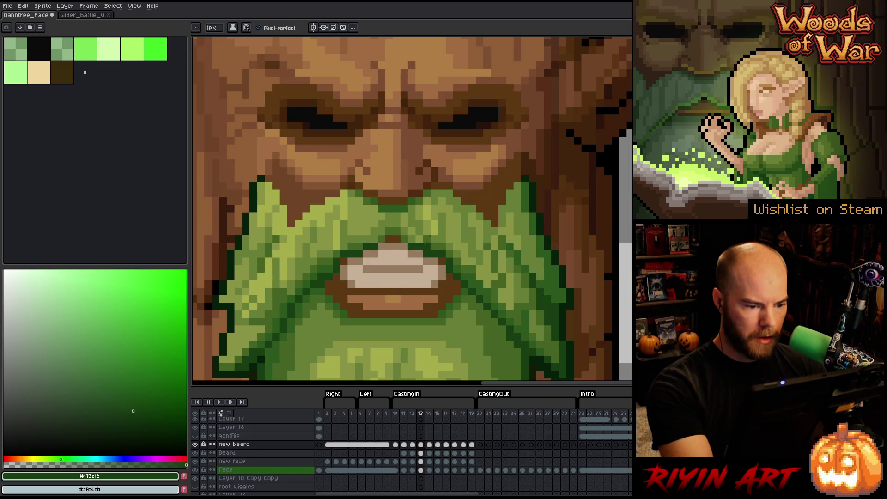
key("b")
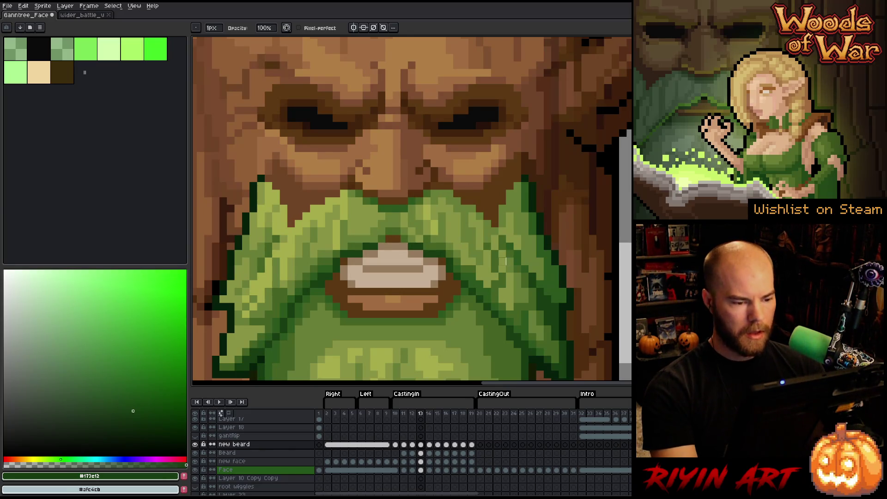
Step: Compare frames 12, 13 and 14 to check the open-mouth transition
left_click(430, 444)
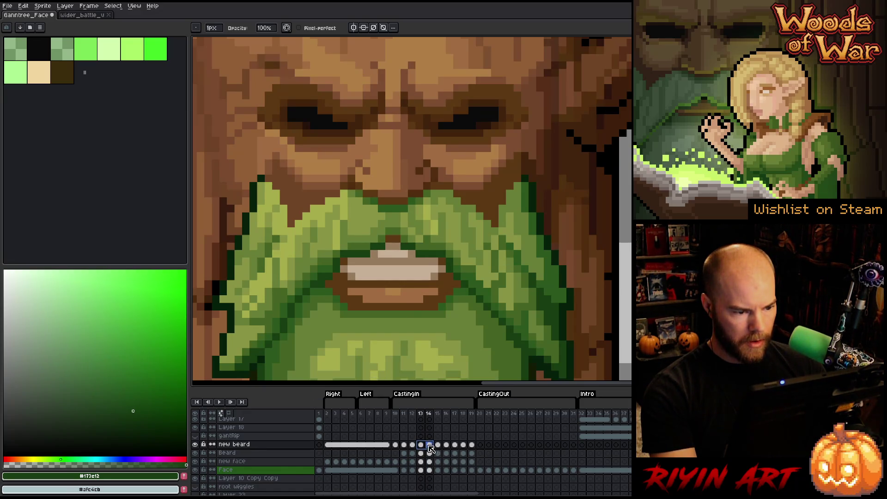
left_click(422, 445)
key("Left")
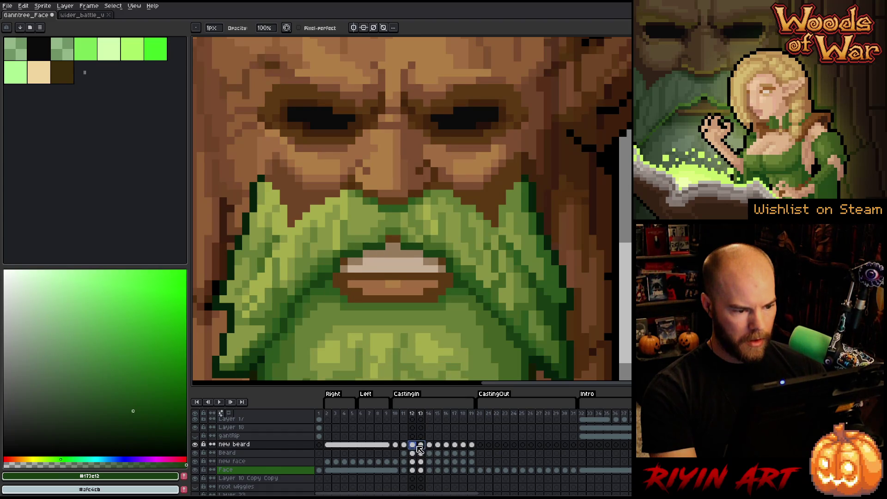
left_click(420, 445)
left_click(429, 445)
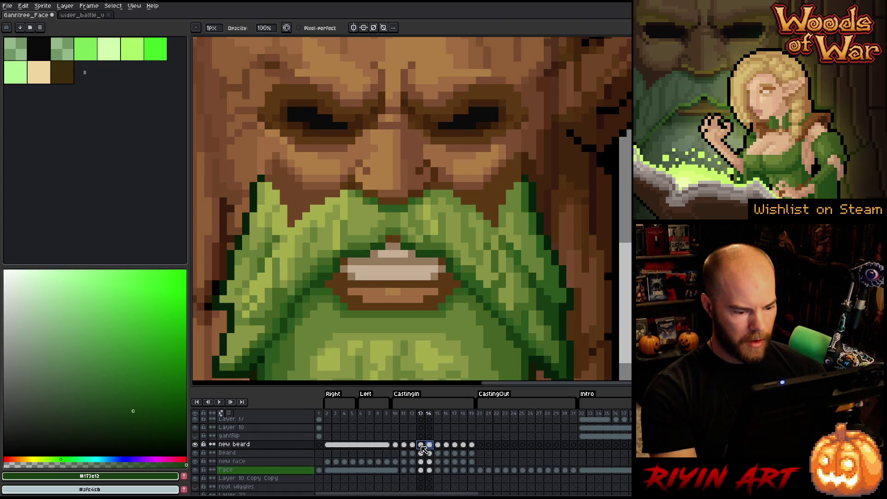
left_click(415, 445)
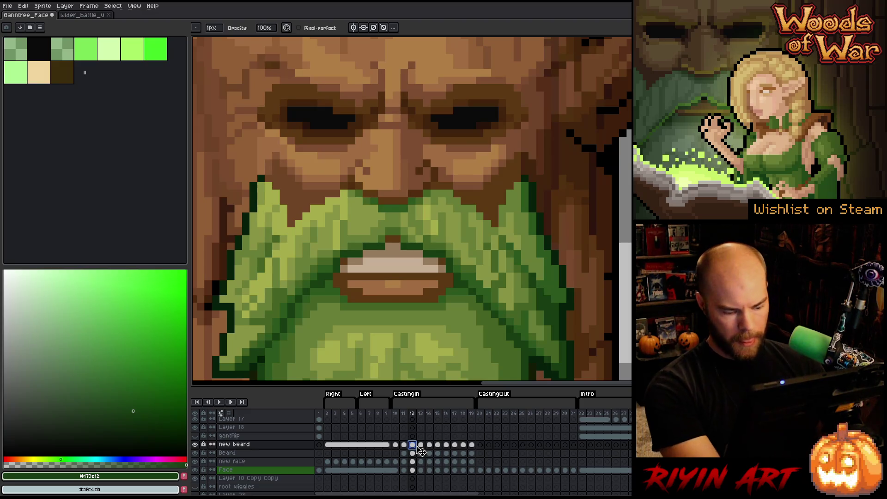
left_click(422, 446)
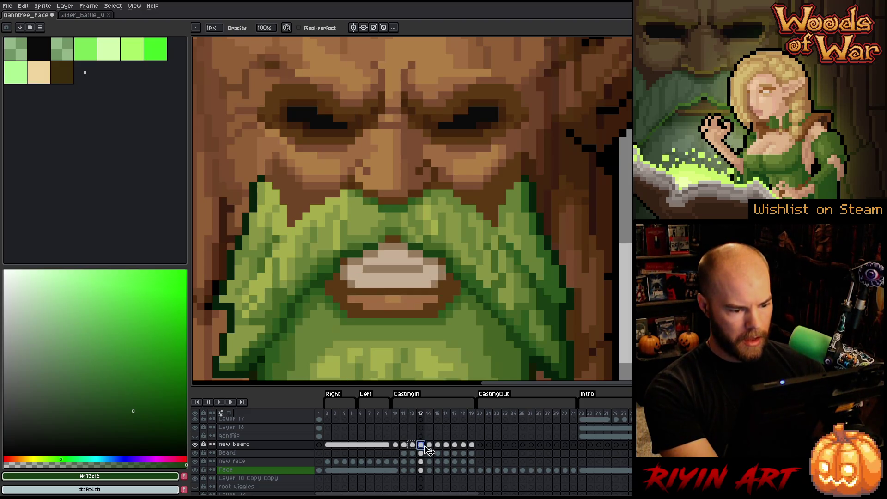
left_click(430, 445)
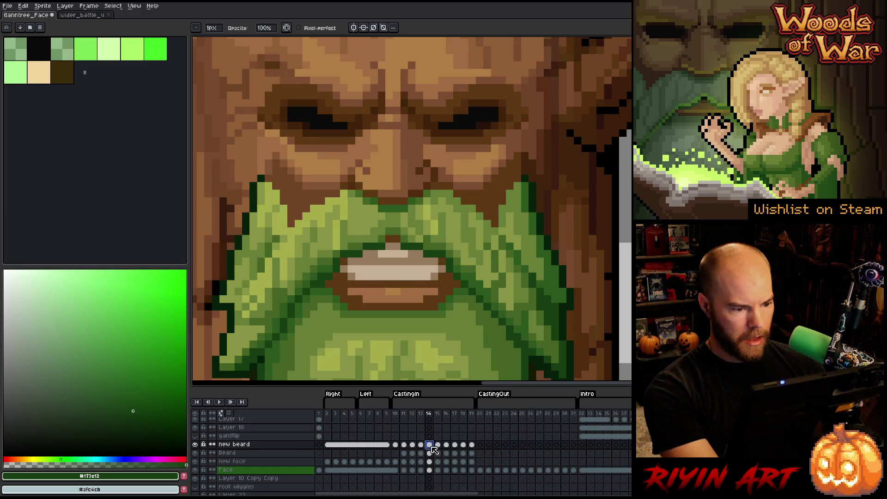
Step: Link the new beard cels for frames 14–19 into one shared cel and play the animation
left_click_drag(429, 446, 471, 445)
right_click(473, 446)
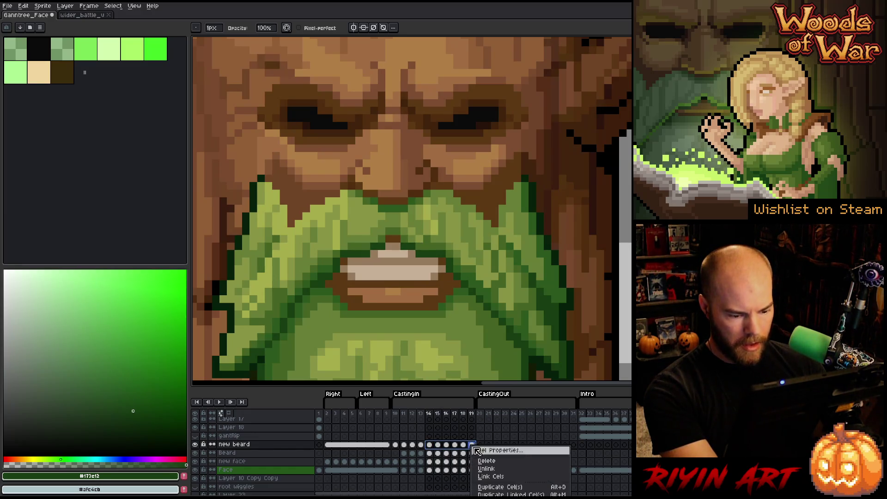
left_click(490, 477)
key("Return")
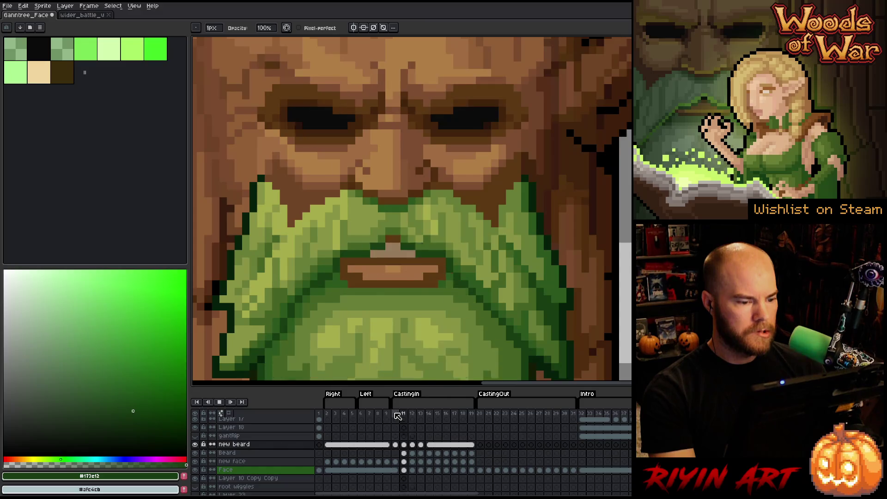
Step: Stop playback, compare the mouth frames around frame 14, and save the sprite
key("Return")
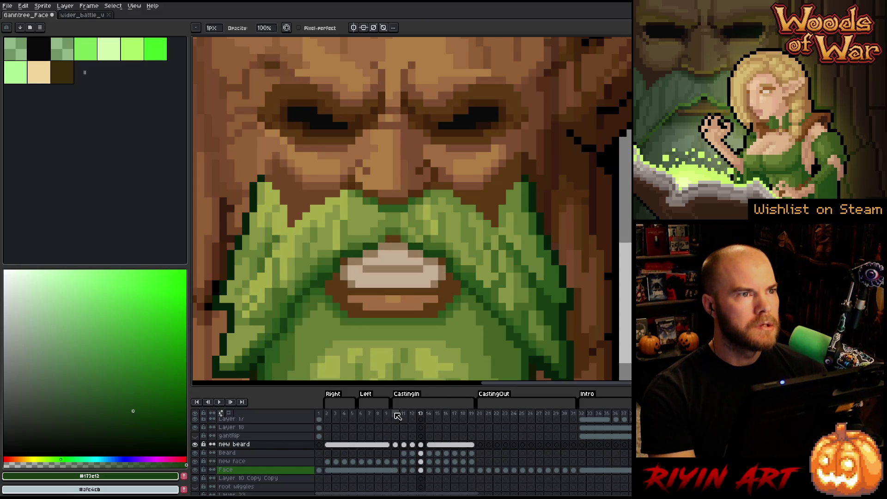
key("Right")
key("Right")
key("Left")
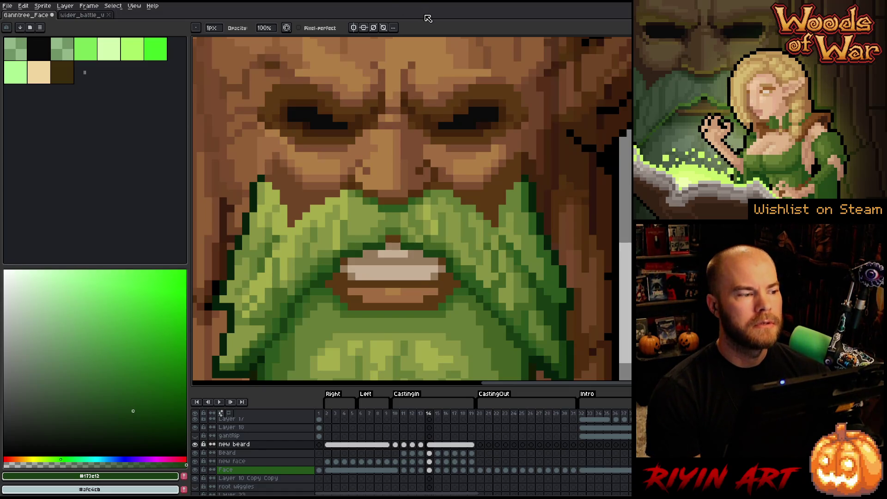
key("ctrl+s")
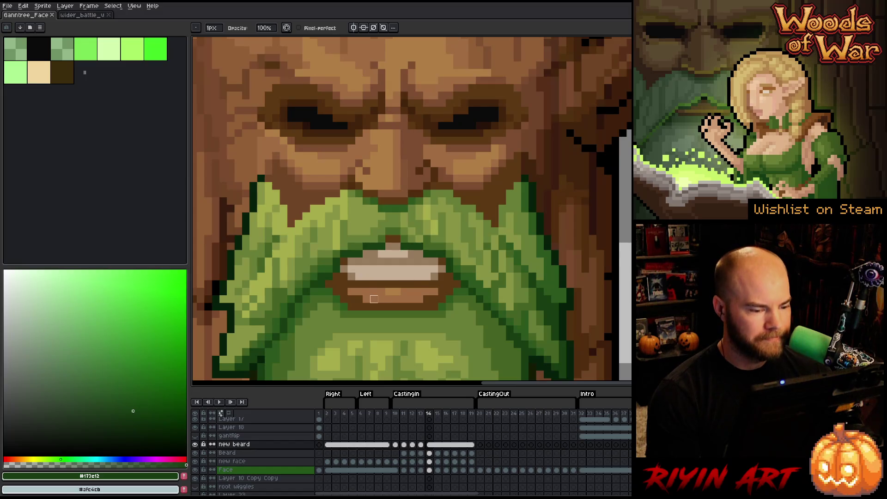
Step: Retouch the ent's mouth on frames 14–15 with the pencil, then play the animation
scroll(381, 299, "down", 5)
scroll(383, 289, "up", 5)
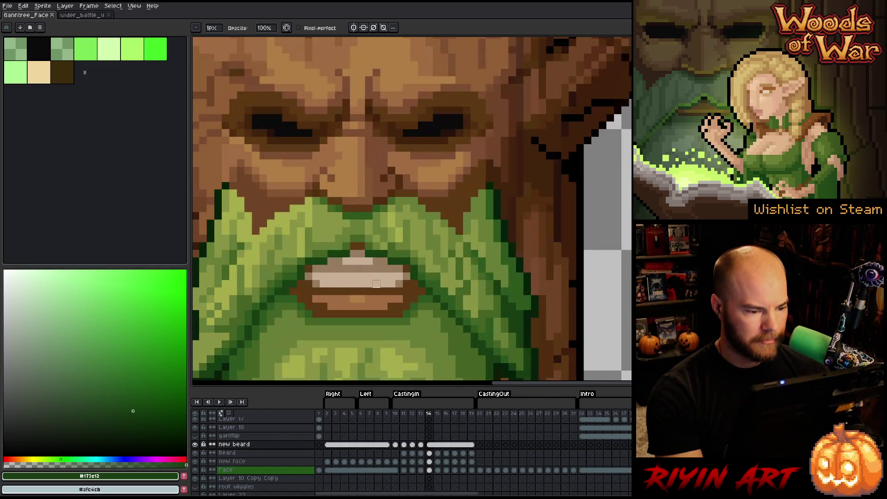
key("Left")
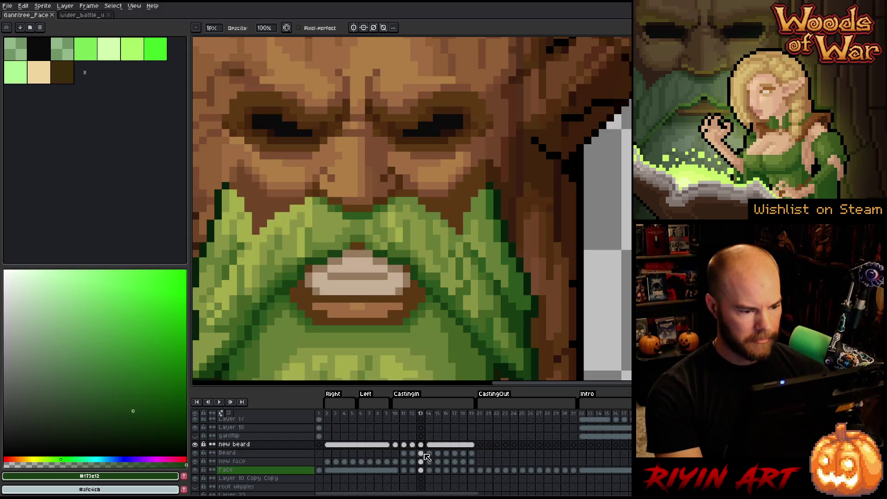
key("i")
key("b")
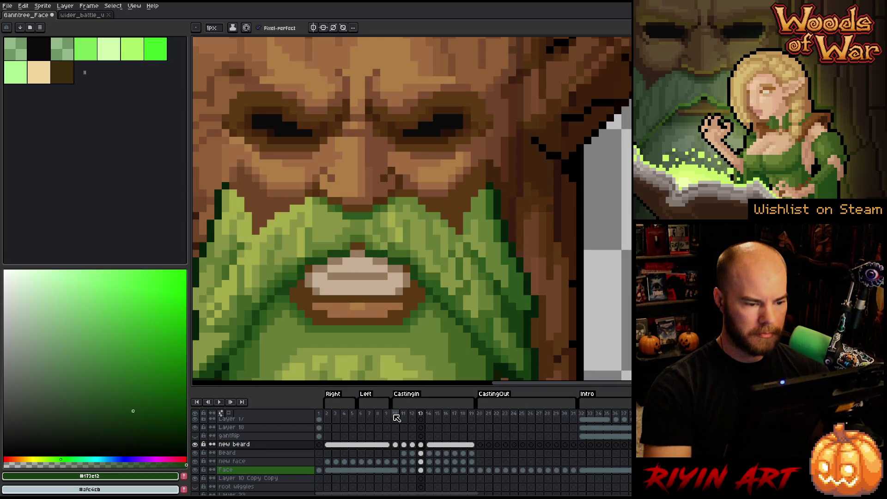
key("Right")
key("Right")
key("Left")
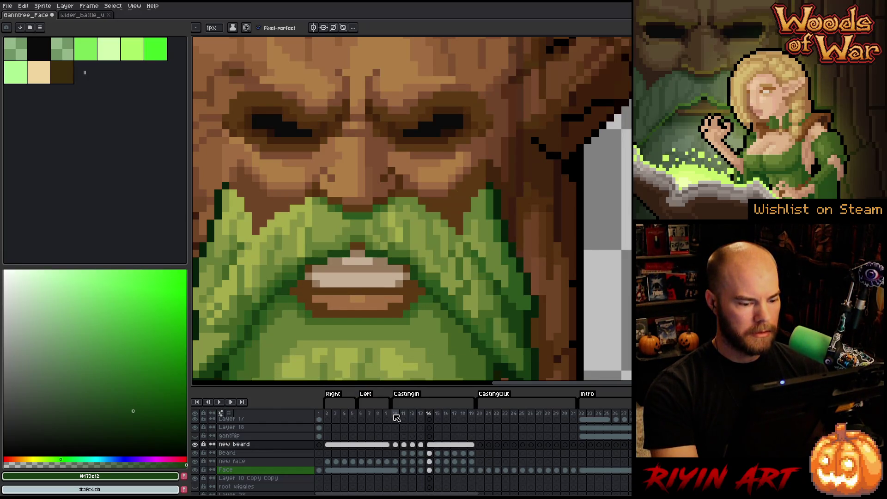
key("Right")
key("Return")
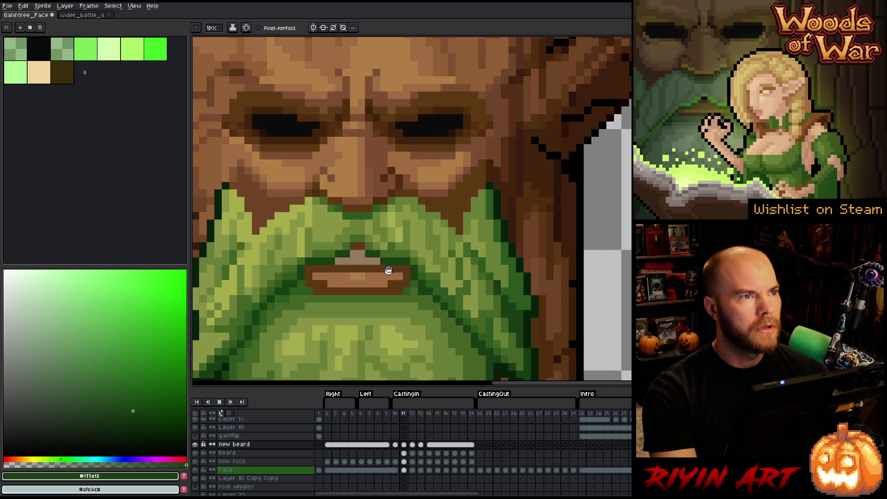
Step: Delete the 'new beard' layer
scroll(389, 270, "down", 6)
scroll(389, 270, "up", 2)
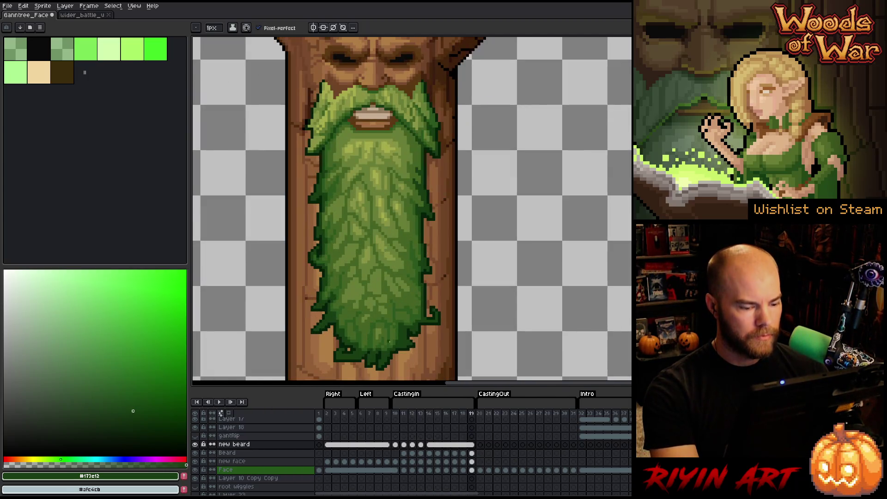
left_click(250, 445)
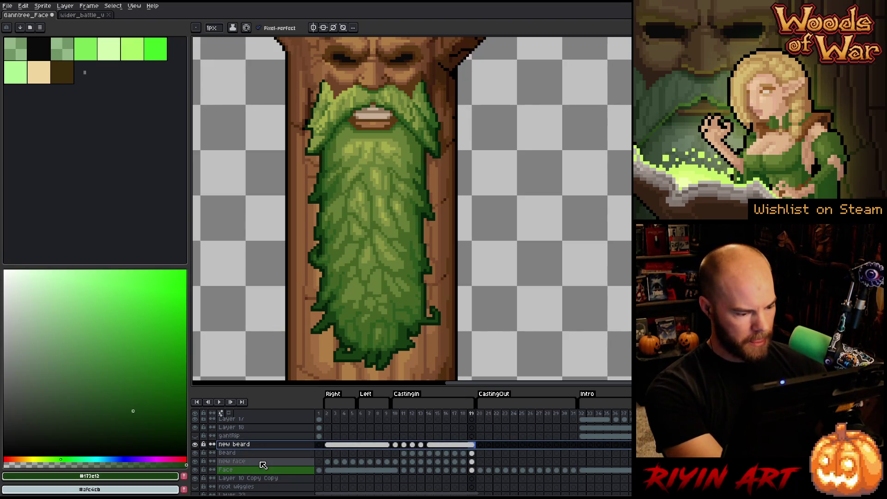
scroll(263, 465, "up", 1)
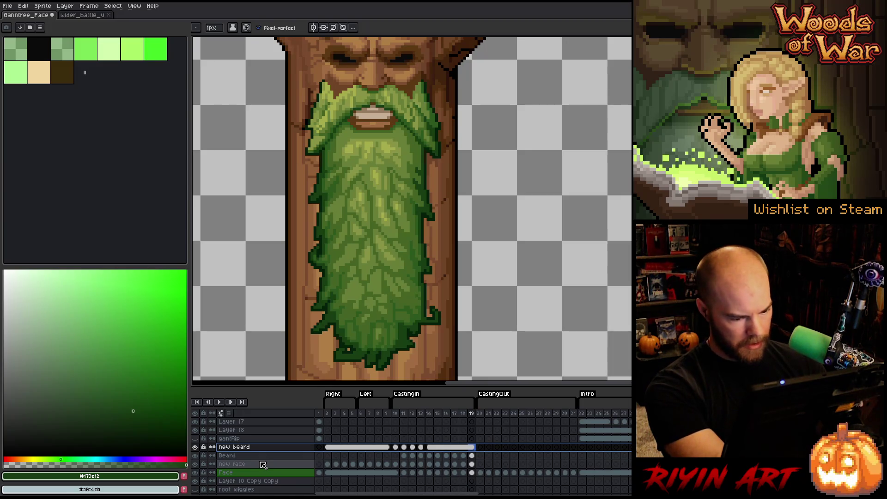
key("Delete")
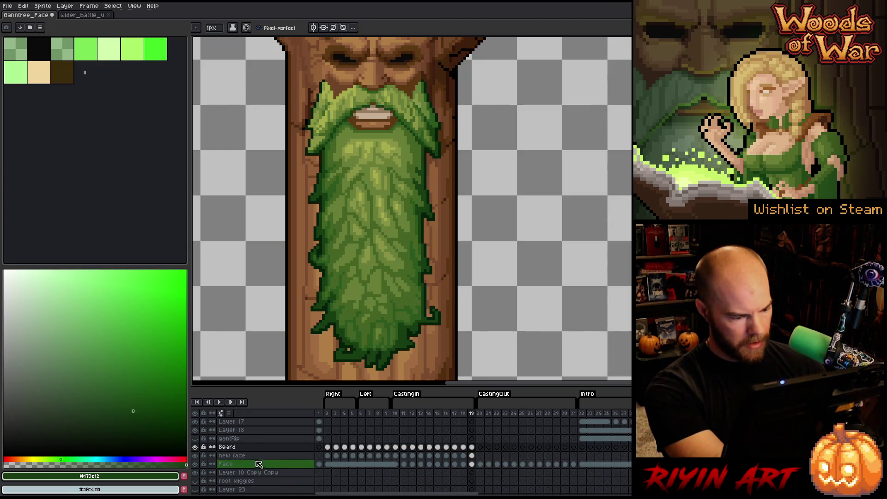
Step: Toggle the Beard layer's visibility on frames 10 and 11 to compare beard versions
left_click(195, 447)
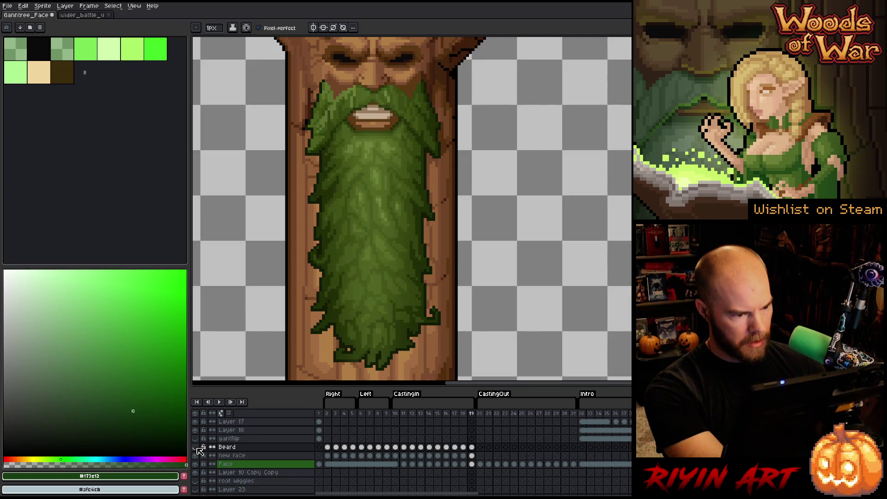
left_click(195, 447)
left_click(395, 413)
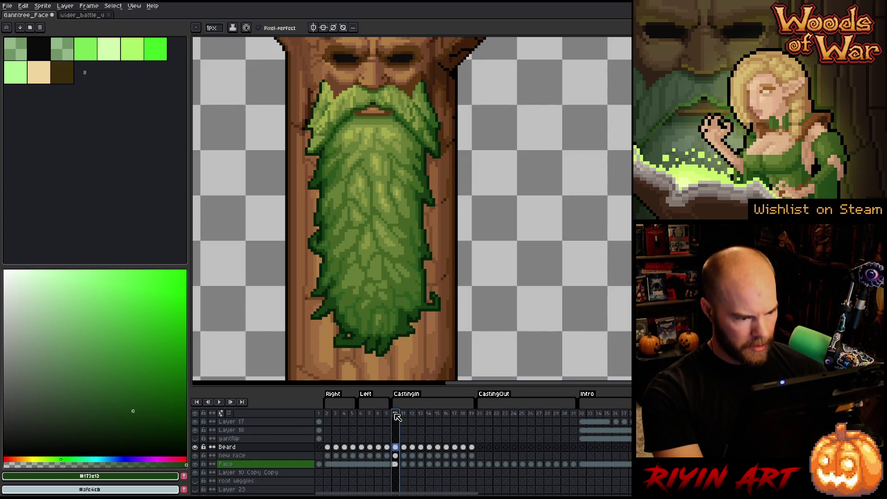
scroll(346, 230, "up", 1)
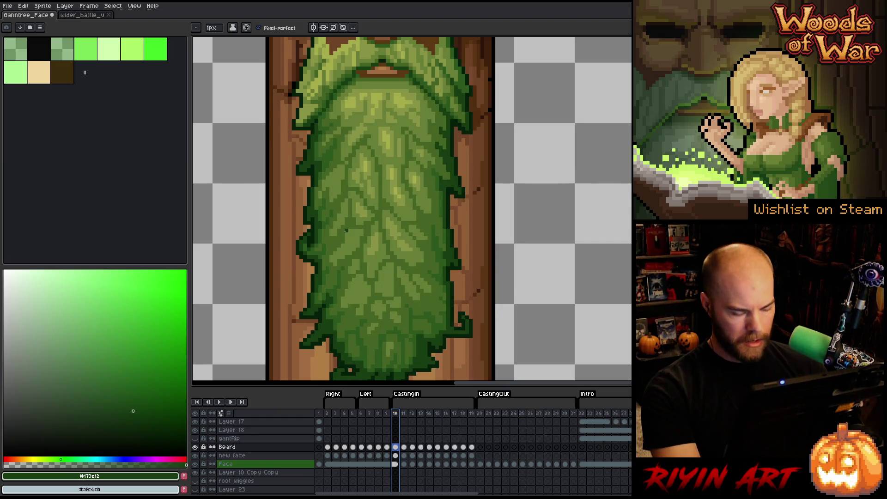
key("Right")
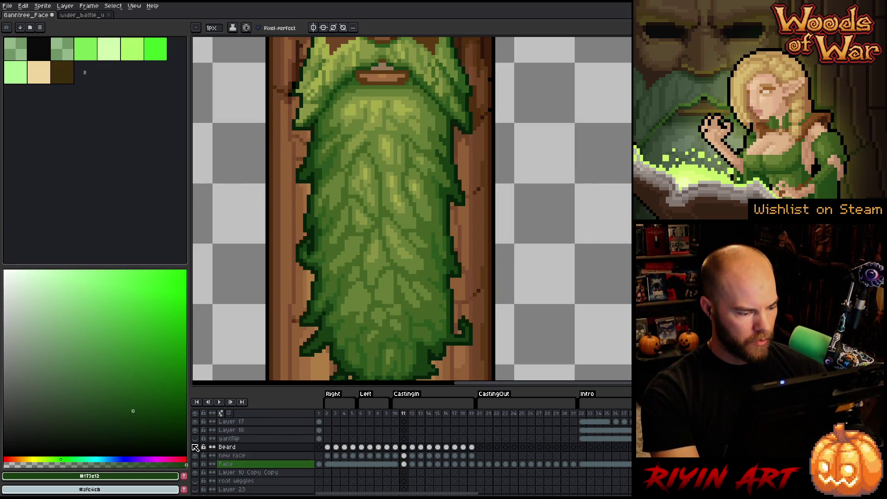
left_click(196, 447)
left_click(198, 447)
left_click(198, 447)
left_click(198, 447)
left_click(197, 447)
left_click(198, 447)
left_click(198, 447)
left_click(197, 447)
left_click(197, 447)
Step: Compare the beard's lower half with Beard toggled on and off, leaving it visible
key("space")
left_click_drag(333, 323, 333, 281)
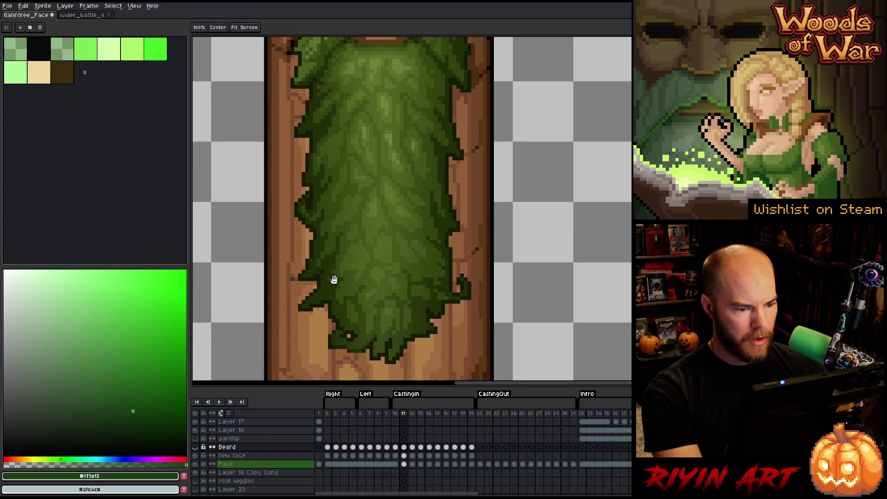
left_click(196, 448)
left_click(195, 448)
left_click(196, 448)
left_click(196, 447)
left_click(196, 447)
left_click(196, 447)
left_click(196, 447)
left_click(196, 447)
left_click(195, 448)
left_click(196, 447)
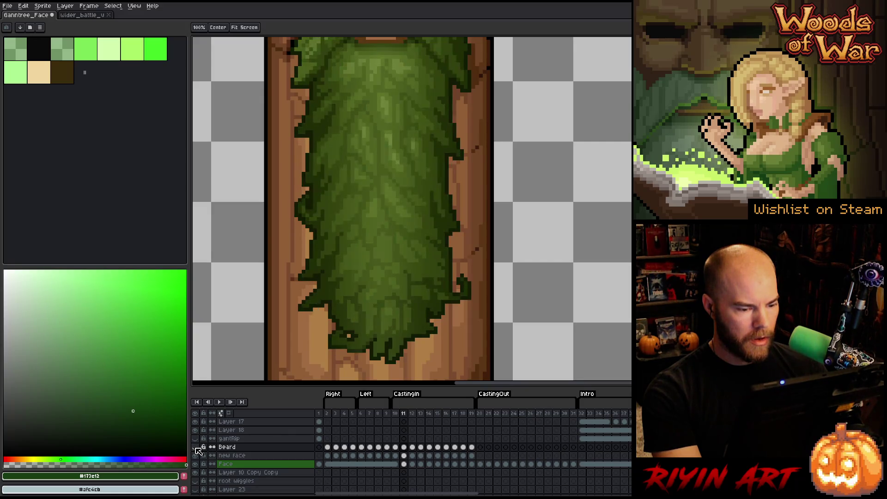
left_click(195, 447)
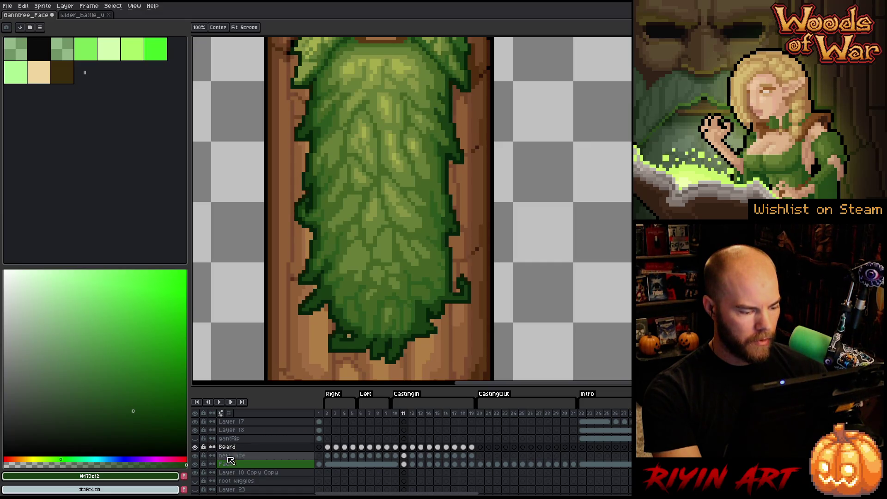
left_click(196, 448)
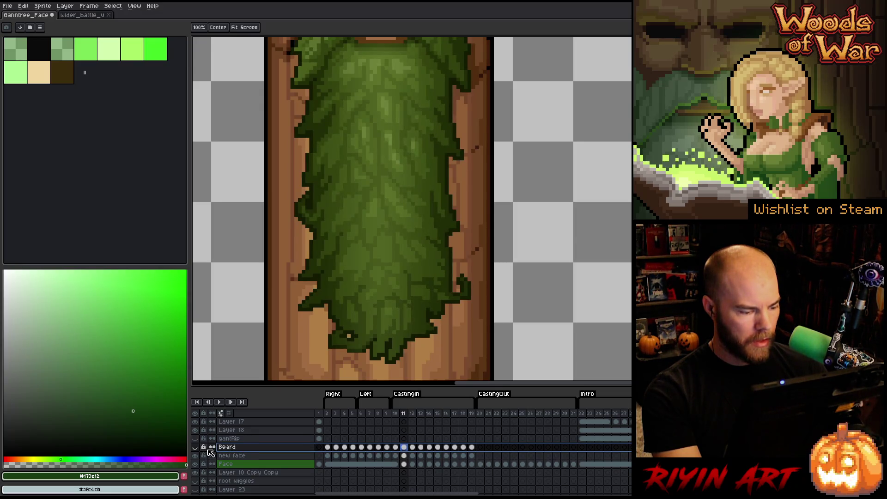
left_click(195, 447)
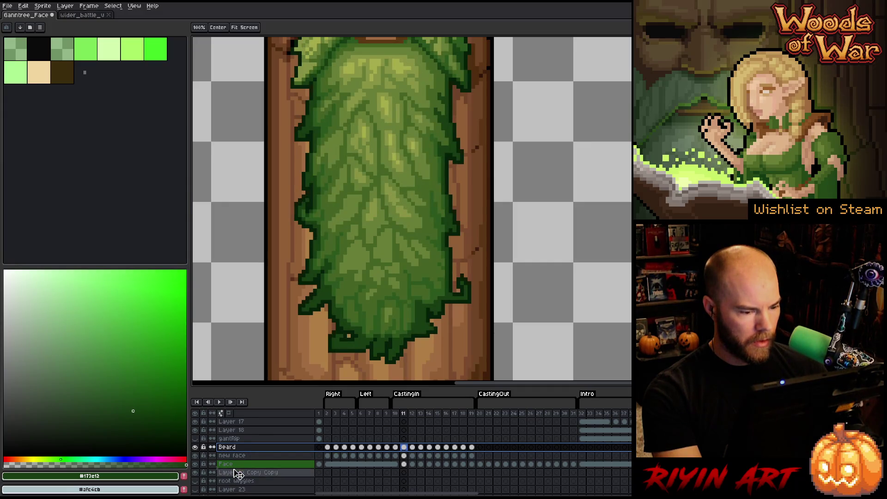
Step: Move the Beard layer below the Face layer and toggle it to check the edges
left_click_drag(238, 474, 238, 473)
left_click(195, 463)
left_click(195, 463)
left_click(197, 464)
left_click(197, 464)
left_click(198, 465)
left_click(198, 464)
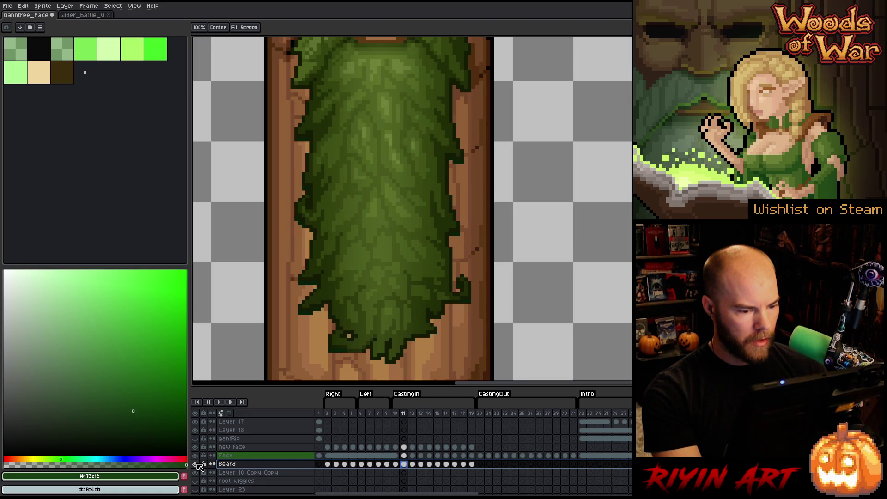
Step: Lasso the leaf on the beard's right edge and move it up about 8 pixels
left_click_drag(445, 337, 431, 335)
key("b")
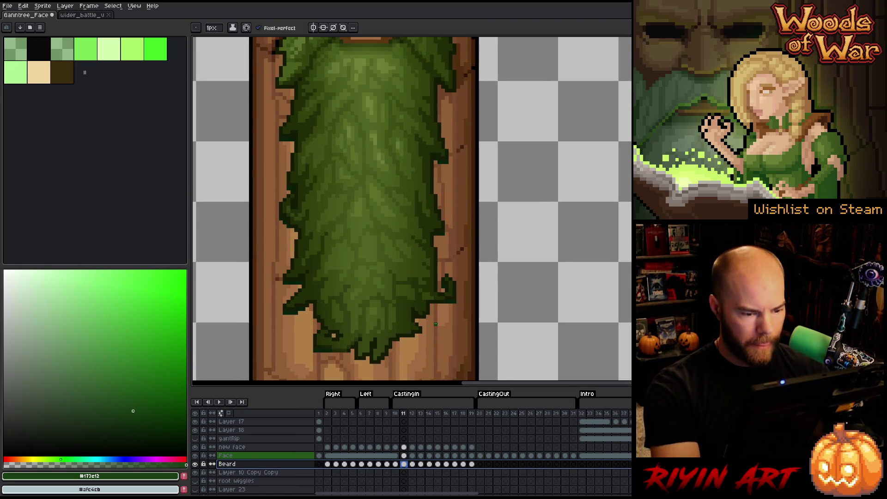
key("q")
mouse_move(462, 262)
left_mouse_down()
mouse_move(446, 316)
mouse_move(442, 266)
left_mouse_up()
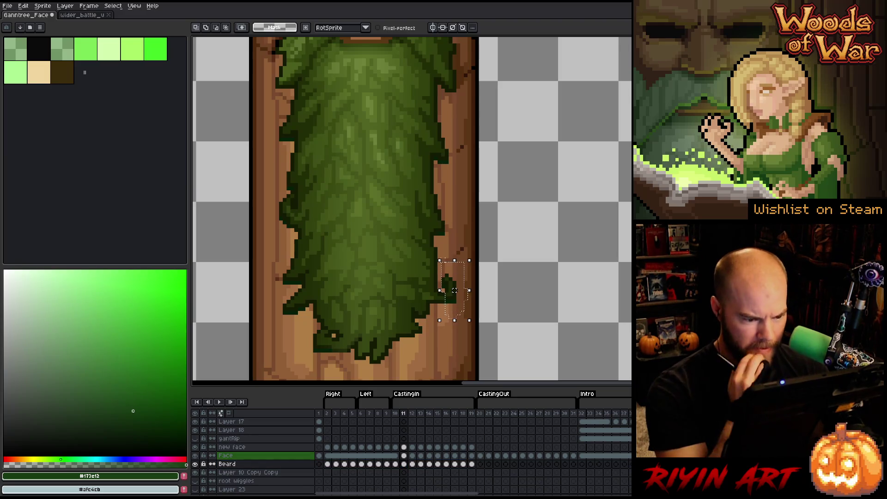
key("ctrl+d")
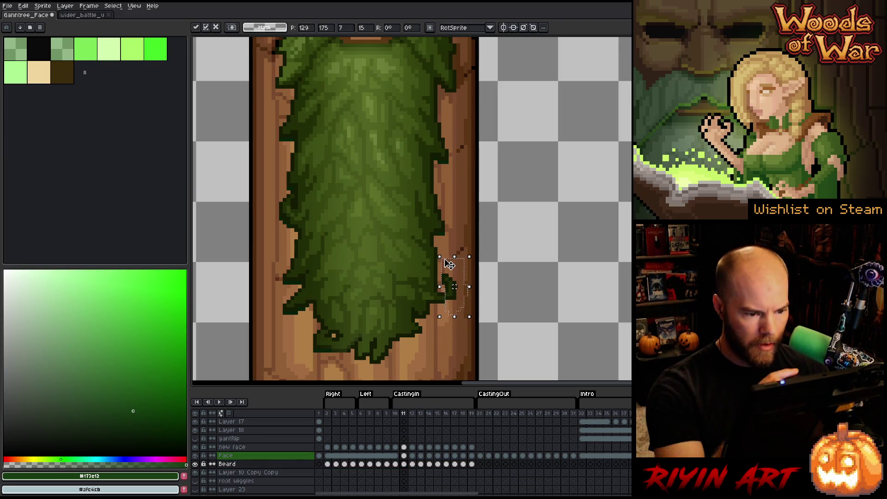
left_click_drag(457, 205, 438, 237)
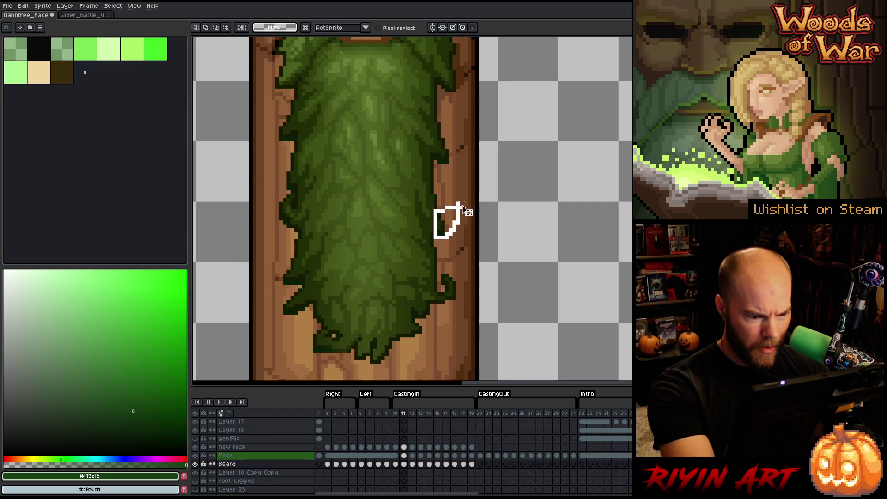
left_click_drag(465, 207, 466, 207)
left_click(196, 456)
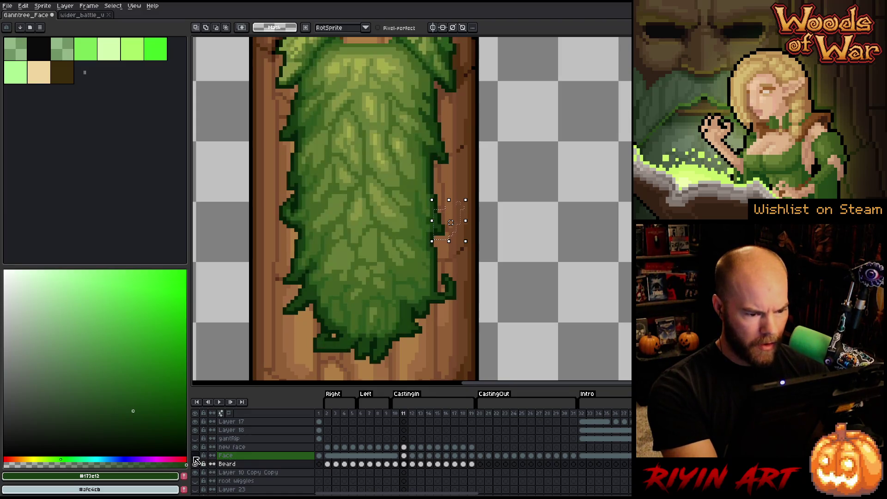
left_click(195, 456)
left_click(196, 456)
left_click(196, 456)
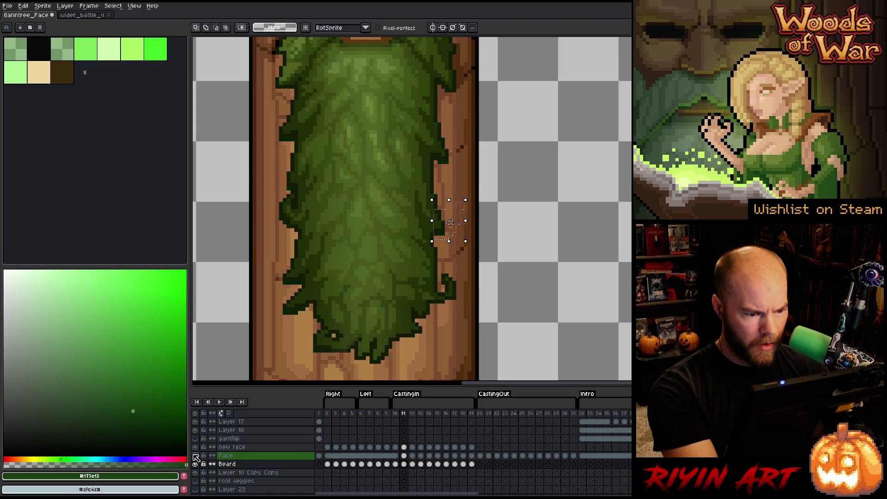
left_click(195, 456)
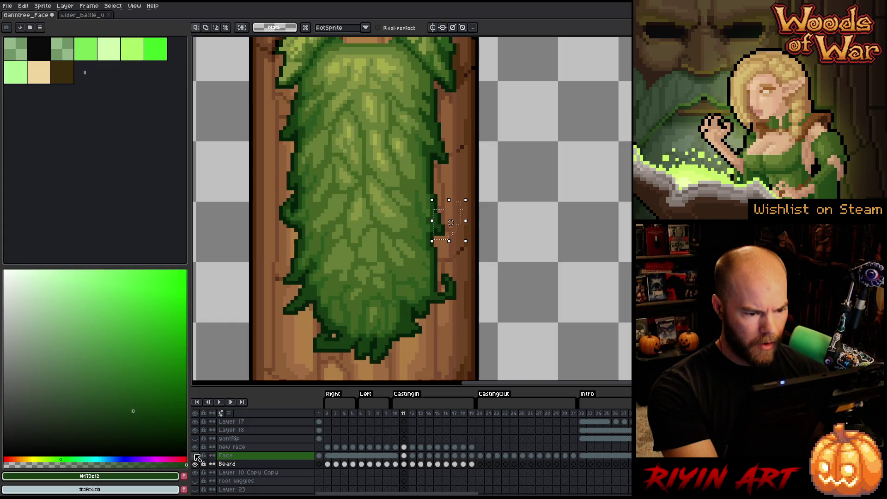
left_click(196, 457)
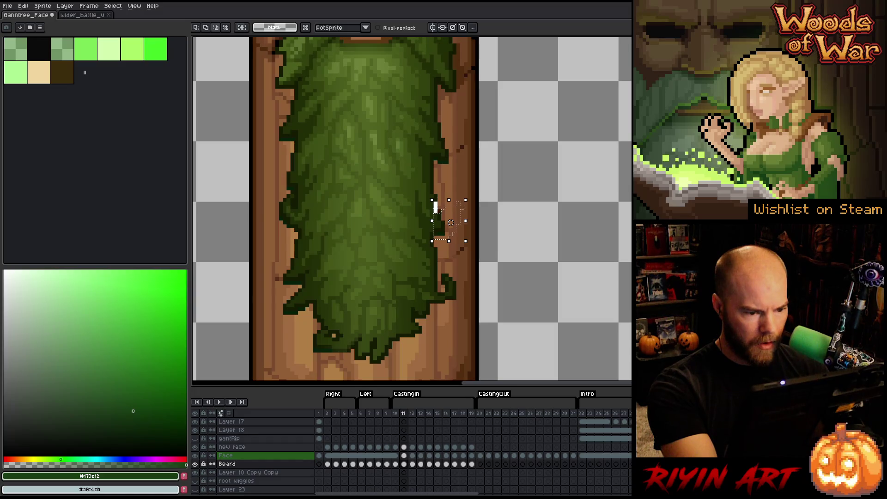
left_click_drag(450, 222, 450, 218)
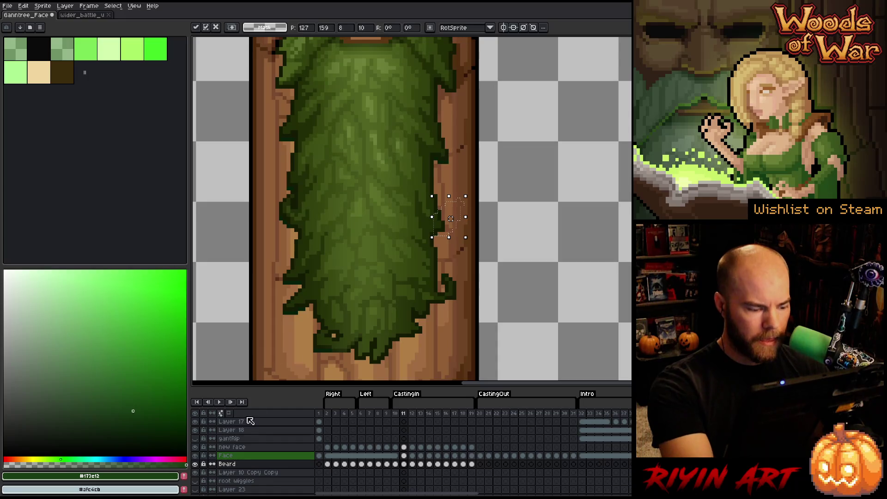
left_click(195, 456)
left_click(195, 456)
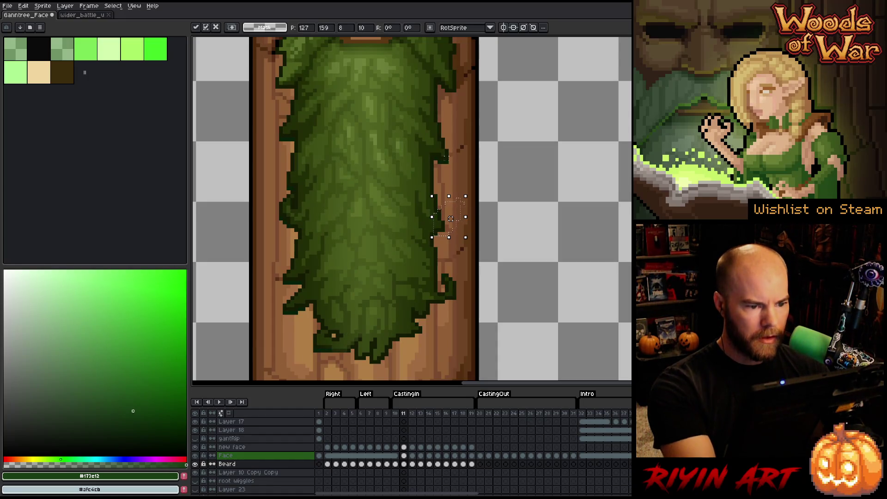
left_click(453, 140)
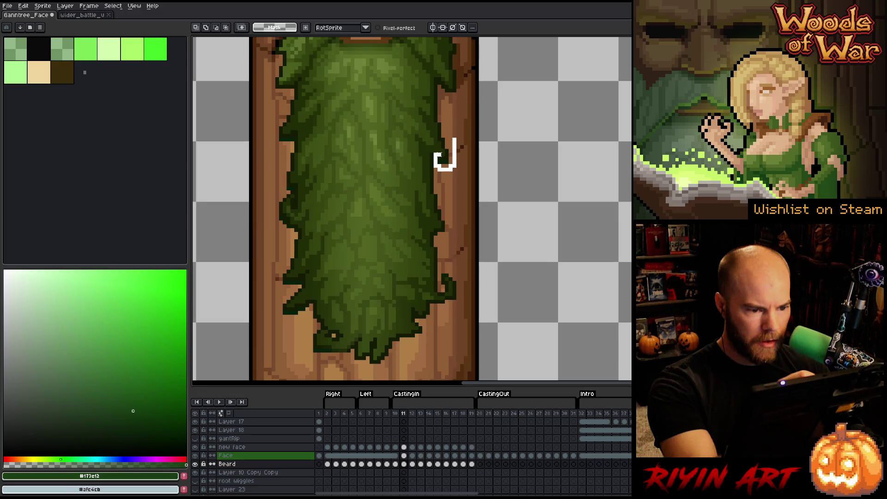
Step: Select the stray dark green pixels on the beard's right edge and nudge them up one pixel
left_click_drag(442, 139, 445, 118)
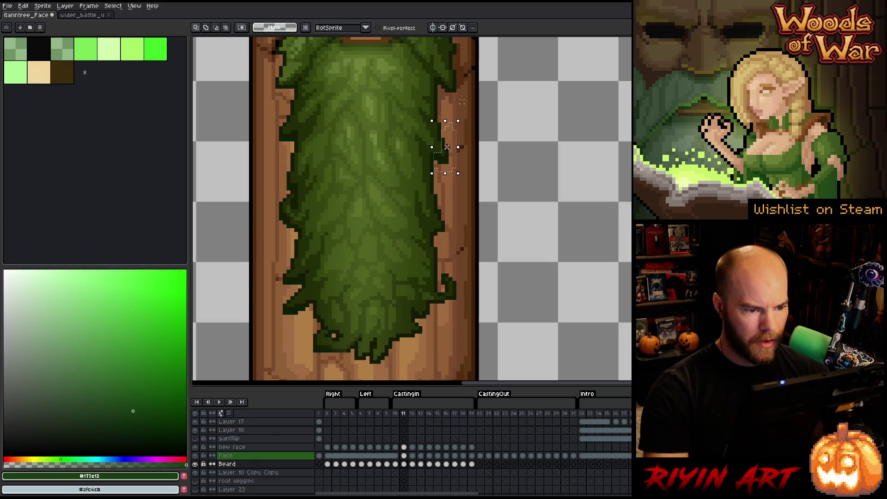
left_click(447, 143)
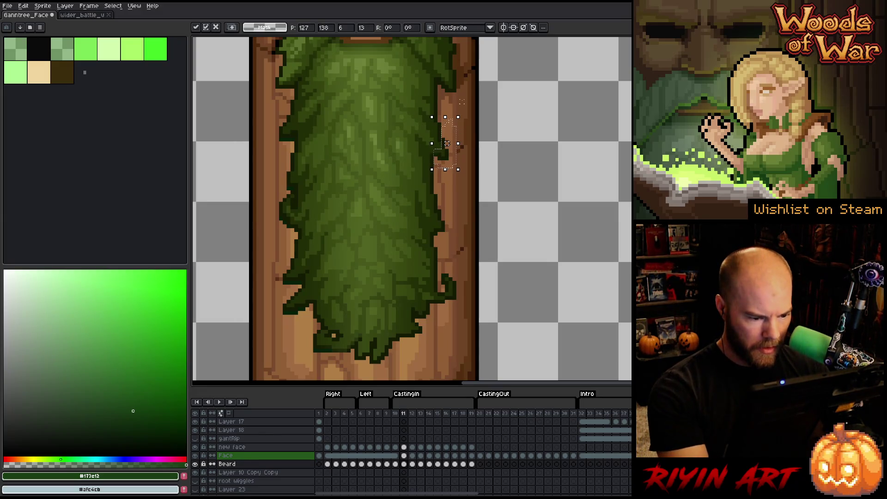
left_click(195, 457)
left_click(195, 457)
left_click(195, 457)
left_click(195, 457)
left_click(195, 456)
left_click(195, 456)
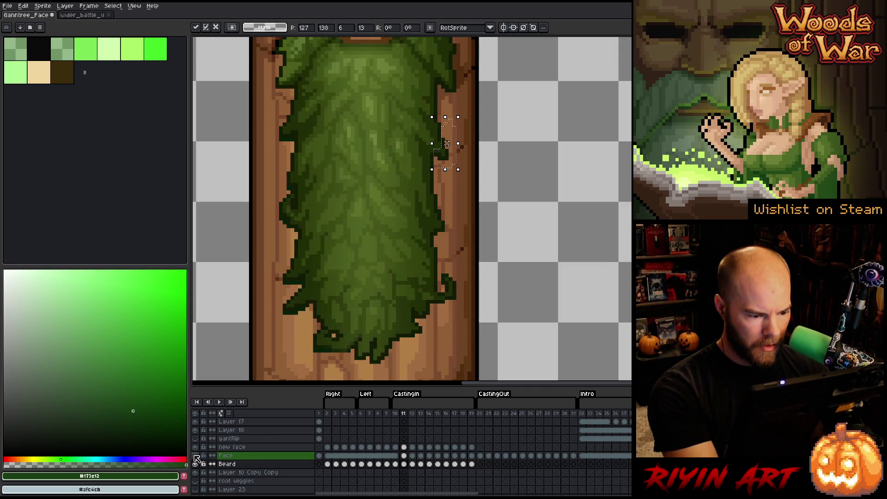
key("Delete")
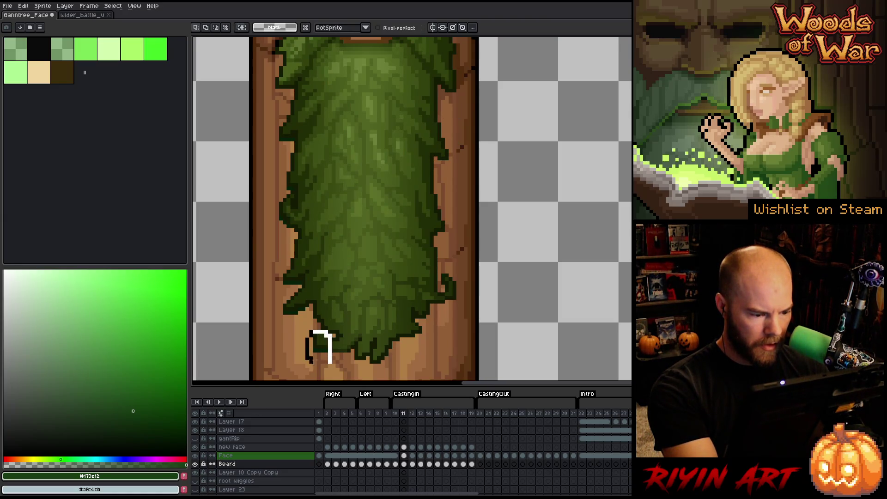
key("ctrl+z")
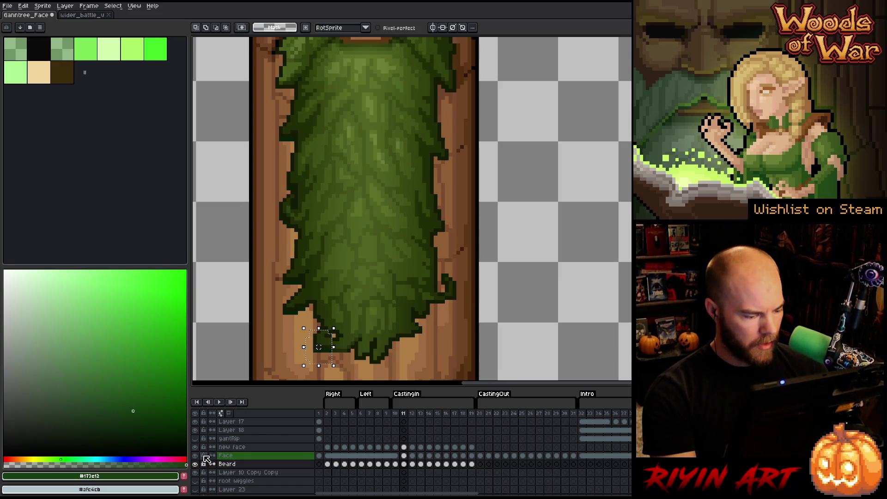
left_click(195, 455)
key("Up")
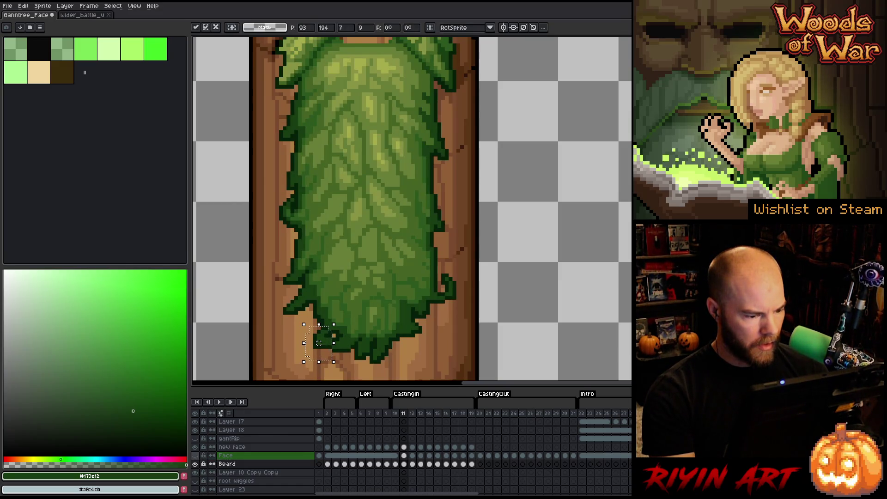
left_click(195, 456)
left_click(195, 455)
left_click(195, 456)
left_click(195, 455)
left_click(195, 456)
left_click(195, 455)
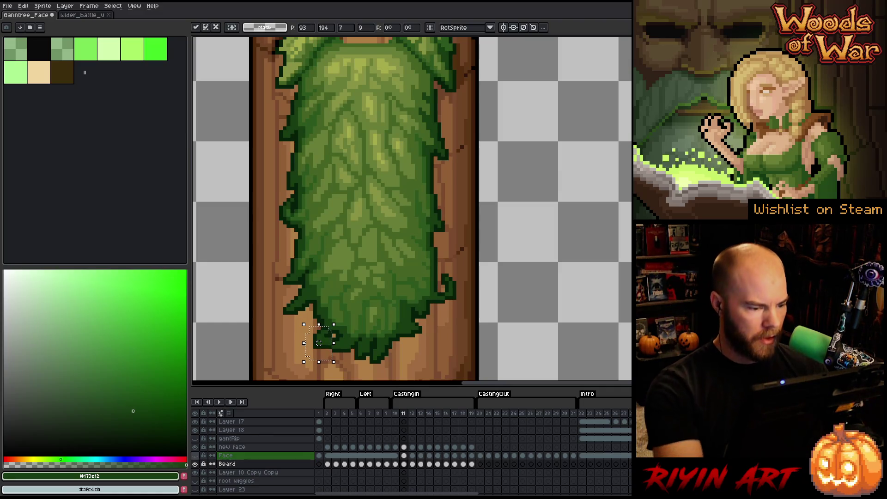
key("Return")
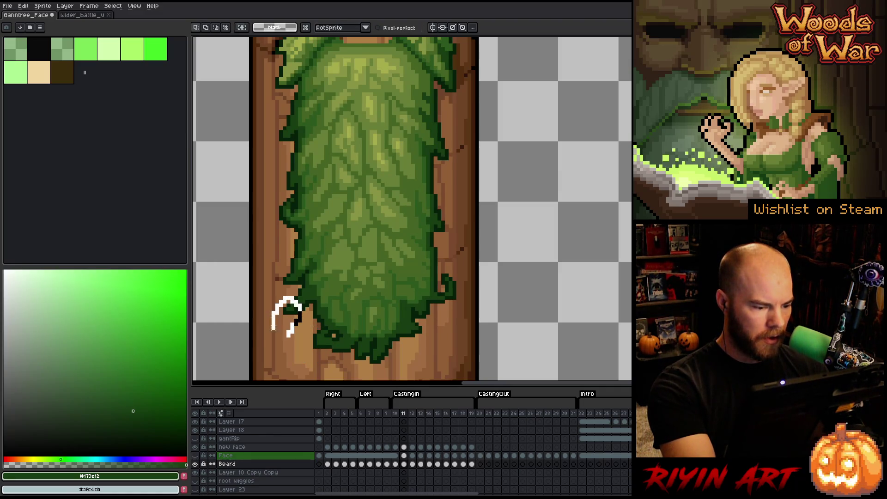
Step: Select and reposition the outline pixels at the beard's lower left, checking against the Face layer
left_click_drag(271, 330, 271, 336)
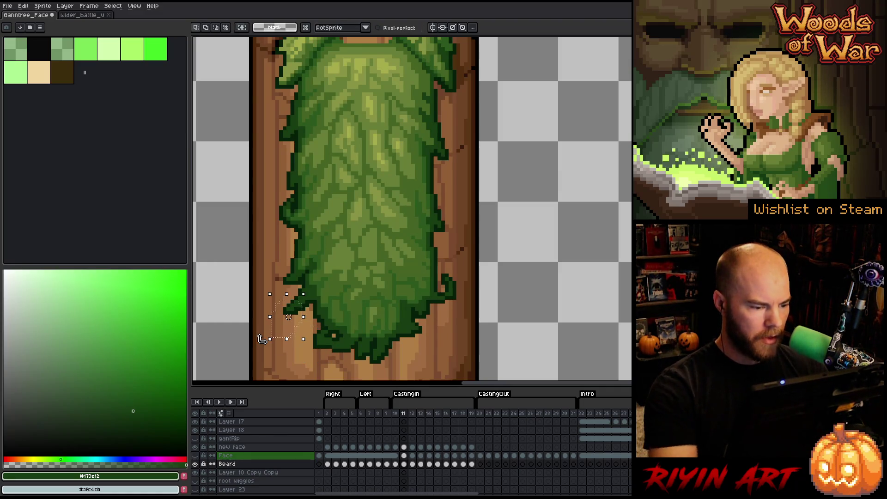
left_click(195, 456)
left_click(196, 457)
left_click(196, 456)
left_click(196, 456)
left_click(195, 464)
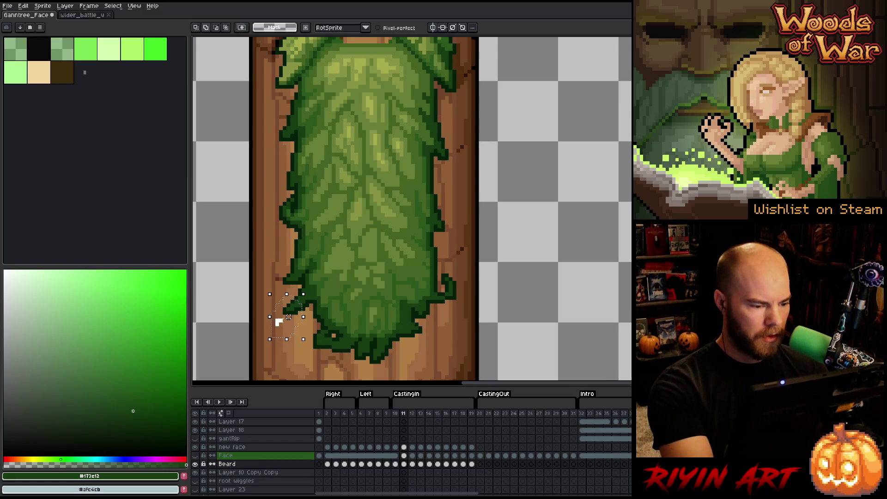
key("Delete")
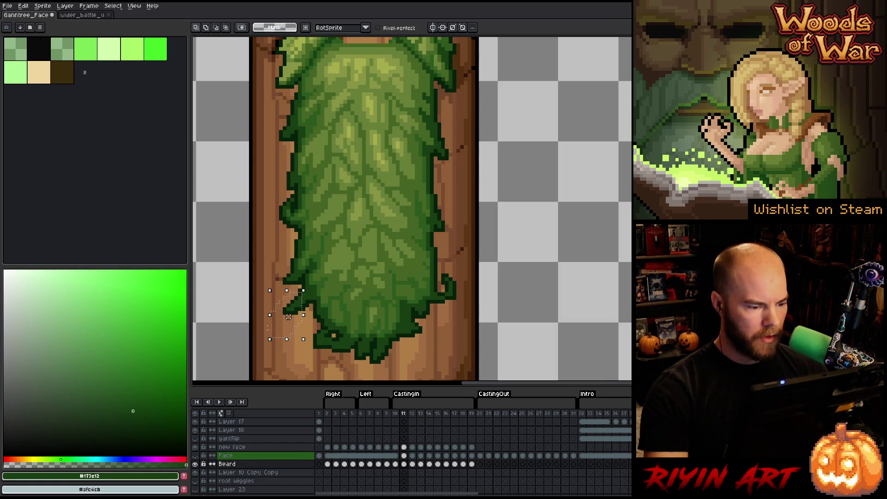
key("ctrl+z")
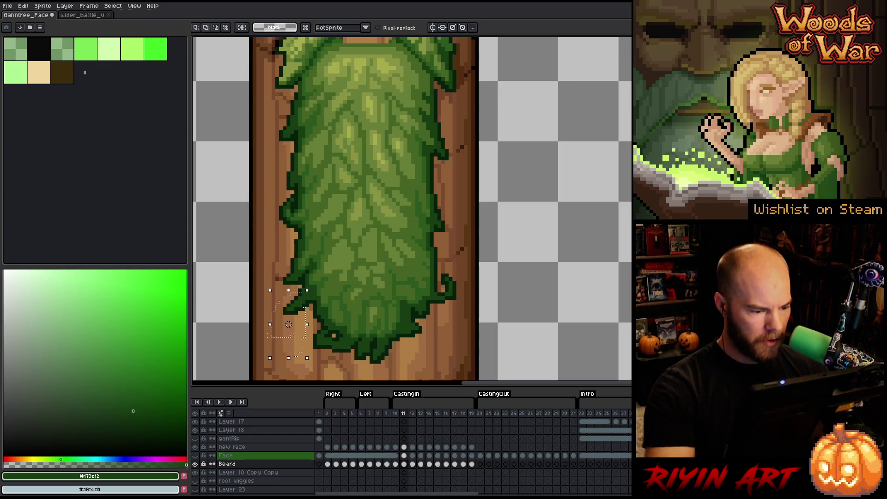
key("ctrl+v")
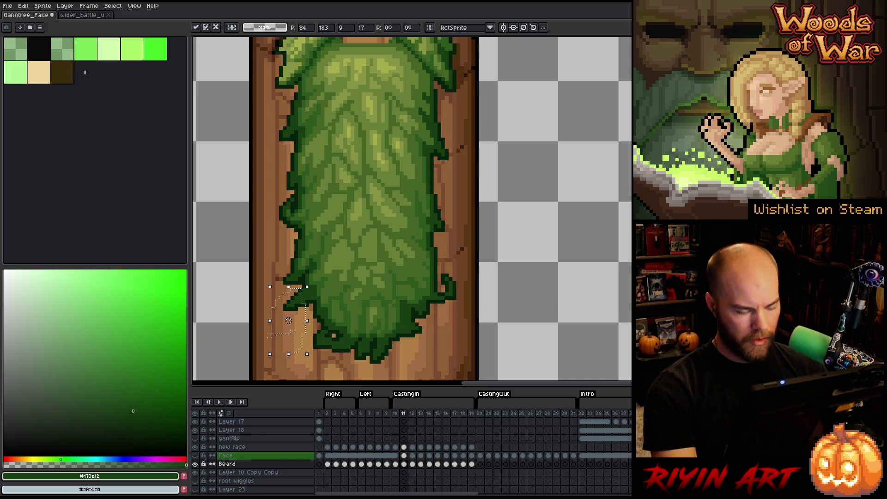
left_click(195, 455)
left_click(195, 456)
left_click(195, 455)
left_click(195, 455)
left_click(195, 454)
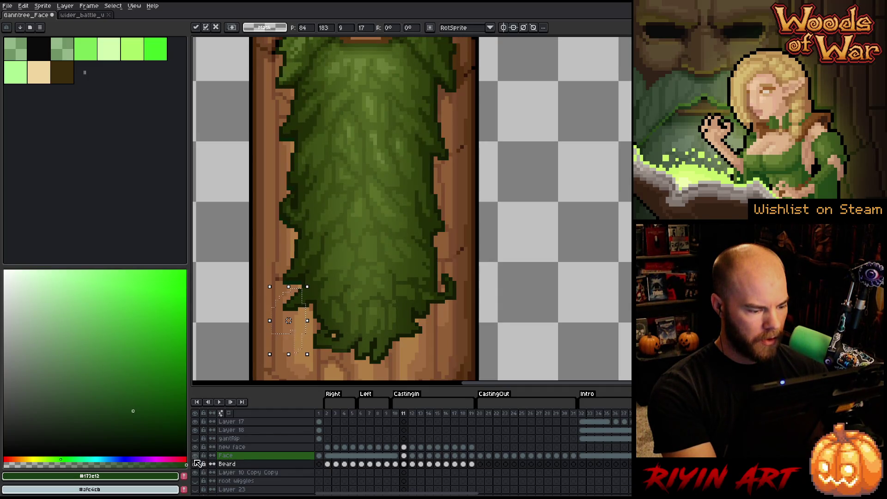
left_click(195, 456)
left_click(195, 455)
left_click(195, 455)
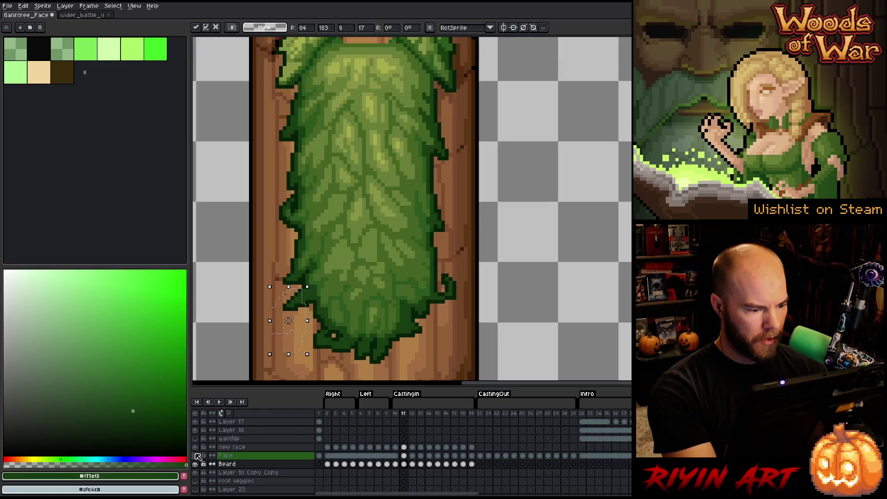
key("ctrl+d")
Step: Select and shift the pixels along the beard's left edge
mouse_move(275, 288)
left_mouse_down()
mouse_move(299, 283)
mouse_move(270, 277)
left_mouse_up()
left_click(289, 278)
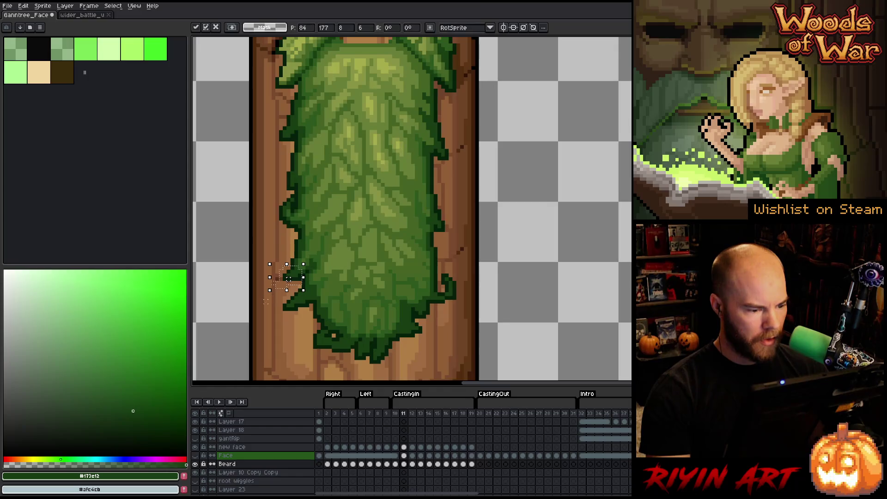
left_click(195, 455)
left_click(195, 455)
left_click(195, 455)
left_click(194, 455)
left_click(195, 455)
left_click(195, 456)
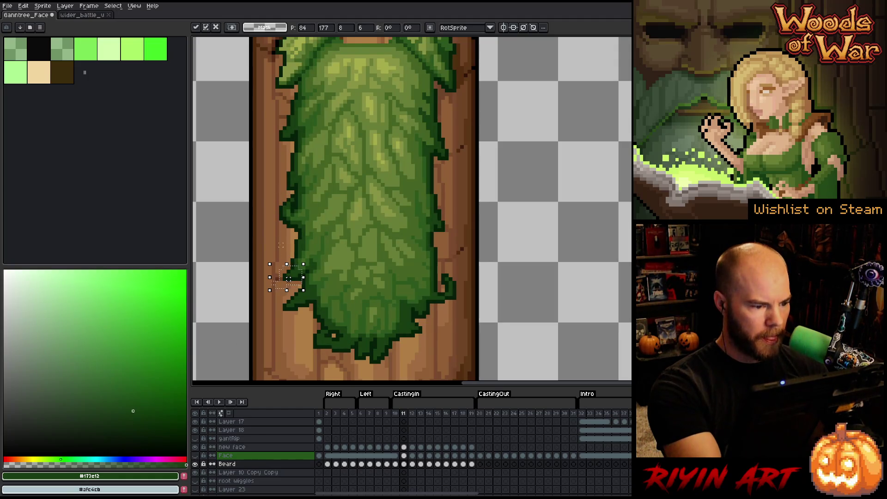
left_click(279, 229)
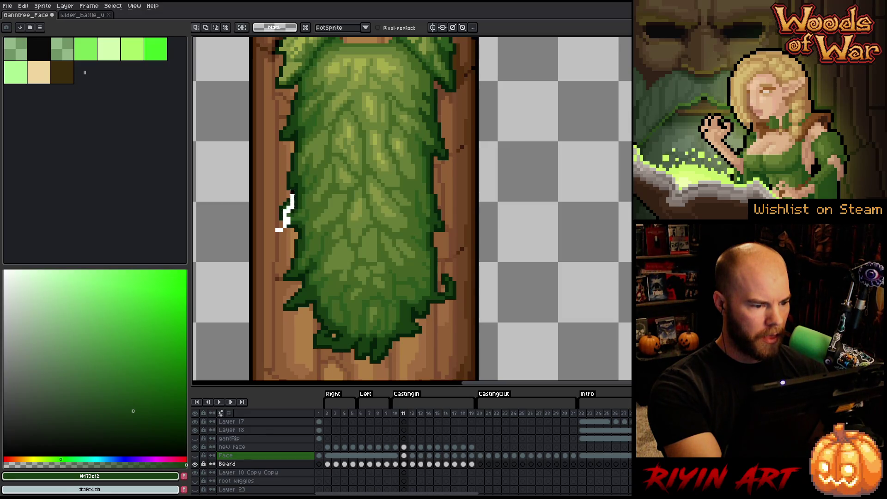
Step: Select a notch on the left edge and pick the greens #06200a, #2c581c and #173e13 from the beard
left_click_drag(276, 229, 277, 230)
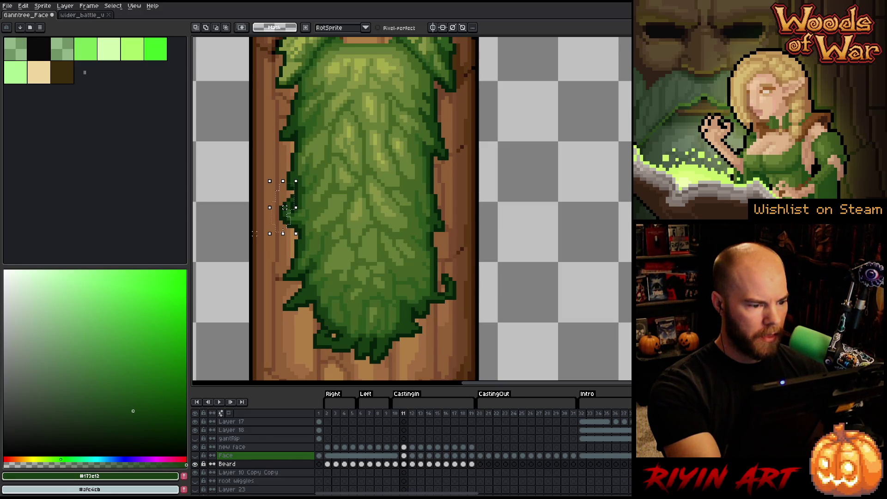
key("ctrl+t")
key("Return")
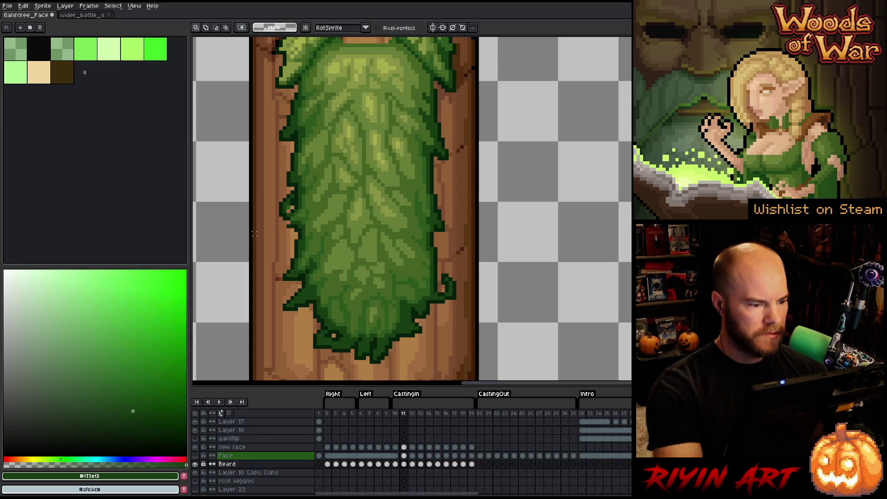
left_click(292, 203, "alt")
left_click(290, 206, "alt")
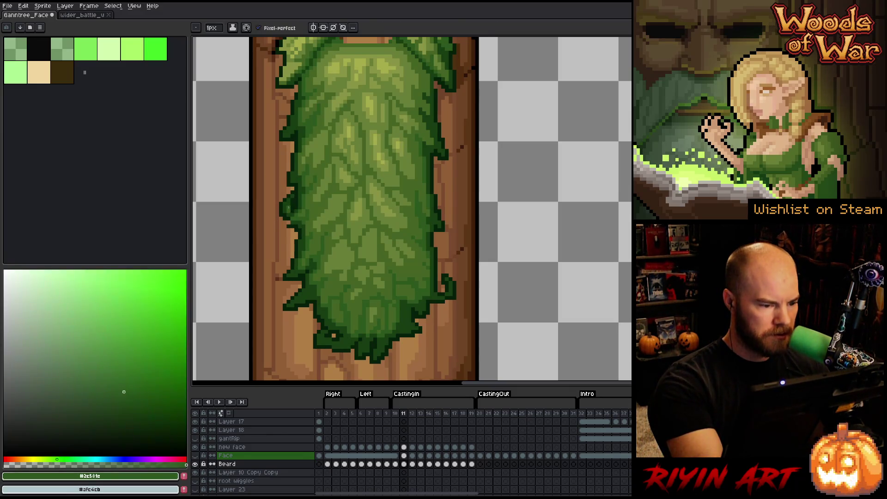
left_click(288, 221, "alt")
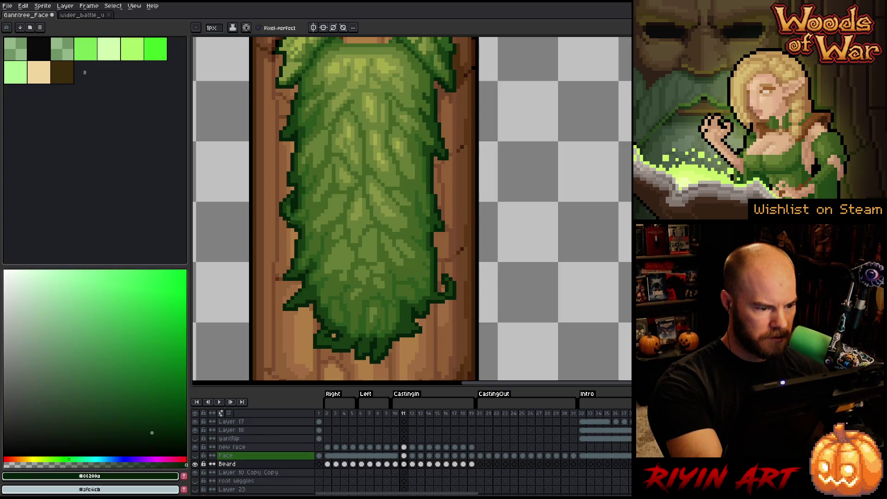
left_click(292, 161, "alt")
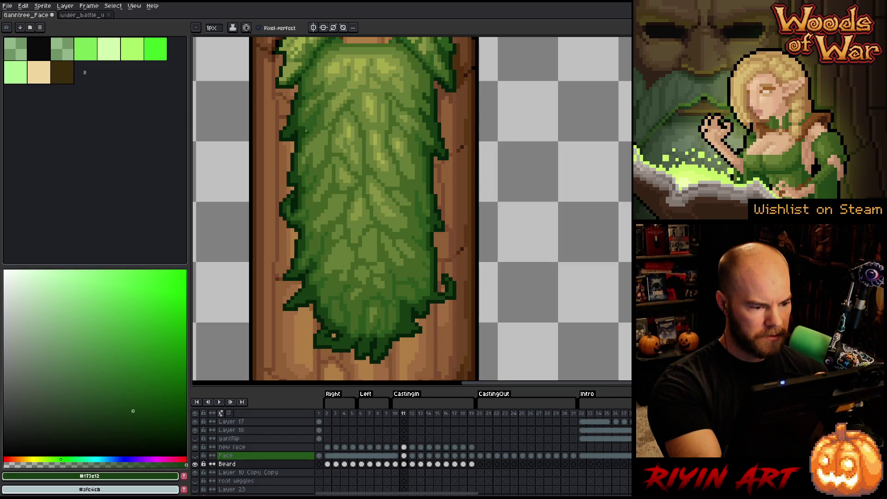
left_click(287, 209, "alt")
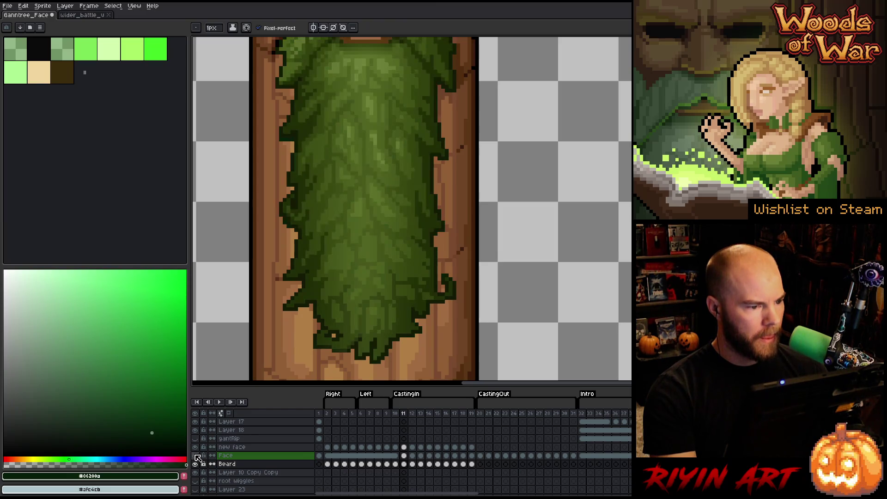
Step: Hide the Face layer and select the Beard cel on frame 11 with the pencil ready
left_click(196, 456)
key("m")
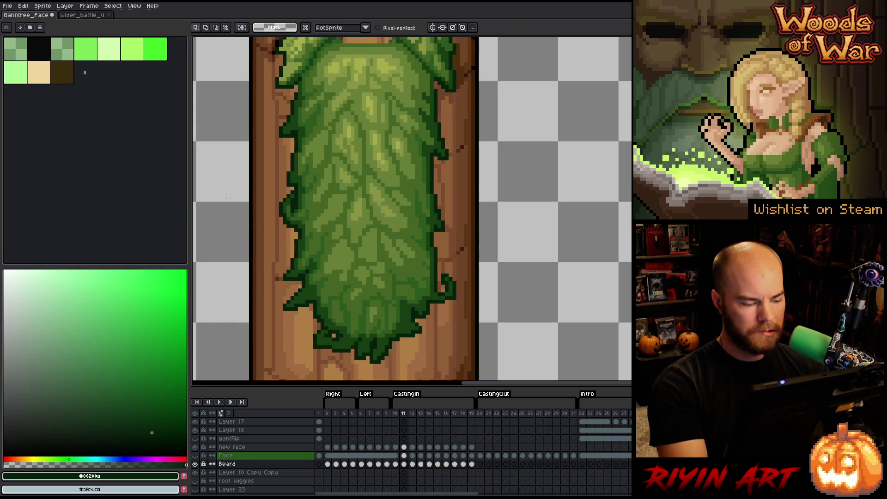
left_click(404, 463)
left_click_drag(396, 184, 361, 175)
key("b")
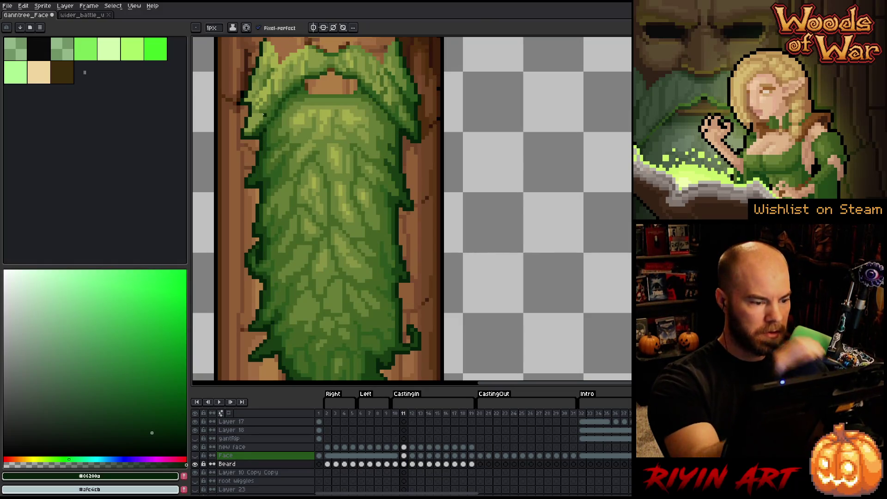
Step: Step through the CastingIn frames from 12 onward to review the beard
key("Right")
key("Left")
key("Right")
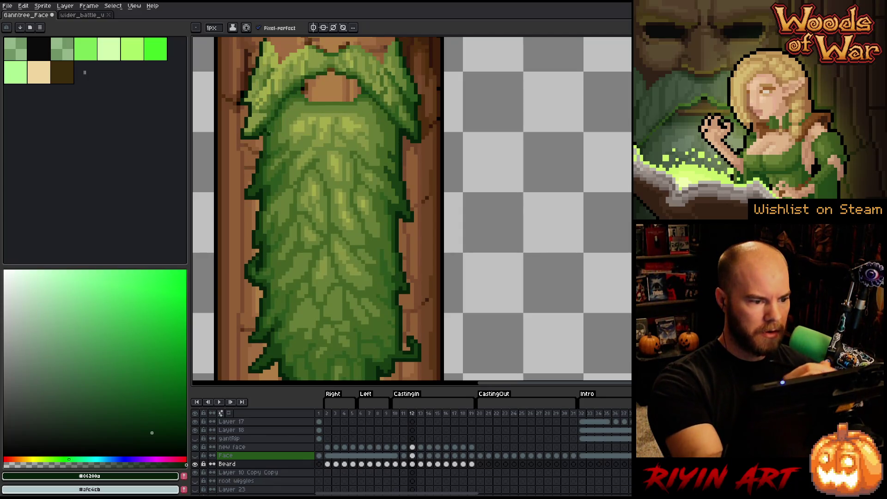
key("Right")
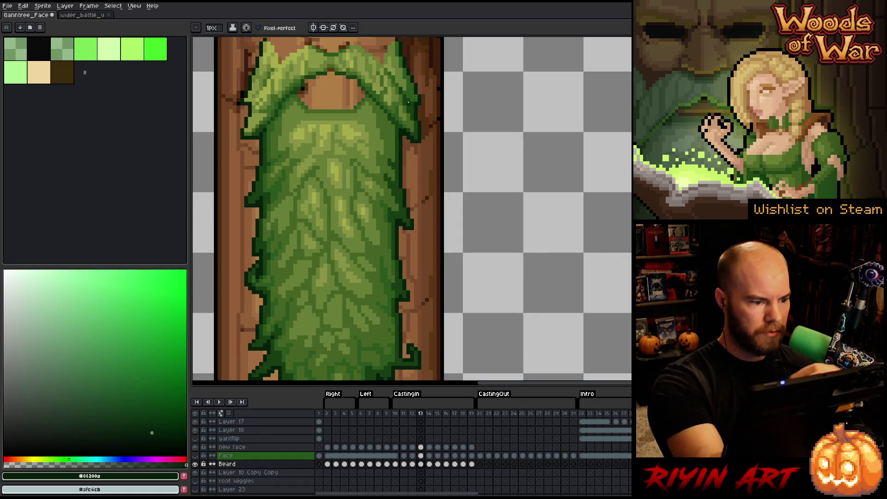
key("Right")
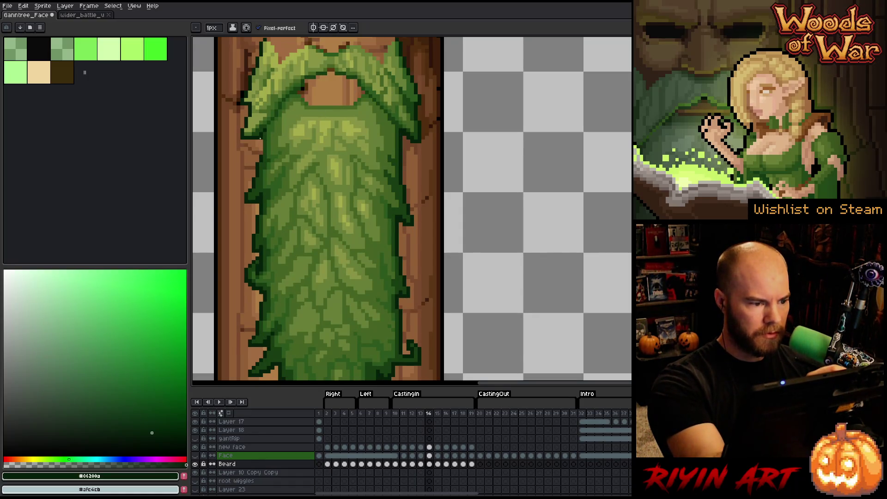
key("Right")
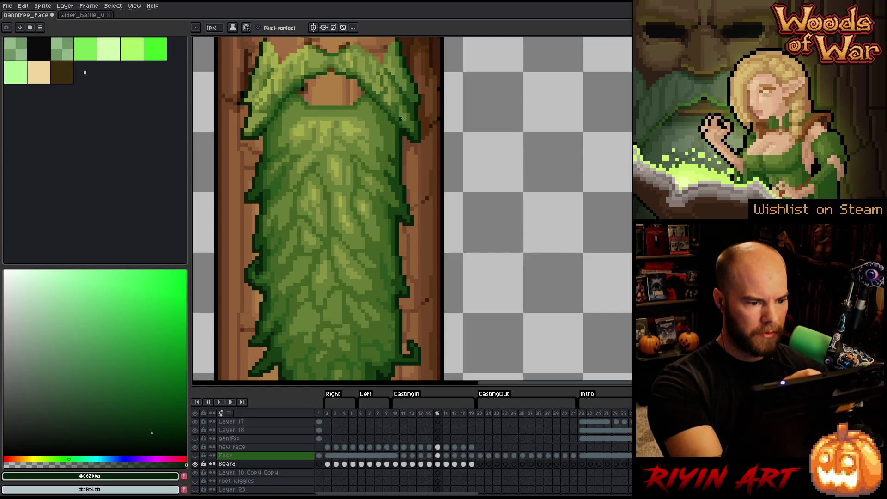
key("Right")
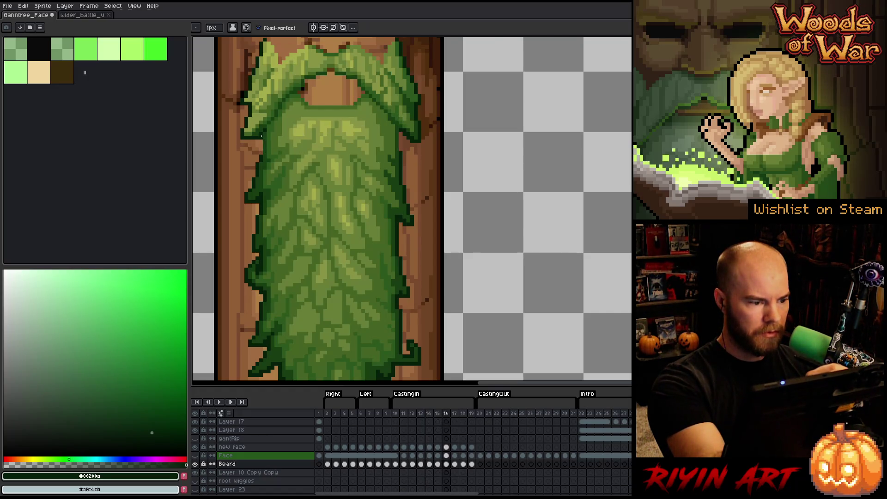
key("Right")
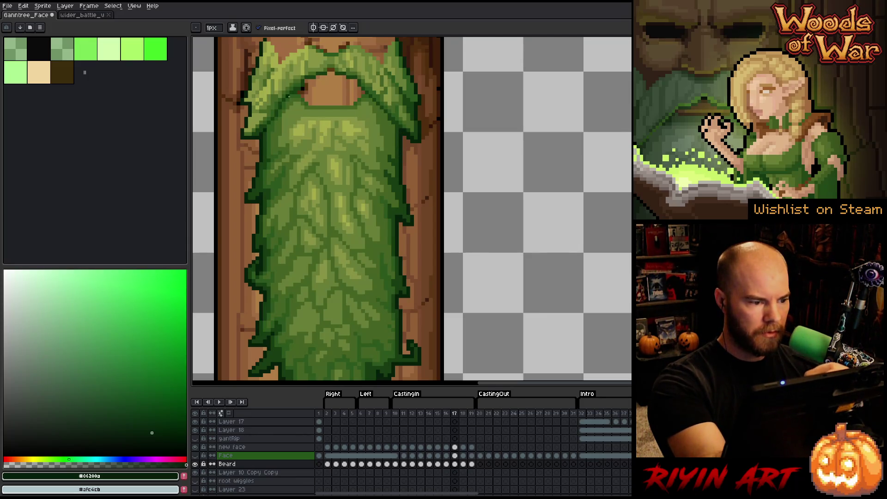
key("Right")
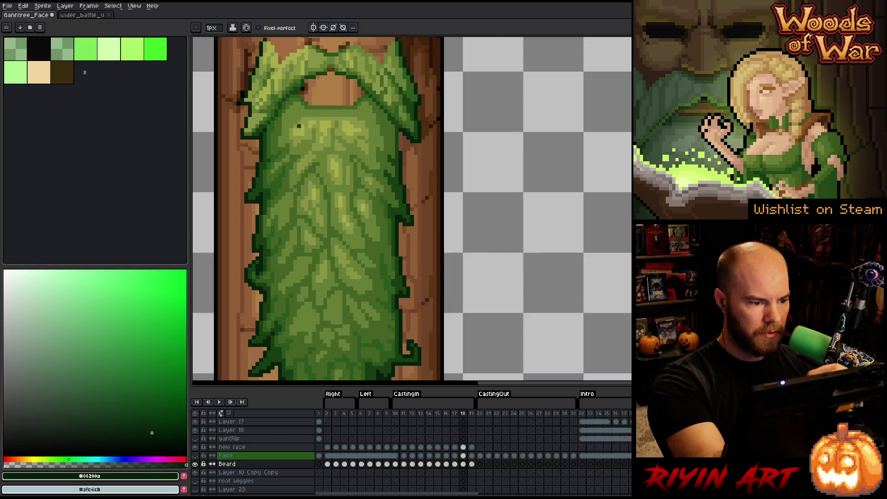
key("Right")
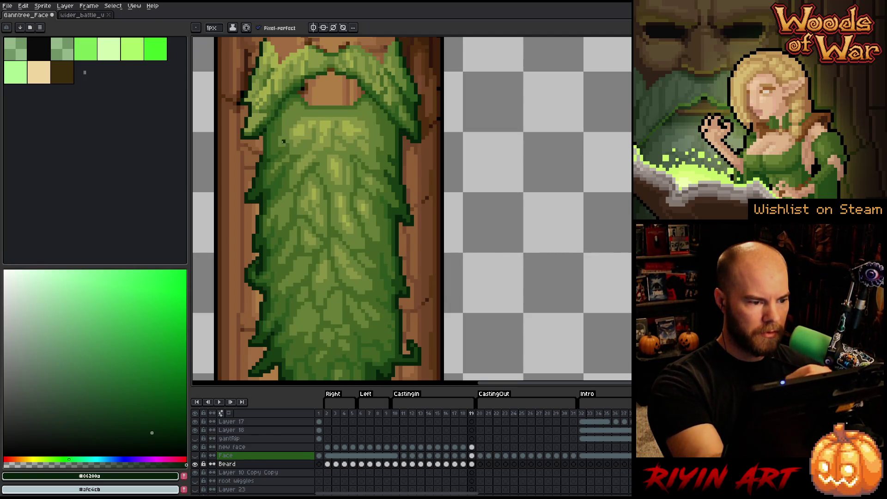
Step: Play the CastingIn animation from the start, viewing the lower beard, and stop on frame 12
key("Right")
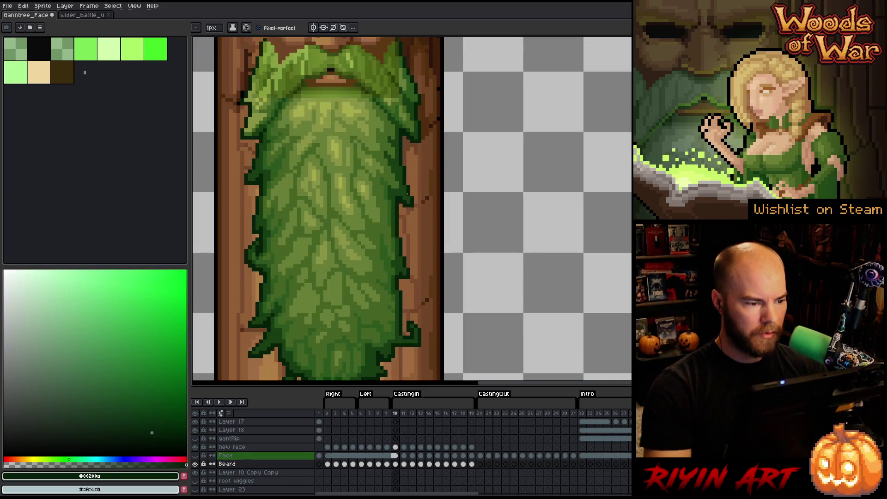
key("Return")
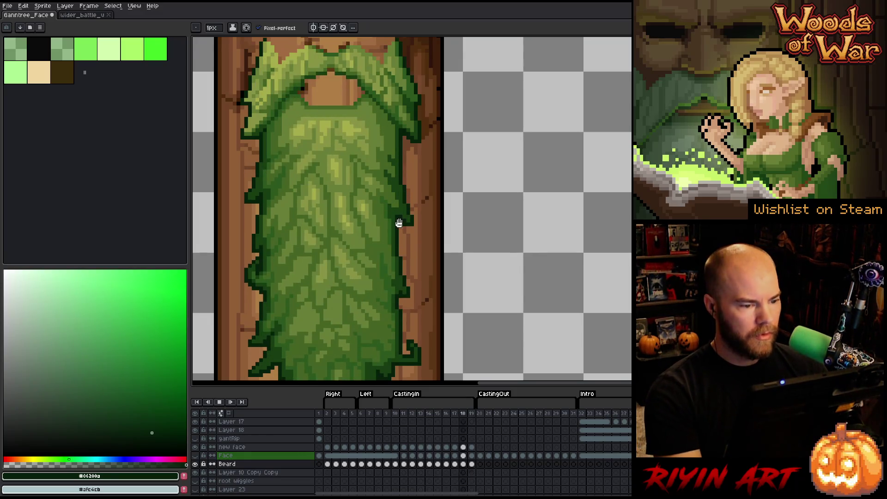
mouse_move(374, 271)
left_mouse_down()
mouse_move(366, 251)
mouse_move(382, 203)
left_mouse_up()
key("Return")
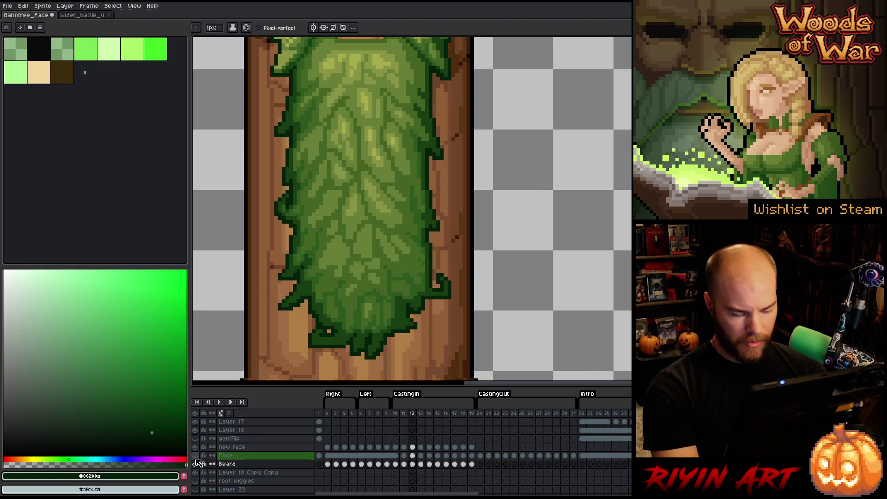
Step: Compare frames 11 and 12, then hide the Face layer to reveal the beard beneath
key("Left")
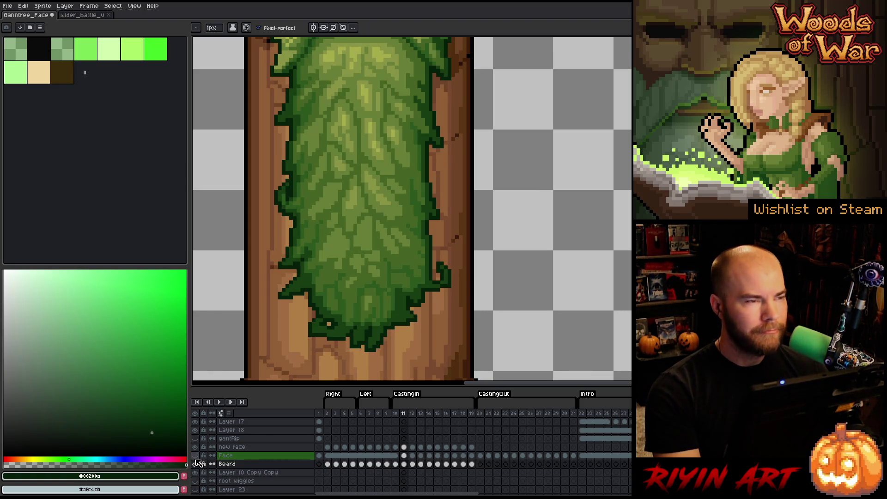
key("Right")
key("Left")
key("Right")
key("Left")
key("Right")
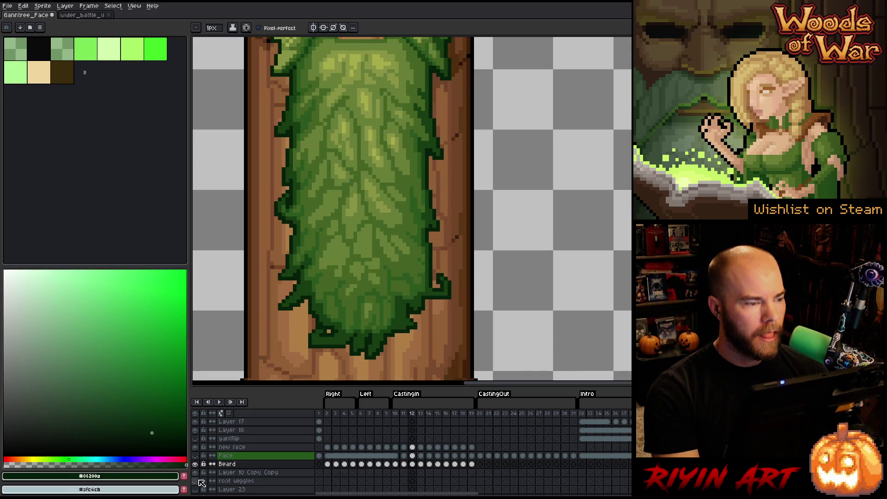
left_click(195, 456)
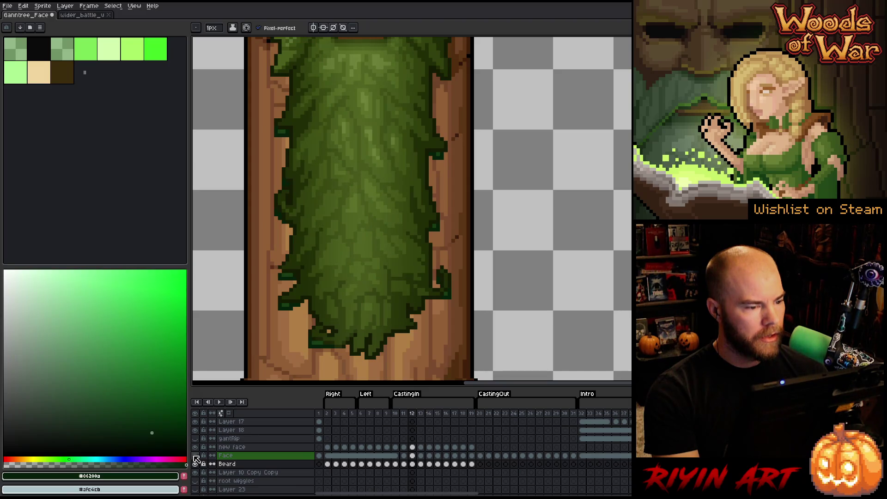
left_click(195, 456)
left_click(195, 456)
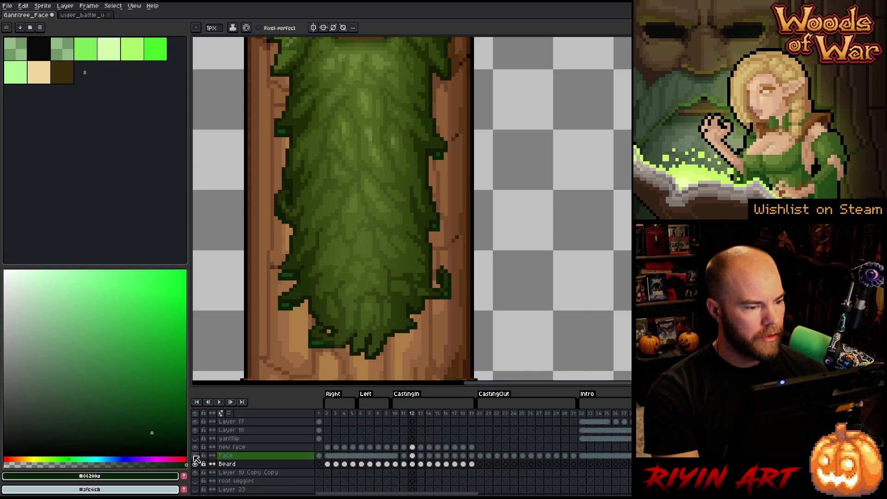
Step: Flip repeatedly between frames 11 and 12 to compare the beard shapes
key("Left")
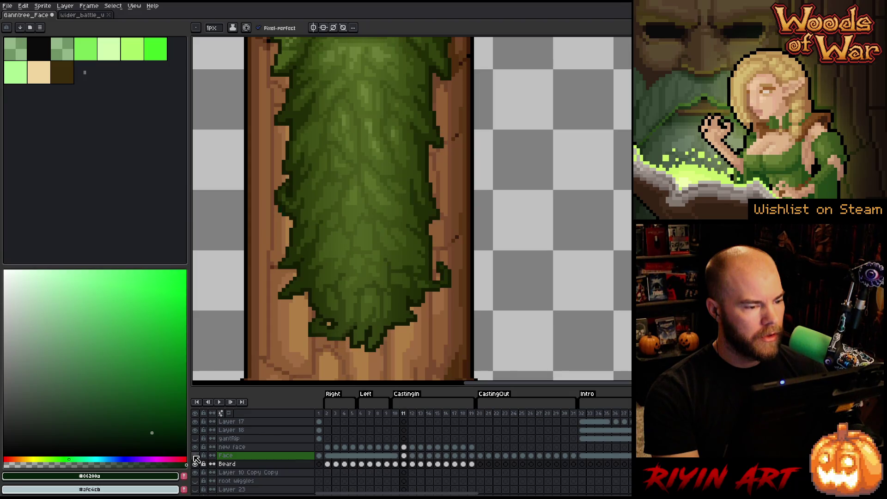
key("Right")
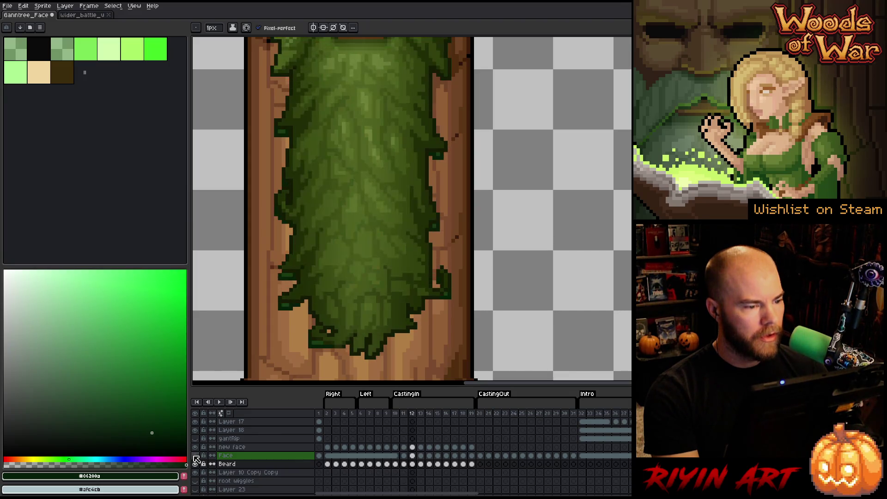
key("Left")
key("Right")
key("Right")
key("Left")
key("Left")
key("Right")
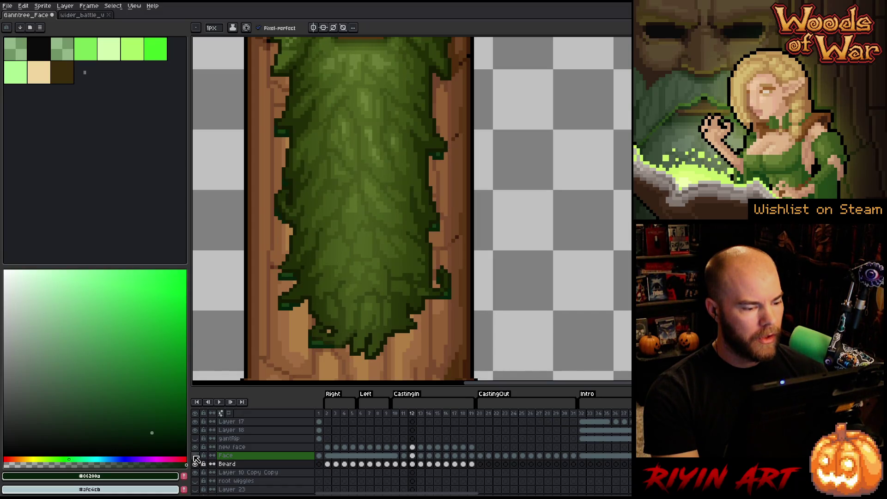
key("Left")
key("Right")
key("Left")
key("Right")
key("Left")
key("Right")
key("Left")
key("Right")
key("Left")
key("Right")
key("Left")
key("Right")
key("Left")
key("Right")
key("Left")
key("Right")
key("Left")
key("Right")
key("Left")
key("Right")
key("Left")
key("Right")
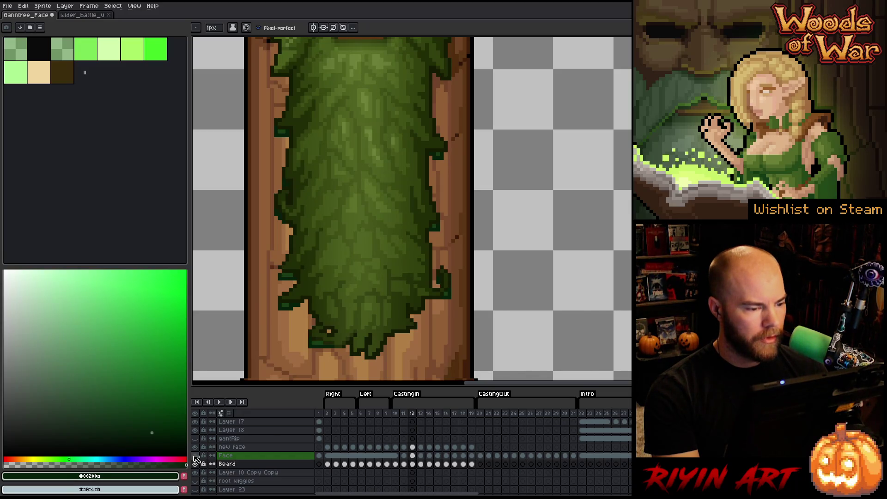
key("Left")
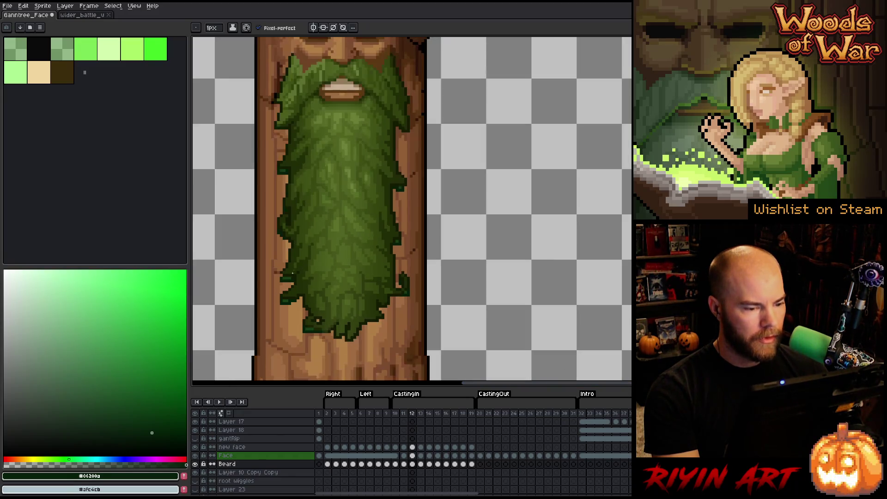
key("Right")
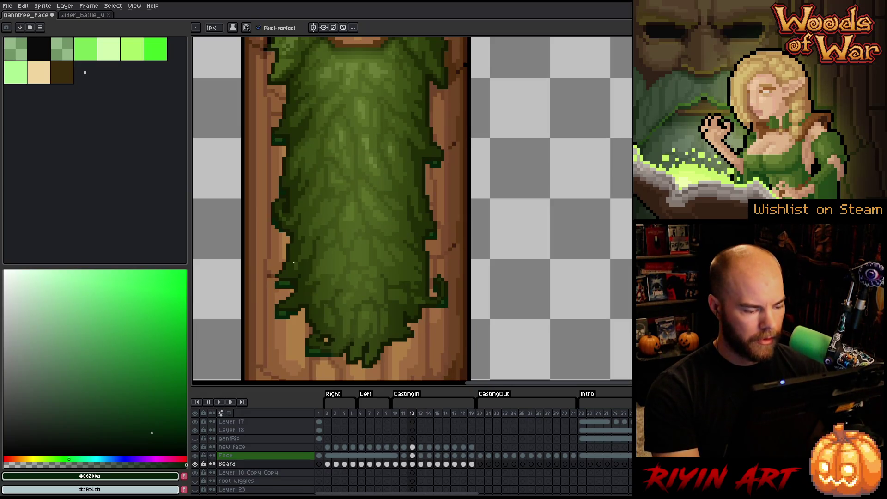
Step: Set the Face layer's opacity to 85% in Layer Properties
double_click(234, 455)
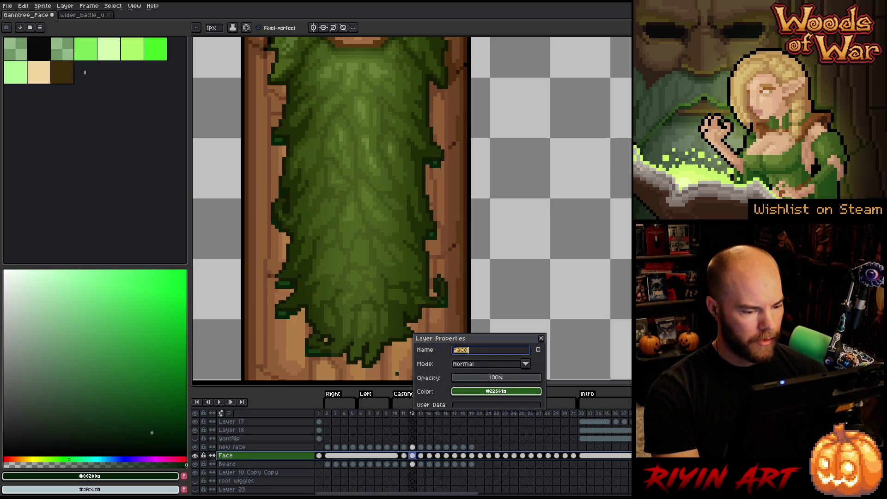
left_click(517, 376)
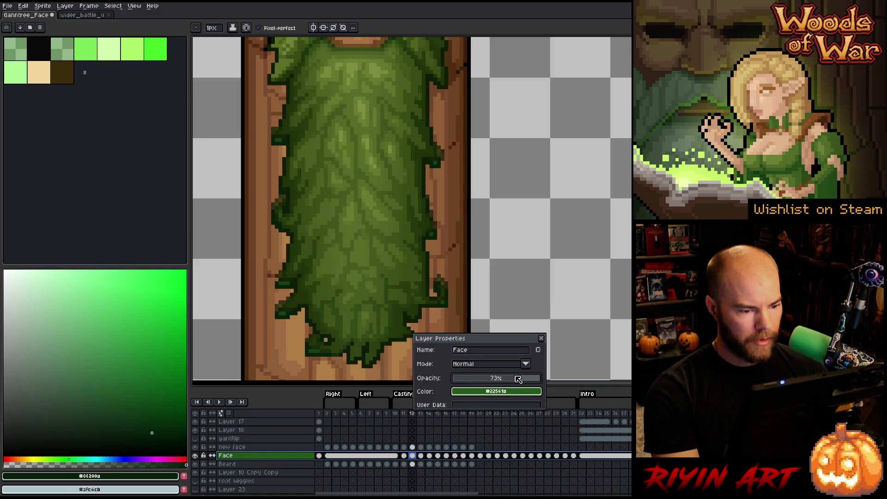
left_click(531, 379)
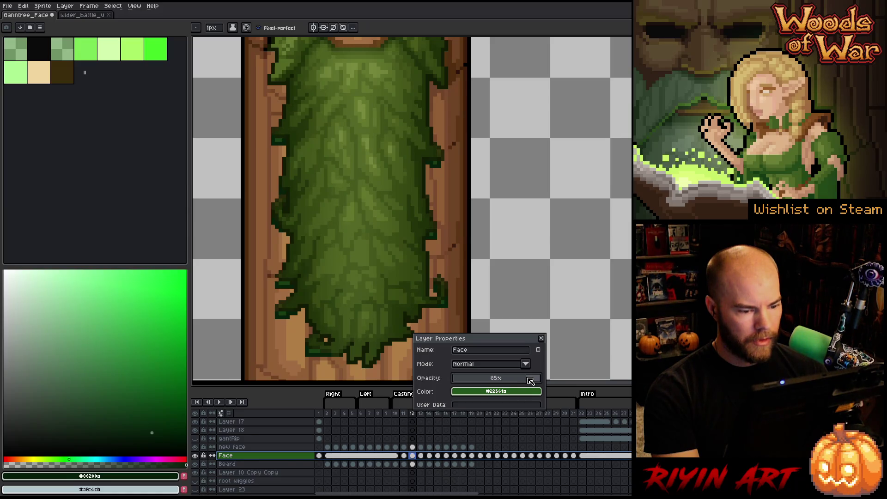
left_click(541, 338)
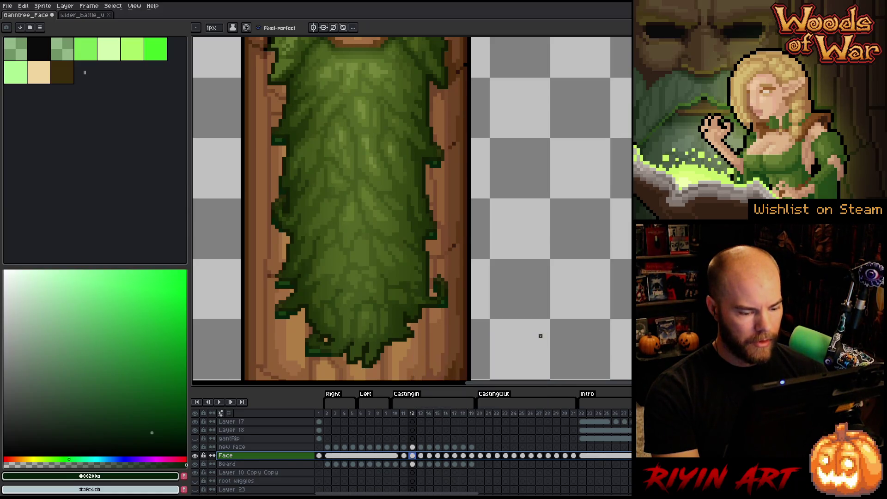
left_click(411, 464)
Step: Lasso-select and shift several small chunks along the beard's right edge, committing each
key("m")
mouse_move(453, 249)
left_mouse_down()
mouse_move(452, 316)
mouse_move(434, 281)
left_mouse_up()
key("ctrl+t")
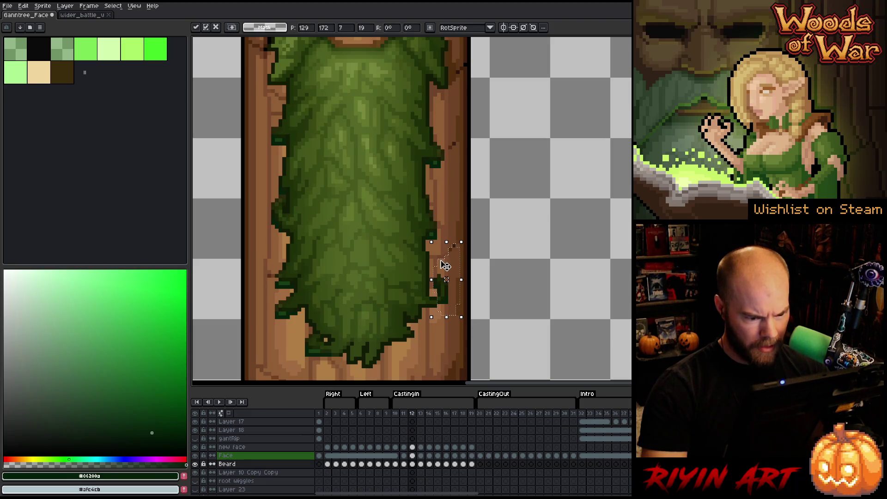
key("b")
mouse_move(450, 203)
left_mouse_down()
mouse_move(438, 245)
mouse_move(428, 197)
mouse_move(439, 211)
left_mouse_up()
key("ctrl+t")
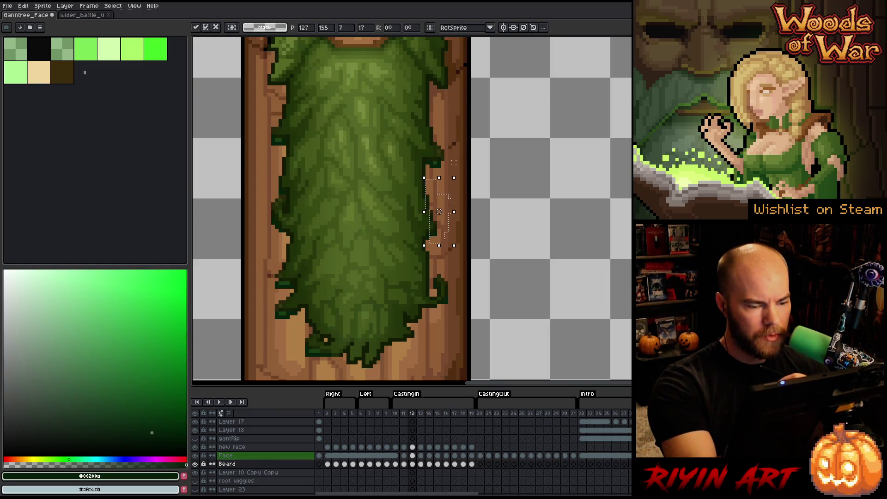
left_click_drag(455, 143, 434, 177)
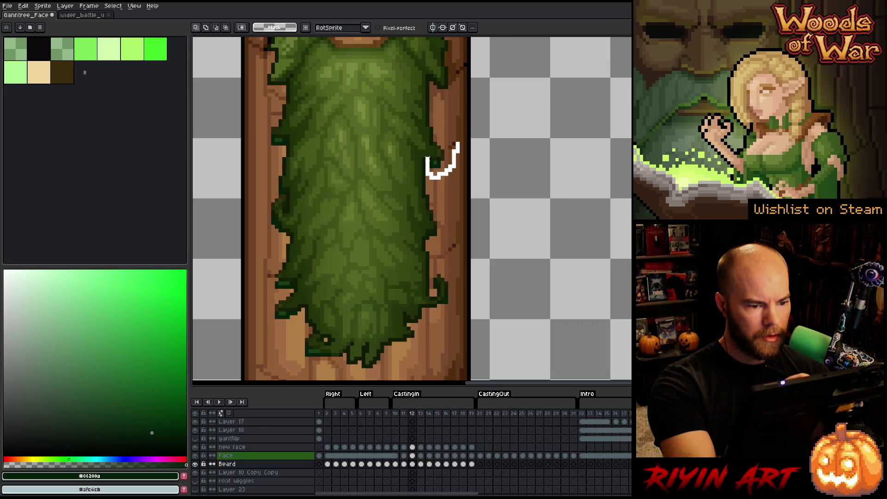
left_click_drag(426, 147, 427, 142)
key("ctrl+t")
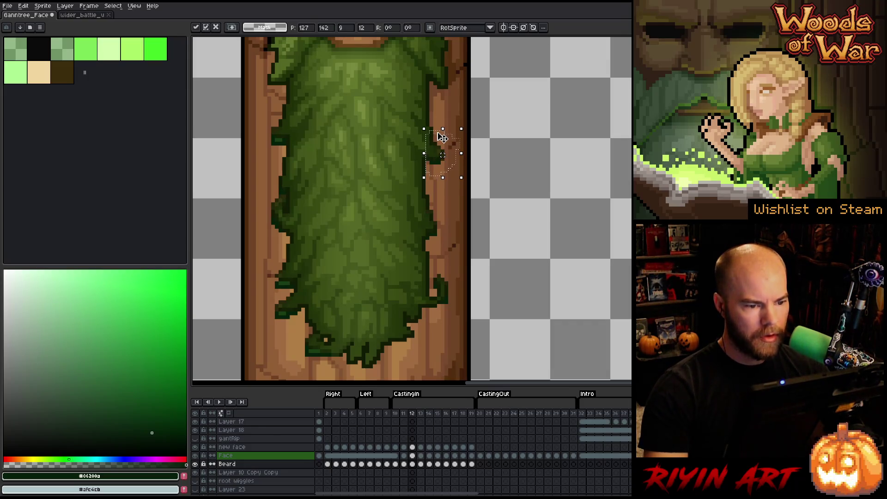
key("Return")
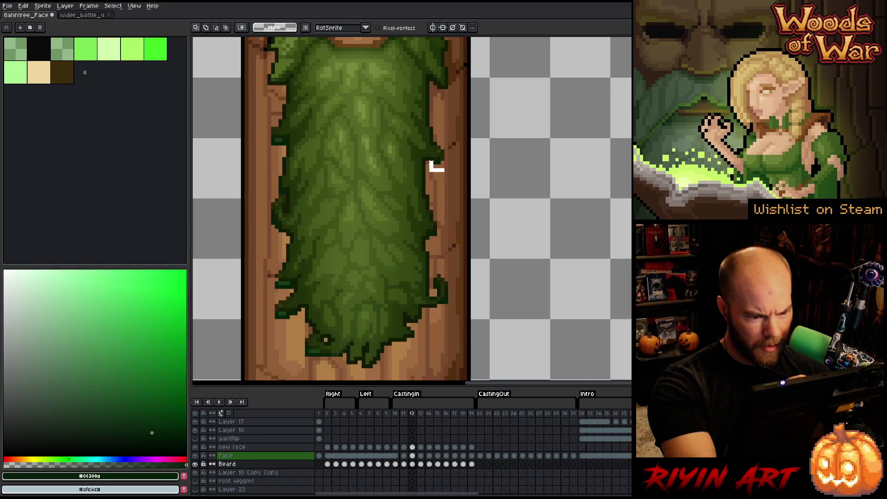
key("ctrl+t")
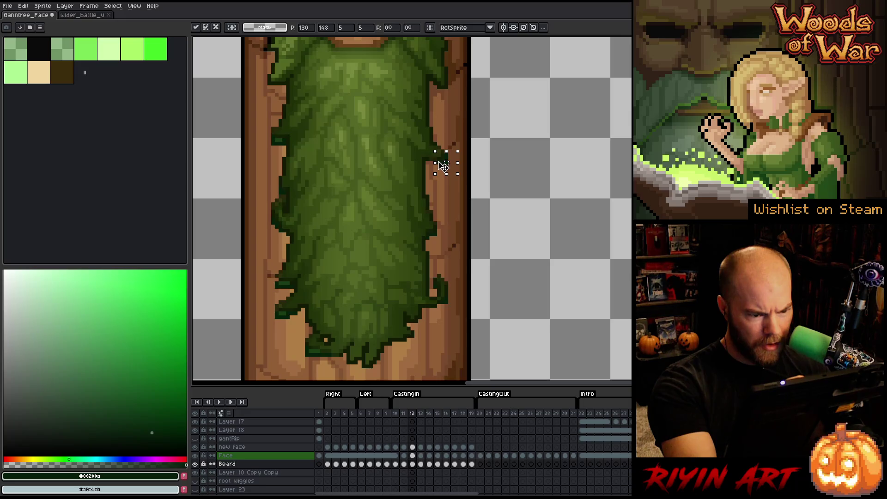
key("Return")
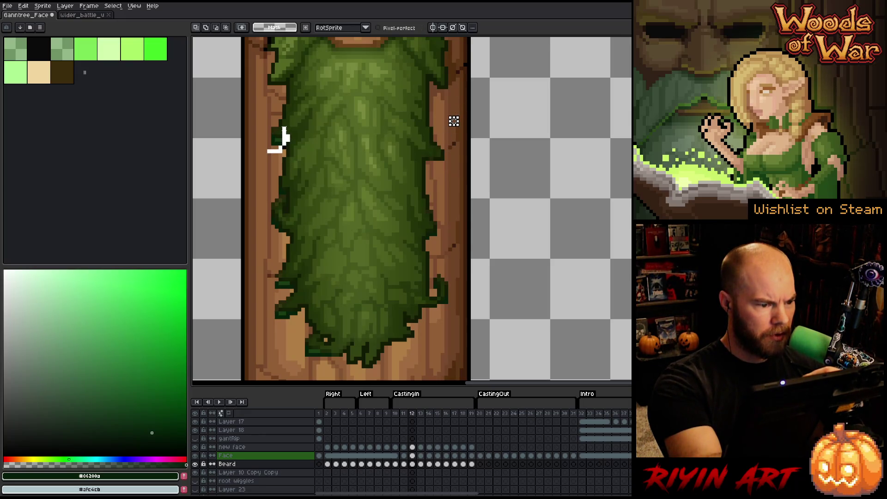
Step: Reshape the beard's left edge by moving selected leaf chunks, including one nudged up about 3 pixels
left_click_drag(262, 126, 291, 161)
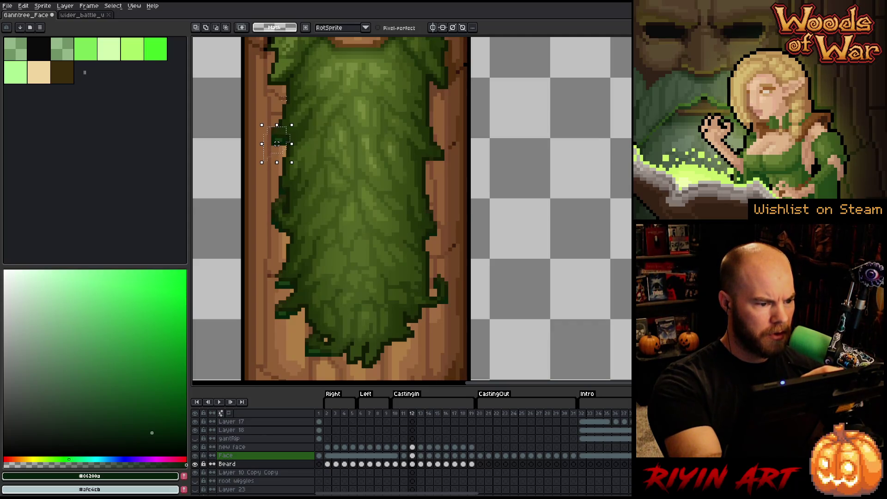
left_click_drag(277, 125, 276, 106)
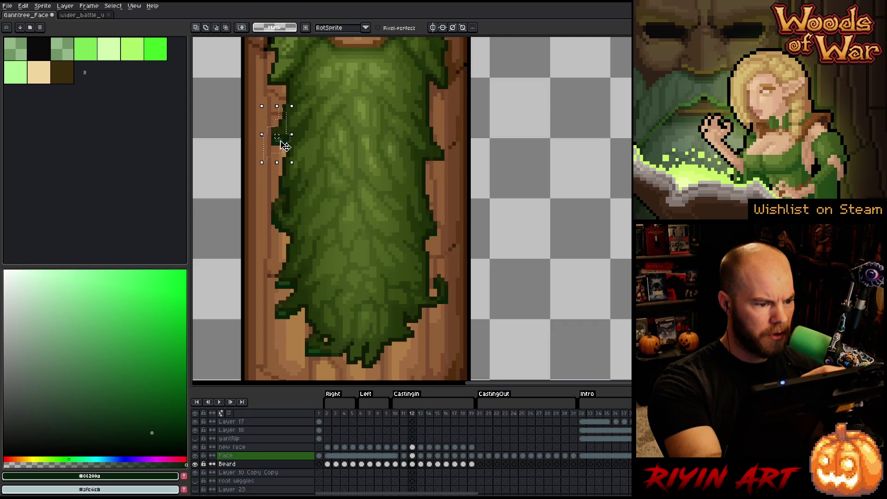
left_click_drag(286, 146, 284, 136)
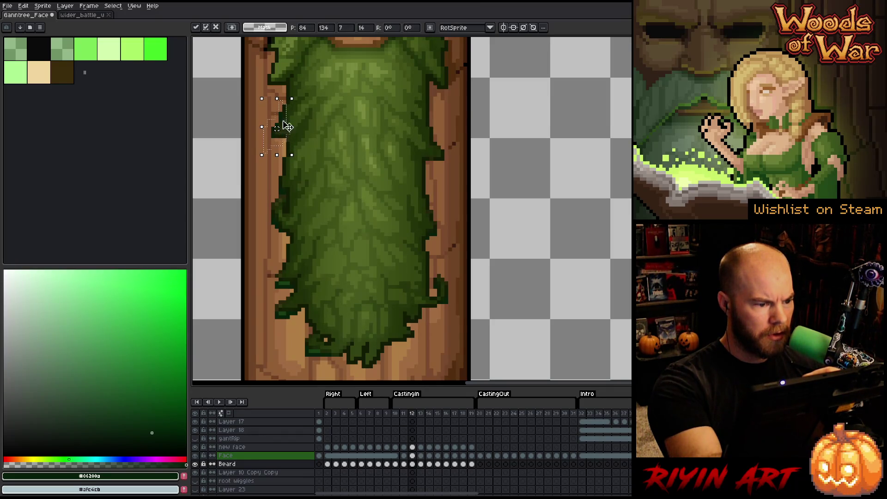
key("ctrl+d")
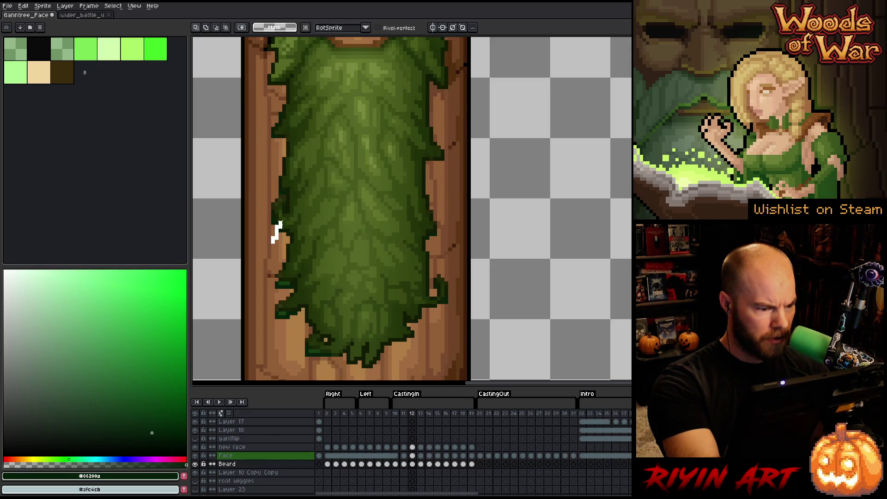
mouse_move(274, 241)
left_mouse_down()
mouse_move(268, 175)
mouse_move(285, 183)
left_mouse_up()
left_click(287, 203)
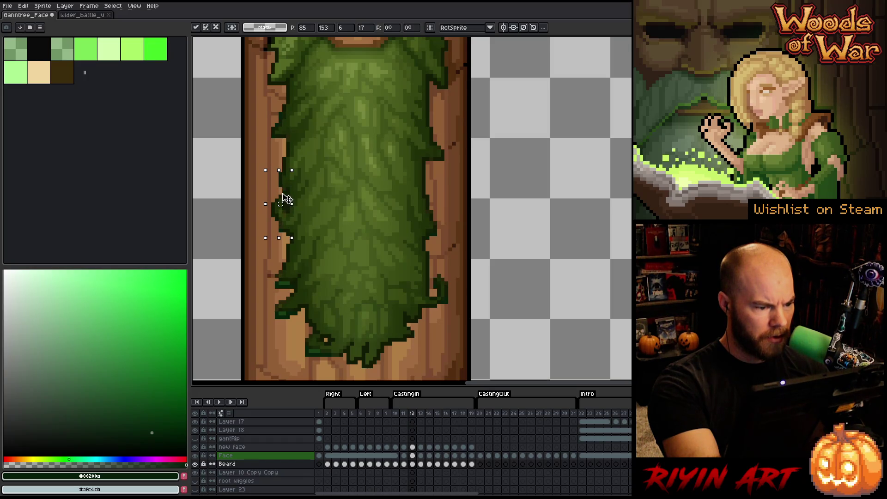
key("Return")
left_click_drag(294, 175, 282, 231)
left_click(280, 213)
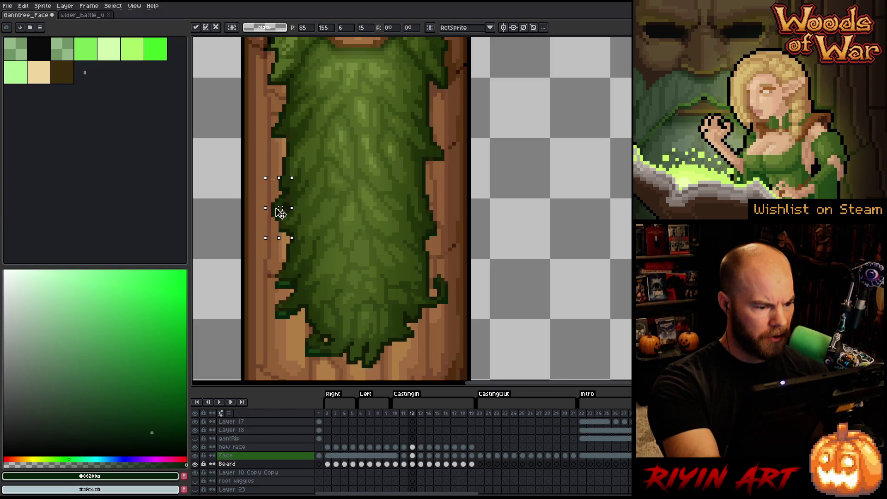
left_click(276, 294)
mouse_move(276, 294)
left_mouse_down()
mouse_move(291, 277)
mouse_move(270, 279)
mouse_move(275, 295)
left_mouse_up()
left_click(291, 289)
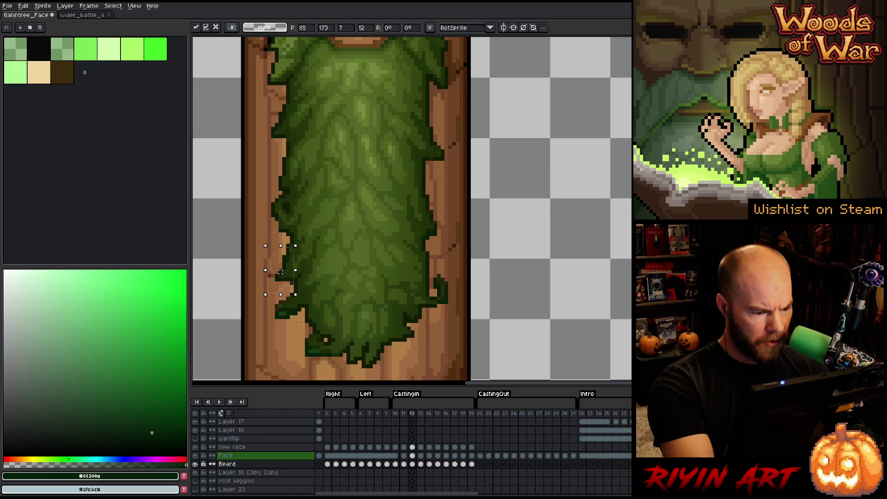
left_click(291, 327)
Step: Move chunks along the lower-left edge and the beard's bottom tip to fill ragged gaps
mouse_move(296, 287)
left_mouse_down()
mouse_move(295, 265)
mouse_move(272, 291)
mouse_move(269, 340)
mouse_move(298, 293)
mouse_move(277, 318)
mouse_move(291, 296)
left_mouse_up()
left_click(286, 316)
left_click(284, 321)
left_click(283, 314)
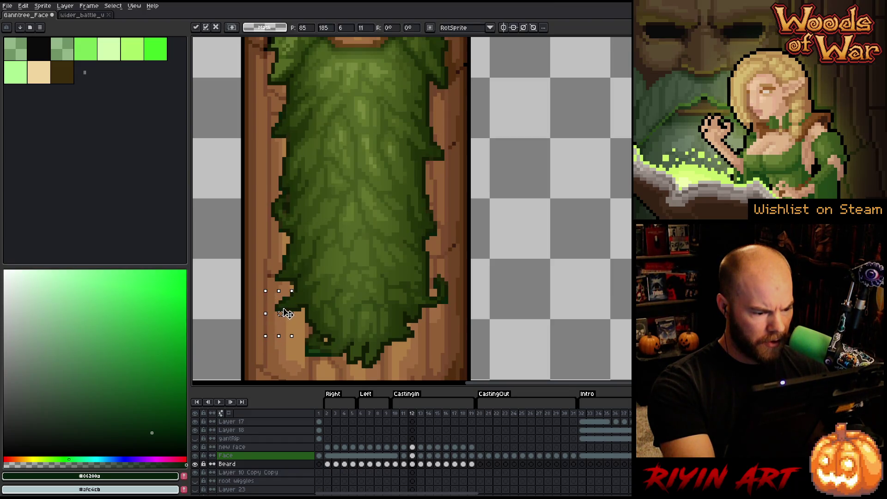
left_click(317, 264)
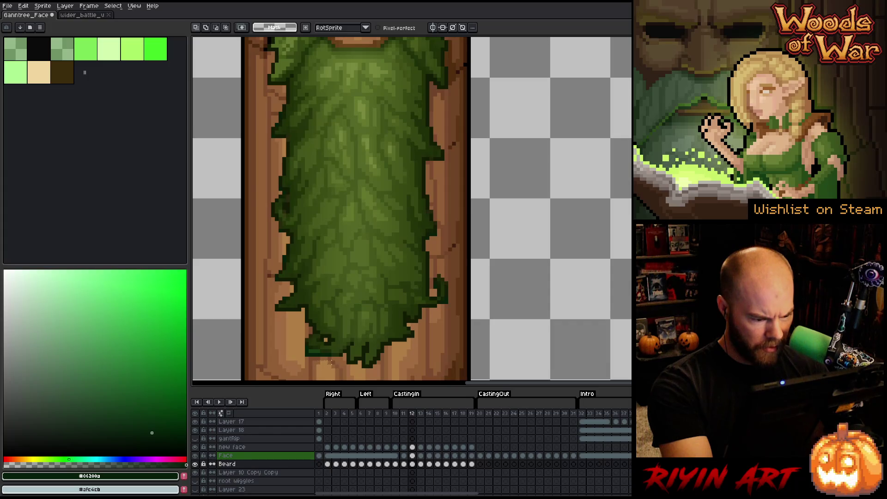
mouse_move(317, 335)
left_mouse_down()
mouse_move(307, 356)
mouse_move(330, 351)
left_mouse_up()
left_click(337, 301)
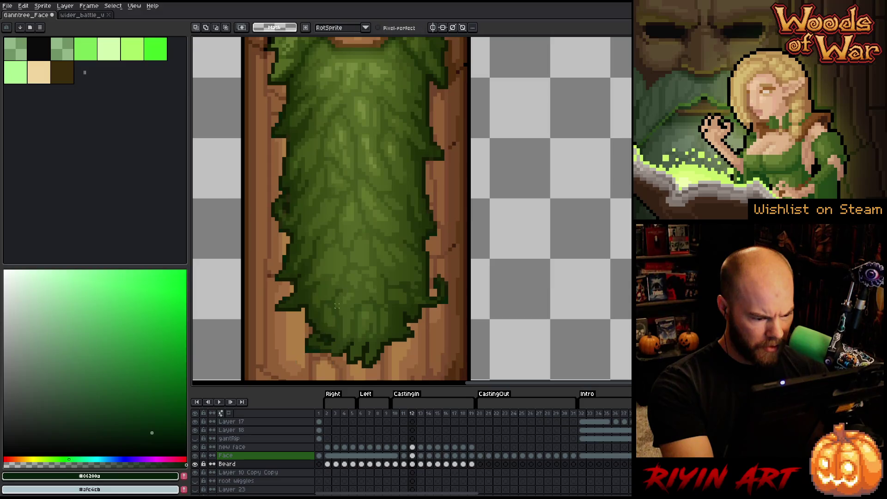
mouse_move(305, 343)
left_mouse_down()
mouse_move(304, 359)
mouse_move(320, 352)
mouse_move(314, 337)
left_mouse_up()
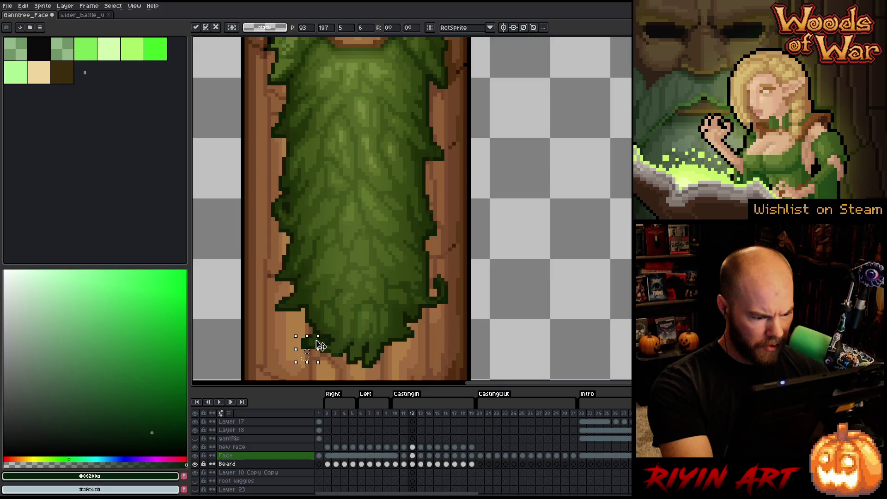
left_click(458, 303)
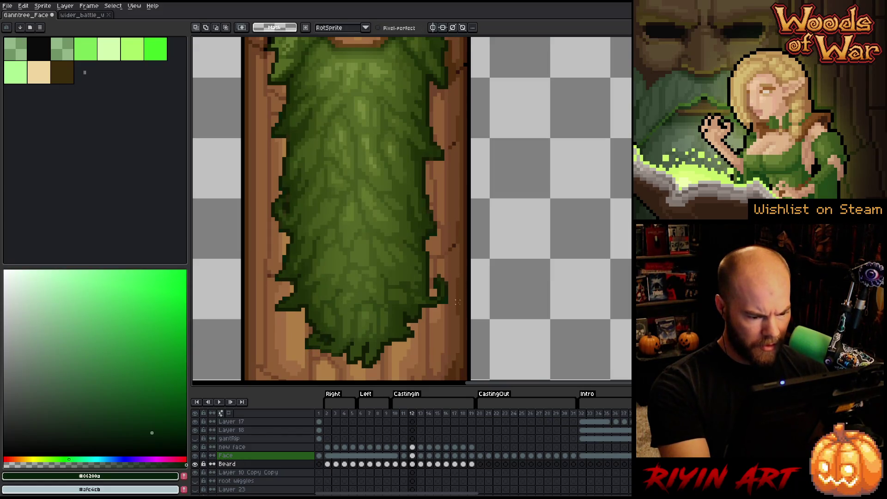
double_click(233, 457)
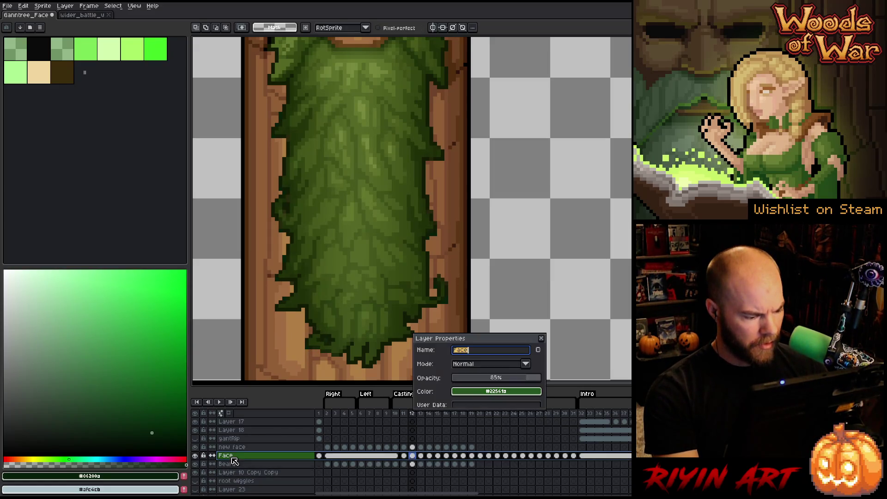
Step: Raise the Face layer's opacity to 100% and compare the art with and without it
left_click_drag(524, 378, 541, 378)
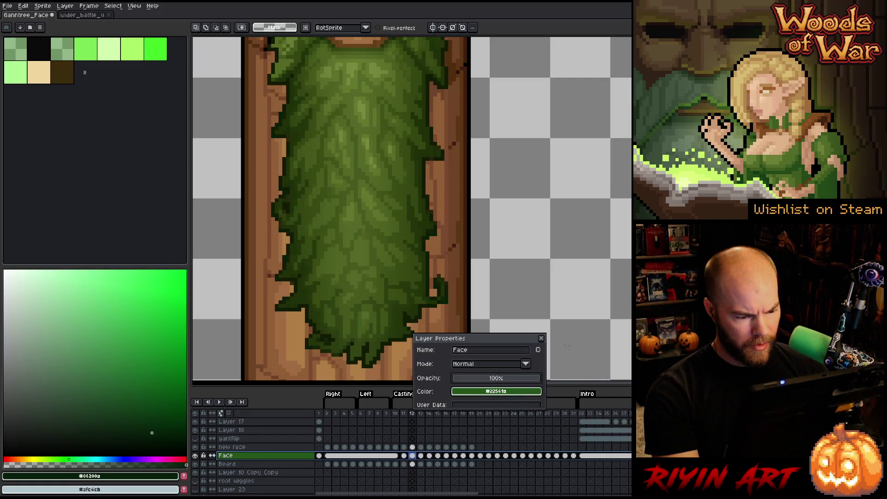
left_click(541, 339)
left_click(195, 455)
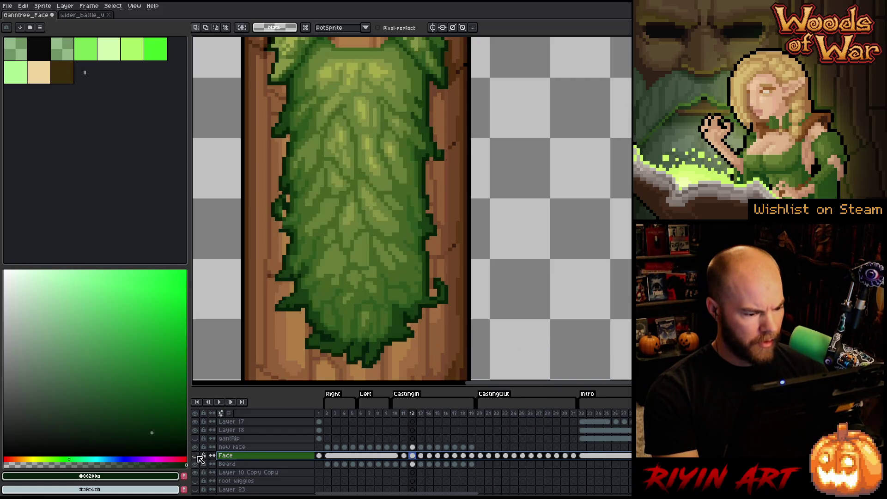
left_click(197, 456)
left_click(197, 456)
left_click(197, 456)
left_click(197, 456)
left_click(195, 455)
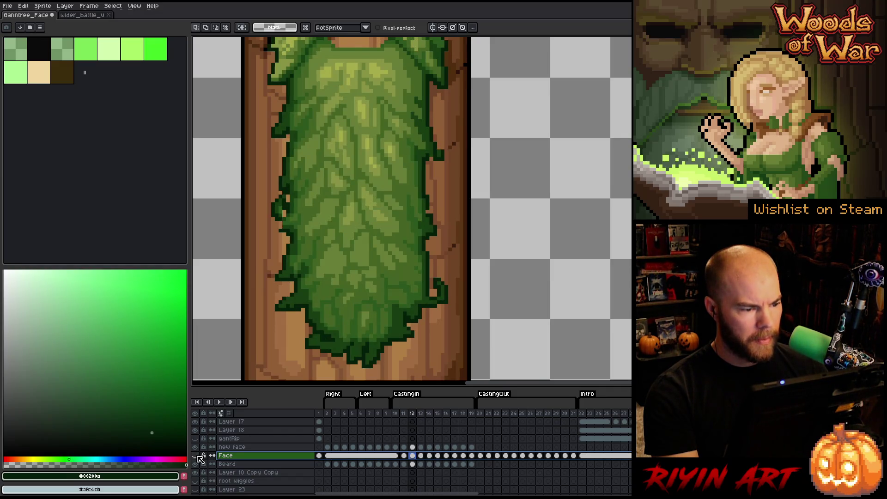
Step: Leave the Face layer hidden and make the Beard layer the active layer
left_click(196, 455)
left_click(196, 455)
left_click(196, 455)
left_click(196, 455)
left_click(196, 456)
left_click(196, 455)
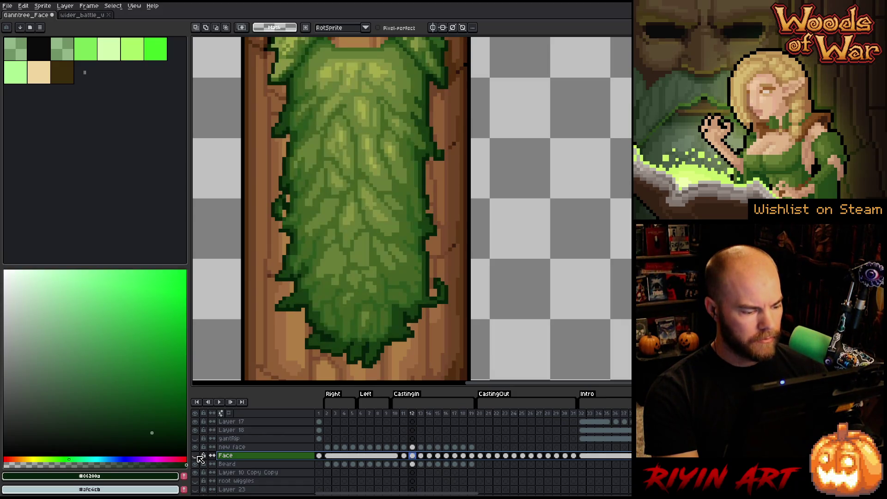
left_click(222, 464)
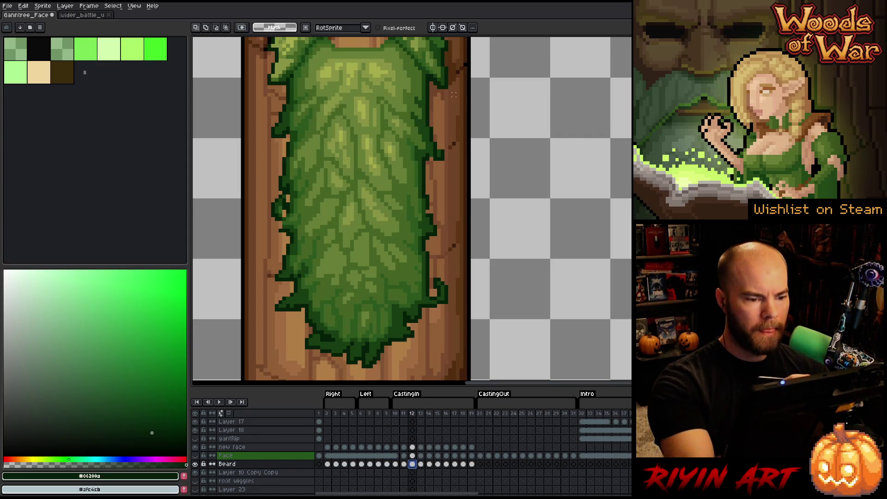
right_click(427, 225)
Step: With the Pencil ready, compare frame 12 against frame 11 and with the Face layer shown
left_click(450, 255)
key("b")
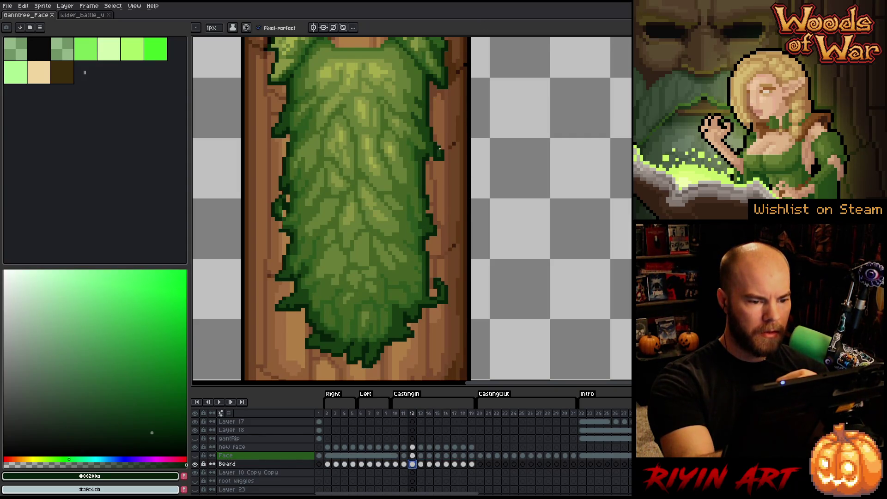
key("comma")
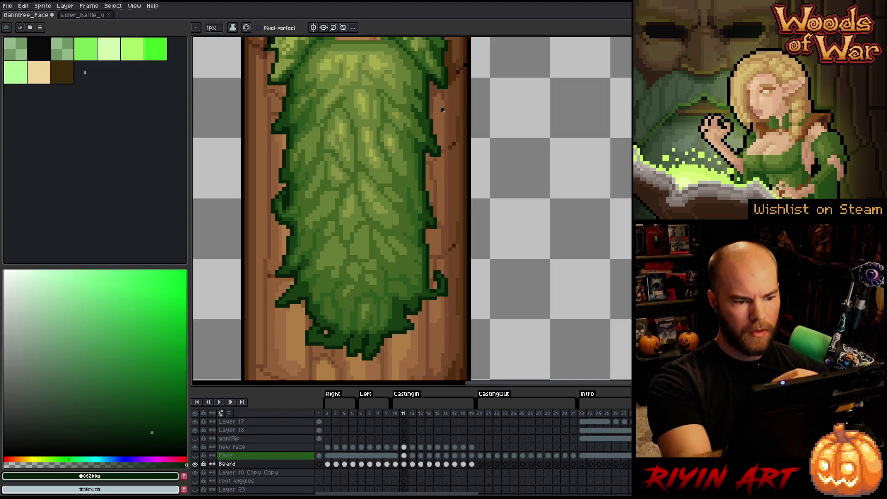
key("period")
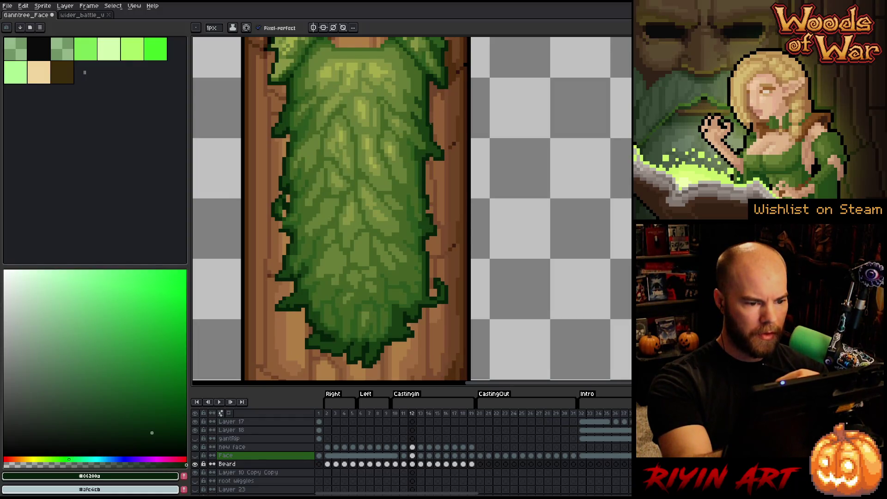
key("e")
key("comma")
key("period")
key("comma")
key("period")
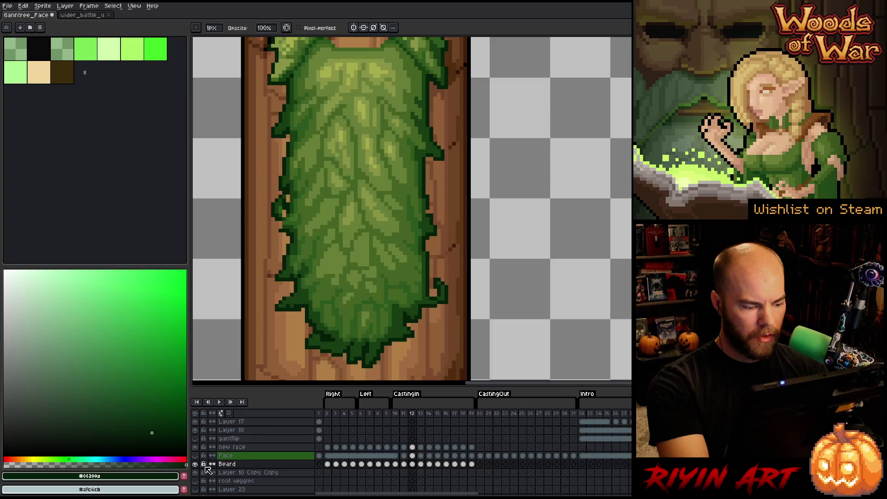
left_click(195, 455)
left_click(195, 455)
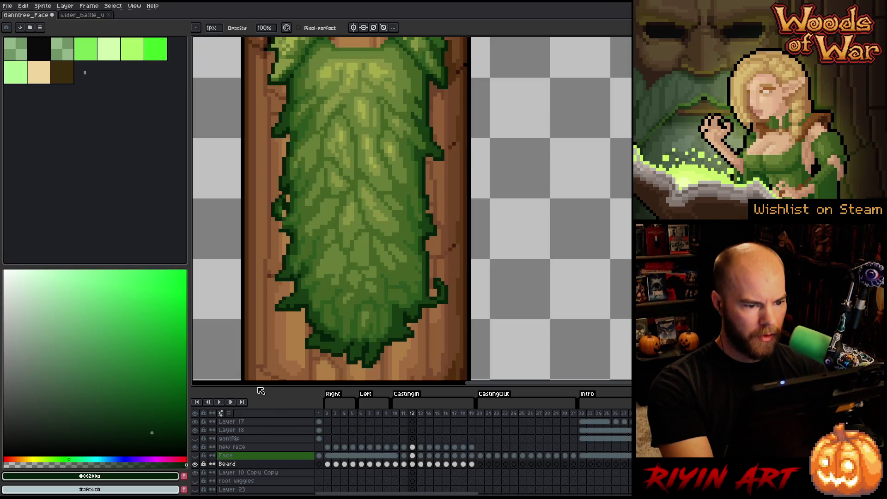
Step: Sample outline greens #173e13 and #06200a, comparing the leaves with and without Face
key("e")
left_click(437, 145, "alt")
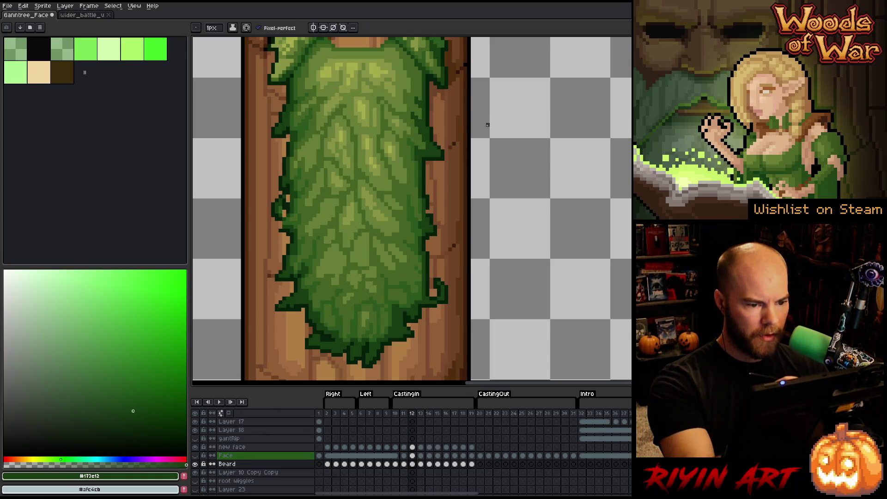
left_click(437, 200, "alt")
key("b")
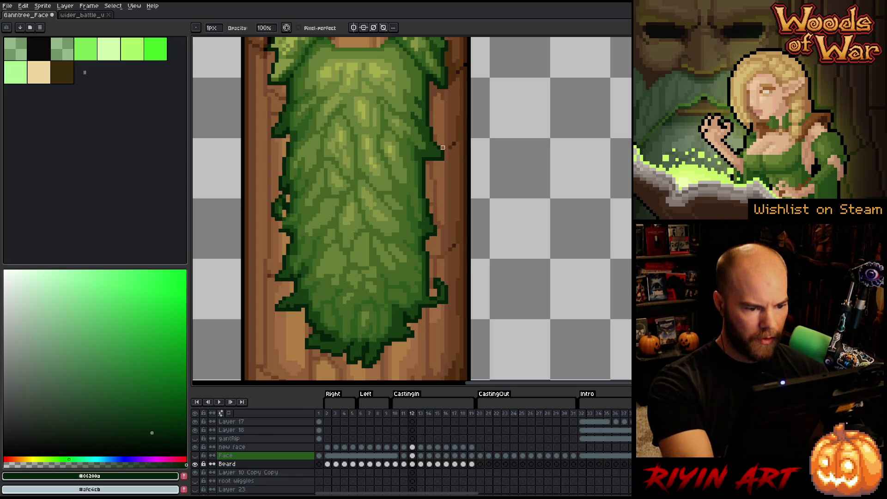
left_click(195, 455)
left_click(195, 456)
left_click(195, 455)
left_click(195, 455)
Step: Pick outline green #173e13 and compare frames 11 and 12 with and without leaf highlights
key("e")
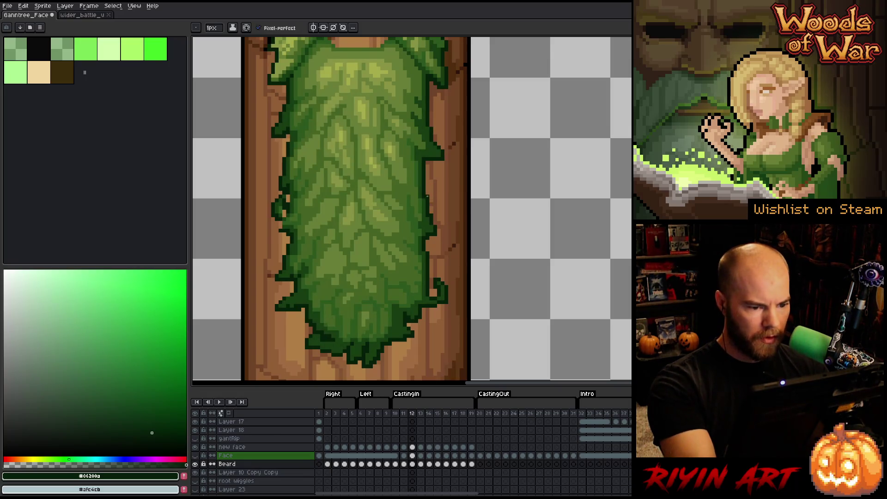
left_click(427, 220, "alt")
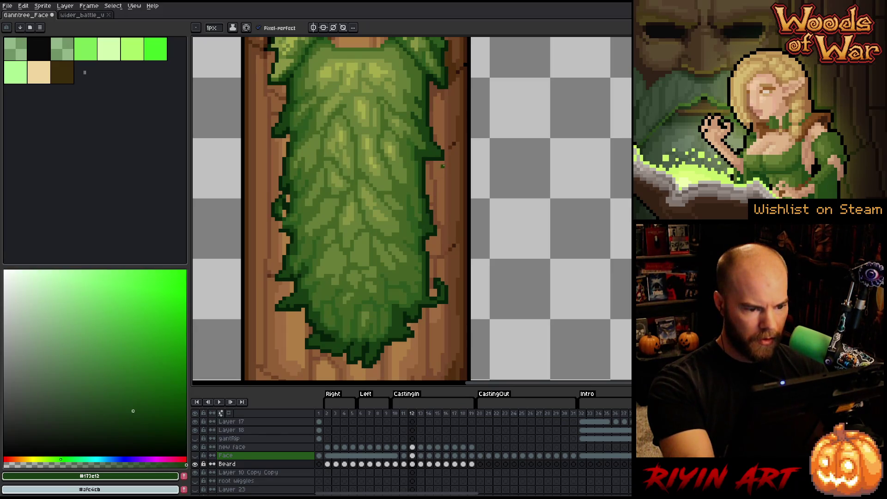
key("Left")
key("Right")
key("Left")
key("Right")
key("Left")
key("Right")
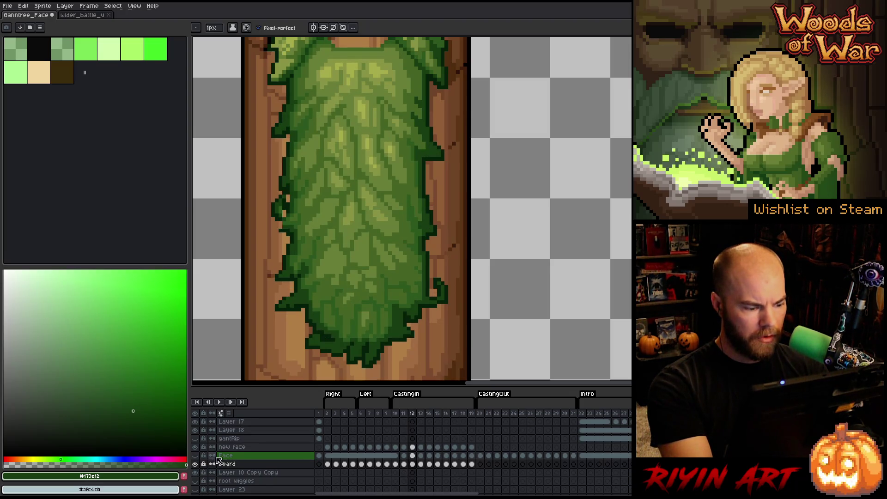
left_click(195, 459)
left_click(195, 459)
left_click(195, 459)
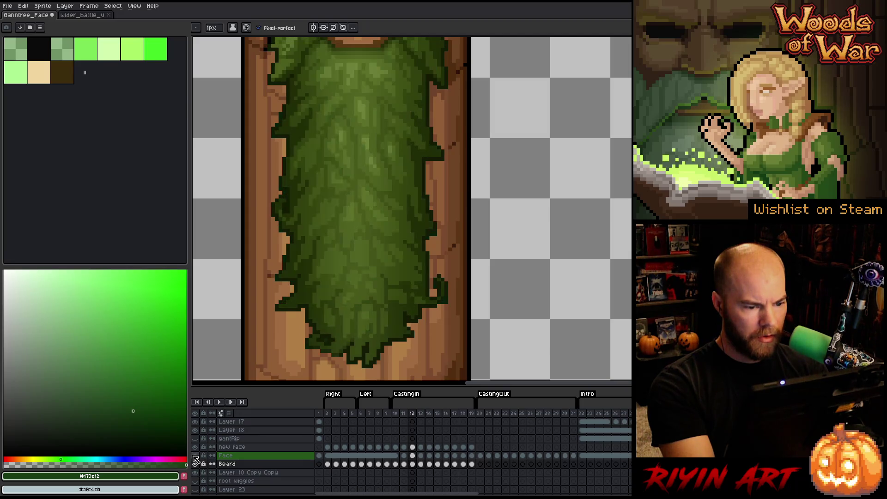
left_click(195, 459)
left_click(195, 460)
left_click(196, 459)
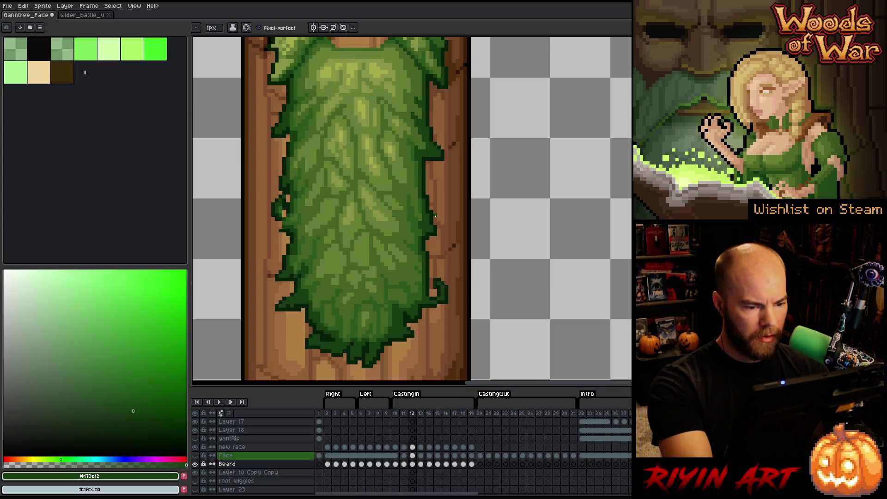
Step: Sample darkest outline #06200a and repaint or erase stray beard edge pixels, then check with Face toggled
left_click(435, 224, "alt")
key("m")
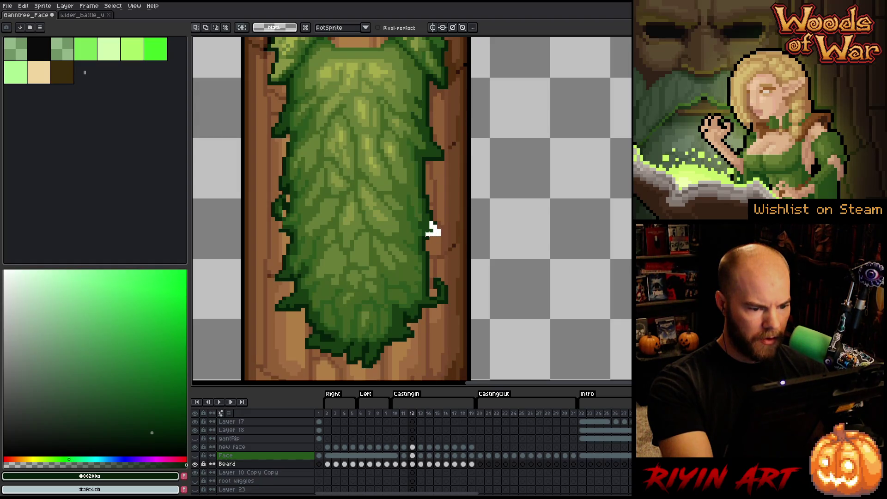
key("b")
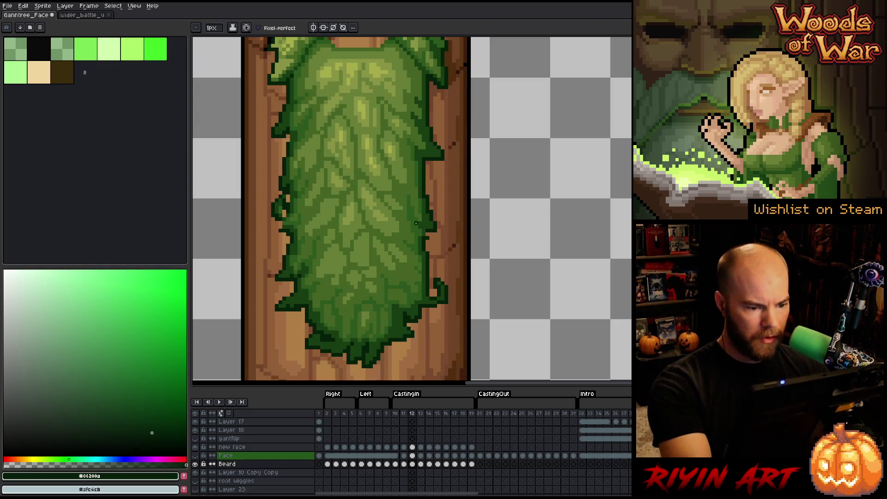
key("e")
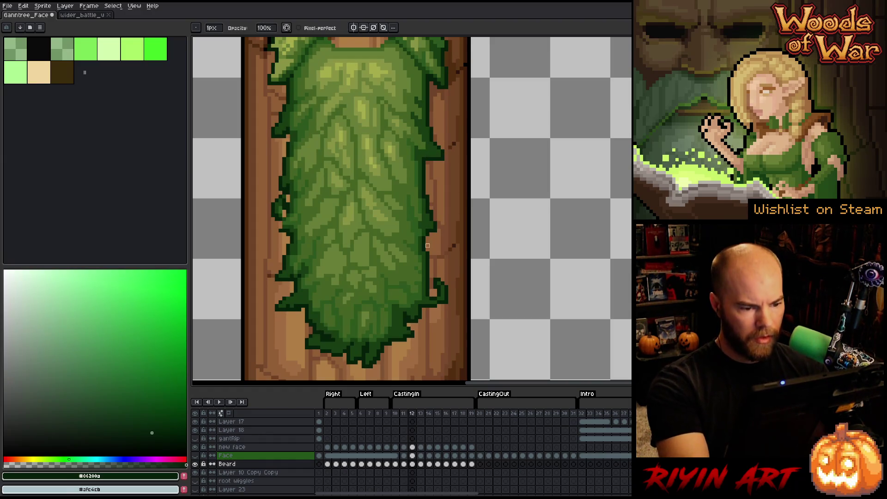
key("b")
key("e")
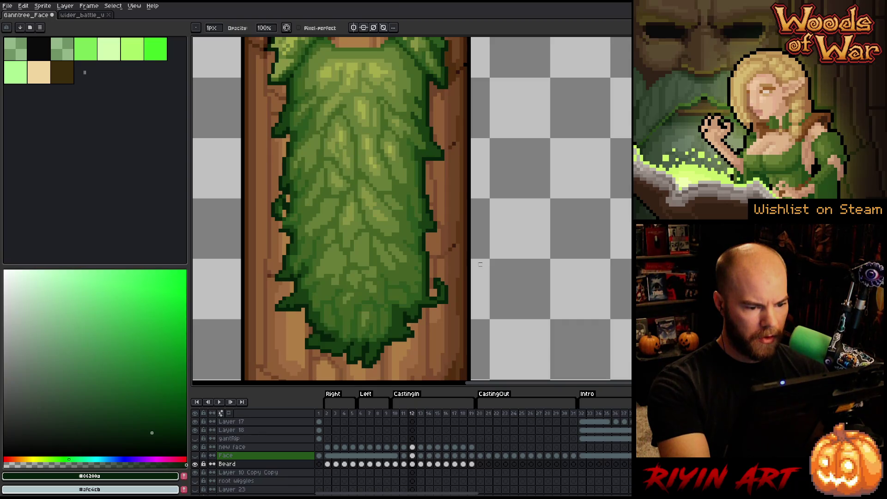
left_click(196, 456)
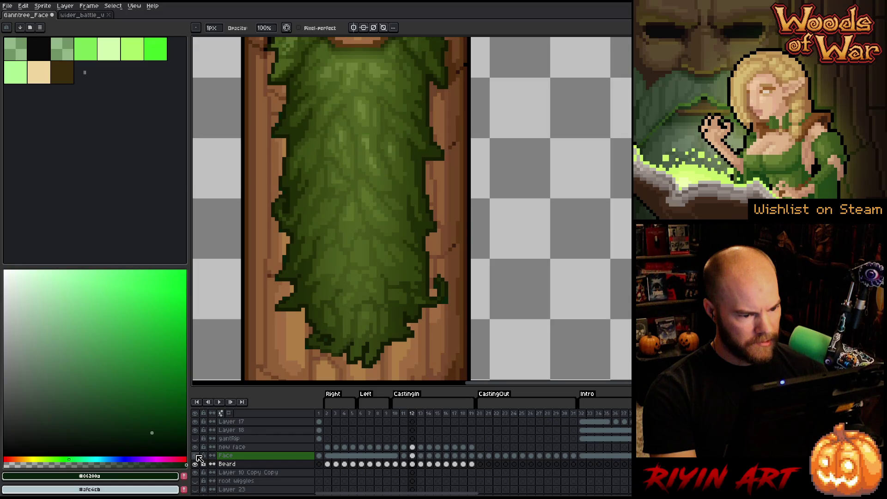
Step: Toggle the Face layer to compare, then pencil the beard edges in dark outline and mid greens
left_click(195, 455)
left_click(196, 456)
left_click(196, 456)
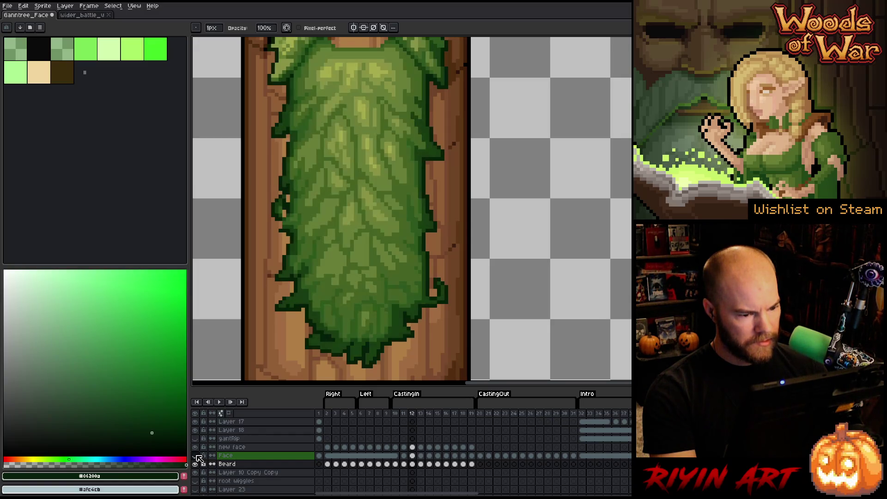
left_click(429, 227, "alt")
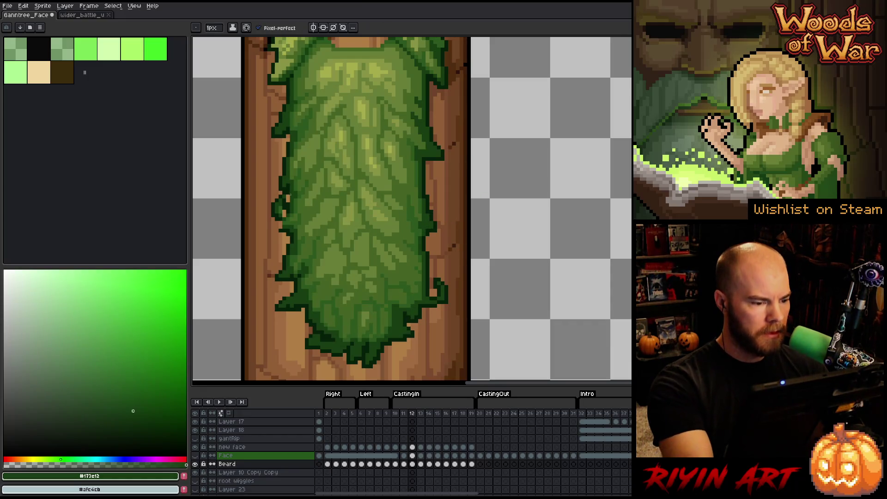
left_click(287, 199, "alt")
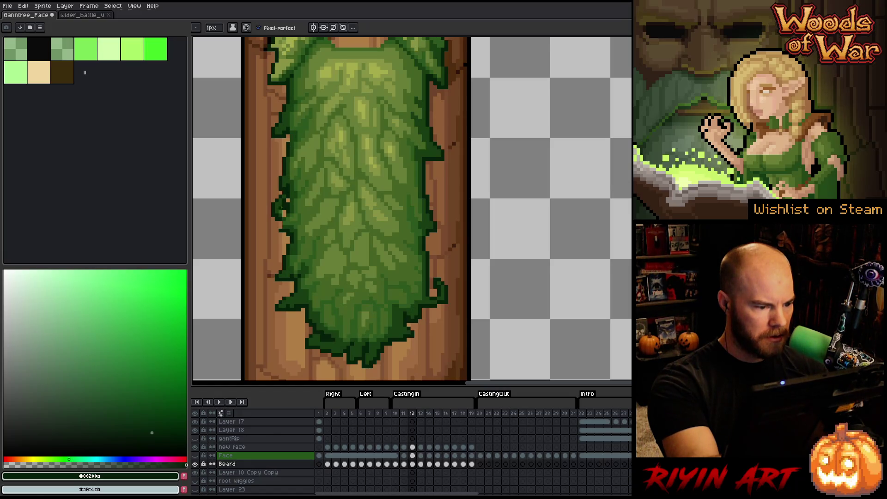
left_click(286, 218, "alt")
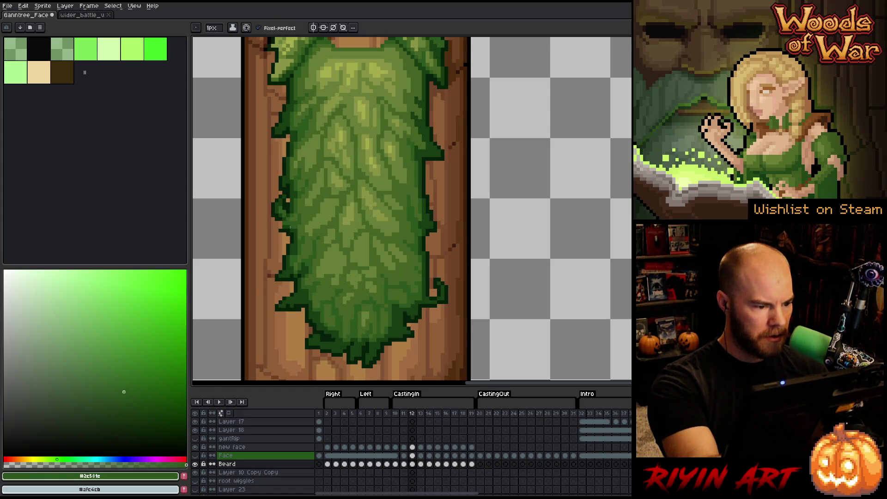
left_click(282, 216, "alt")
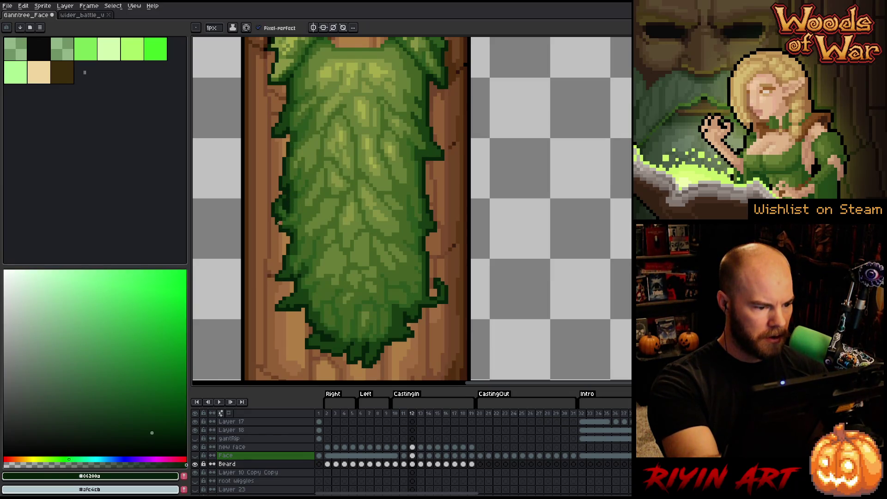
left_click(282, 216, "alt")
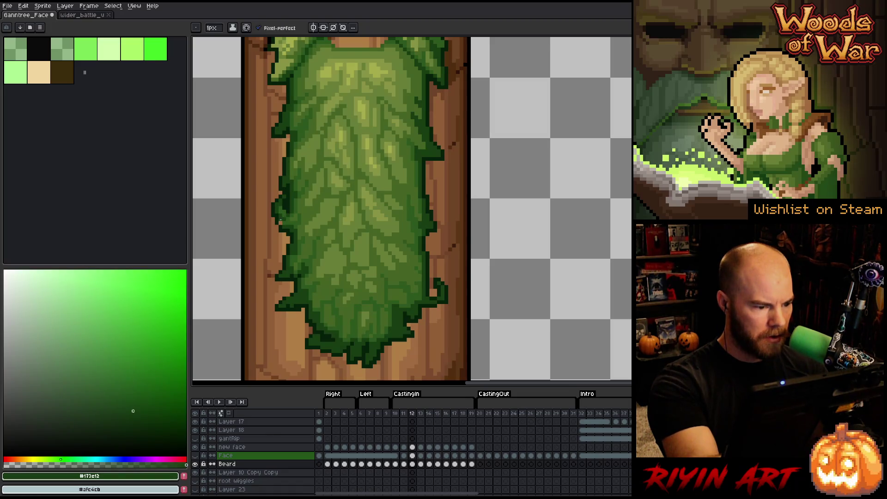
Step: Erase stray beard-edge pixels, sampling the mid green and dark outline colour from the canvas
key("e")
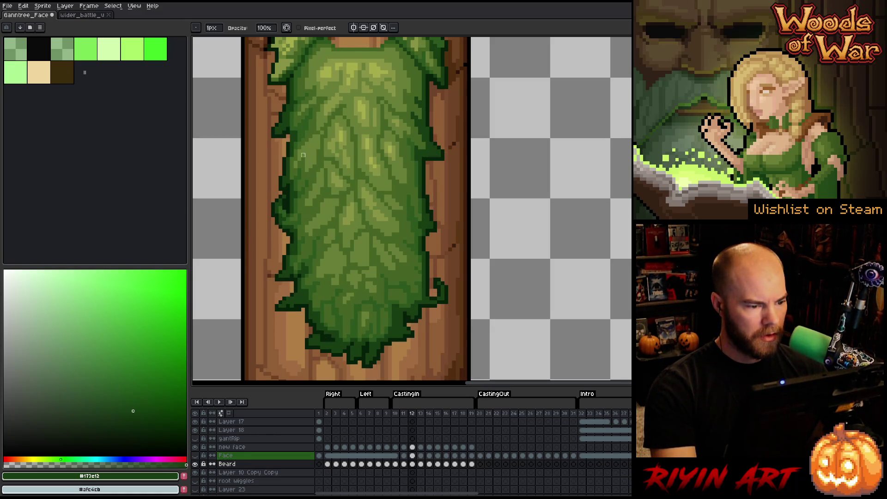
key("alt")
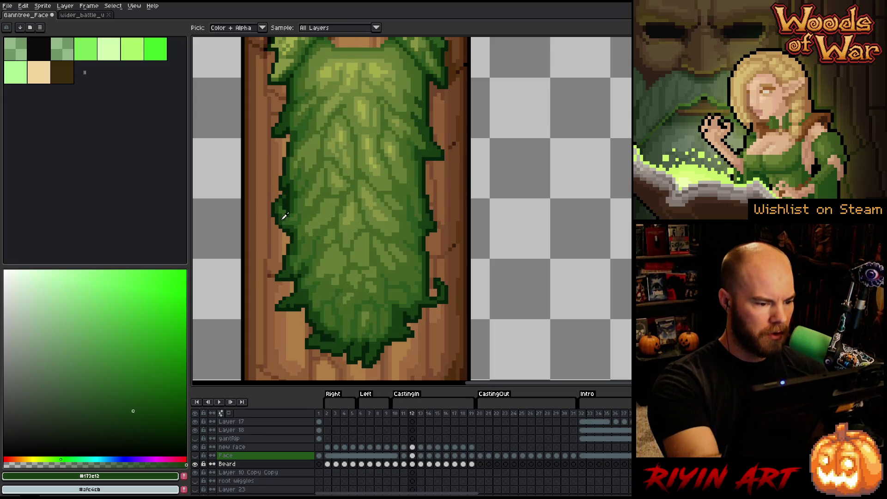
left_click(284, 209, "alt")
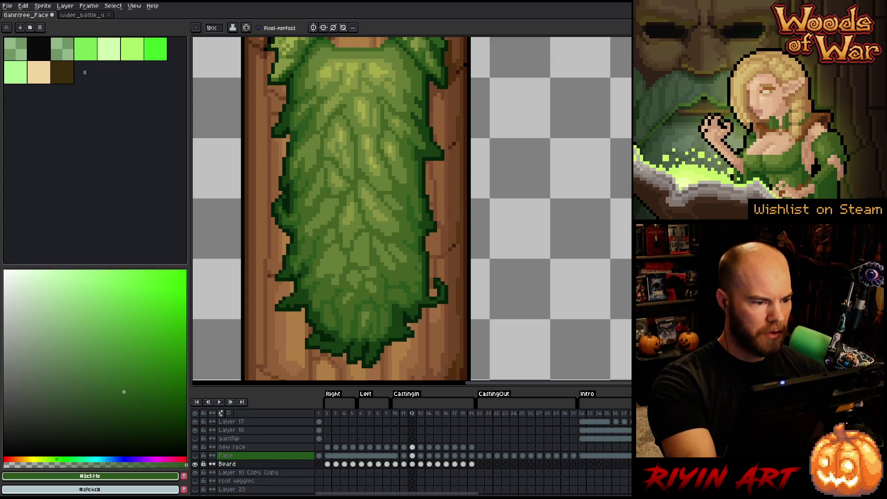
scroll(326, 180, "up", 2)
left_click(299, 174, "alt")
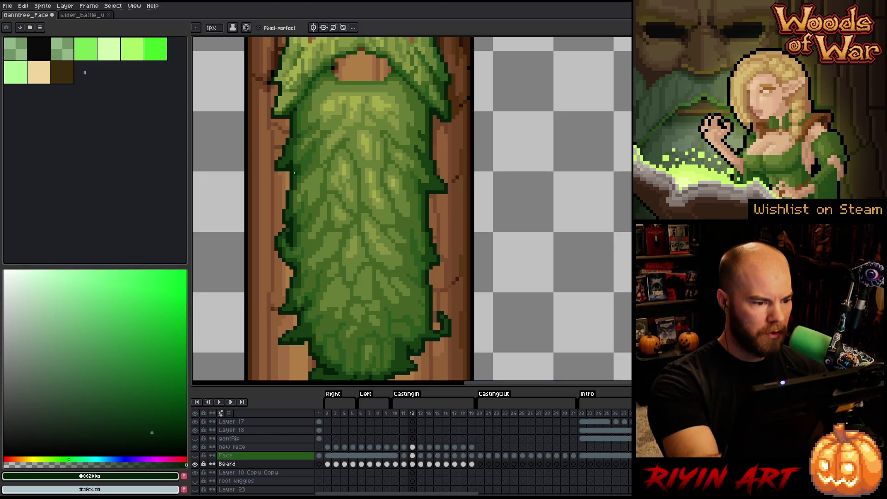
key("e")
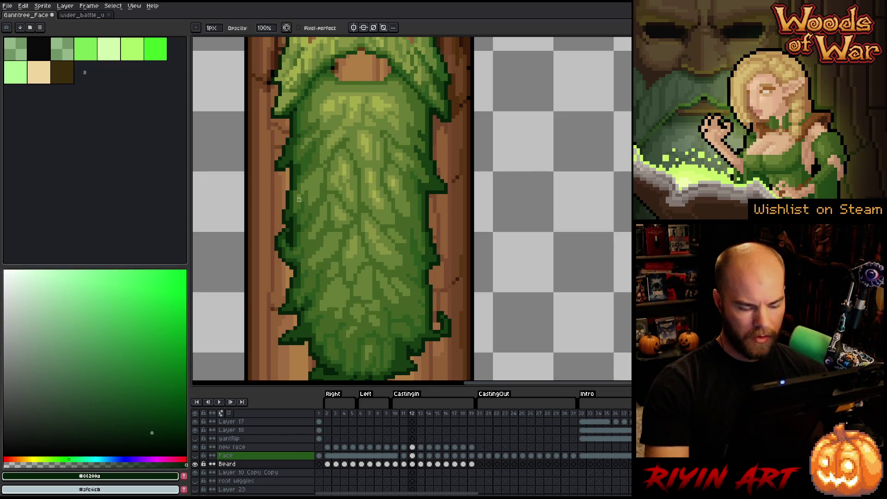
Step: Step back to frame 9, select the Beard cels from frames 2 to 9, then jump to frame 11
key("comma")
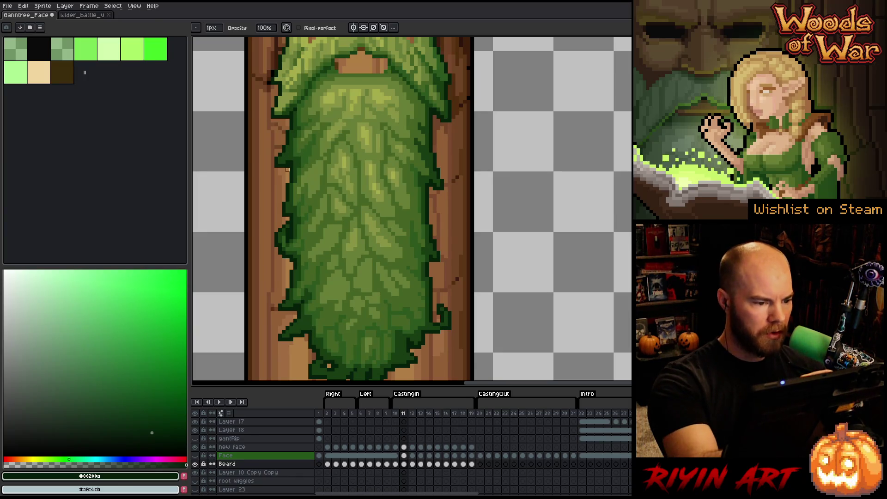
key("comma")
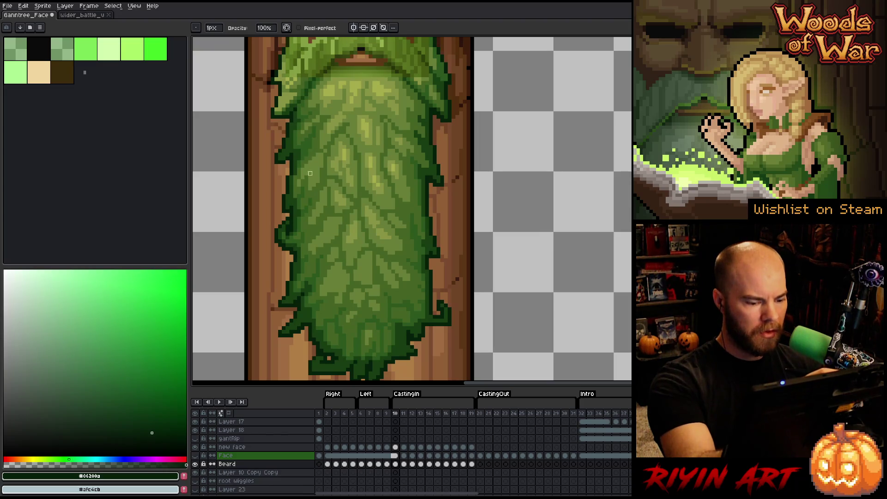
key("comma")
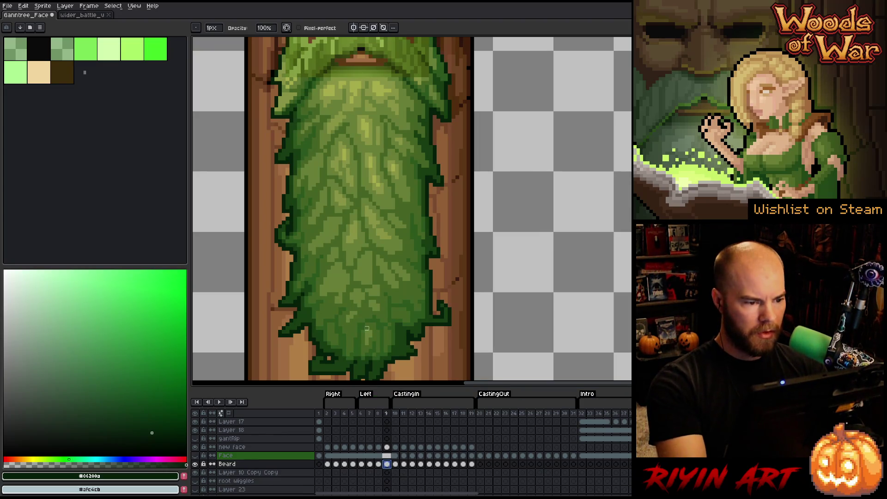
left_click_drag(326, 464, 387, 466)
key("m")
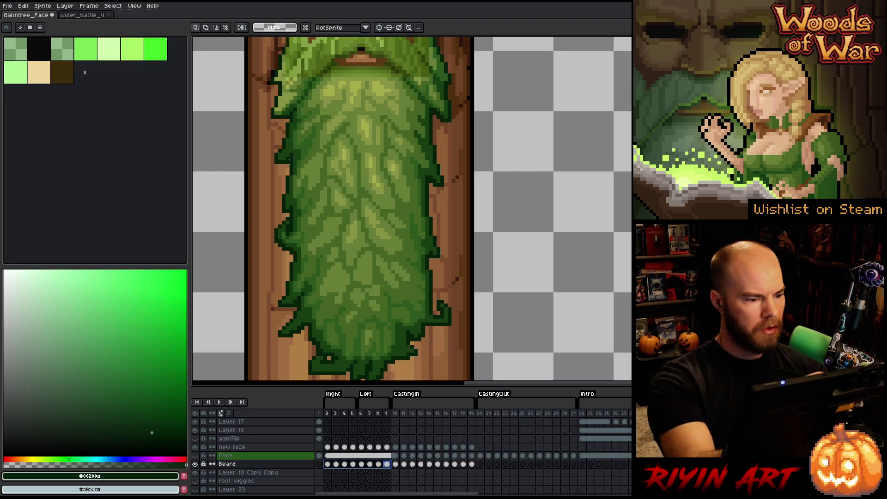
key("Escape")
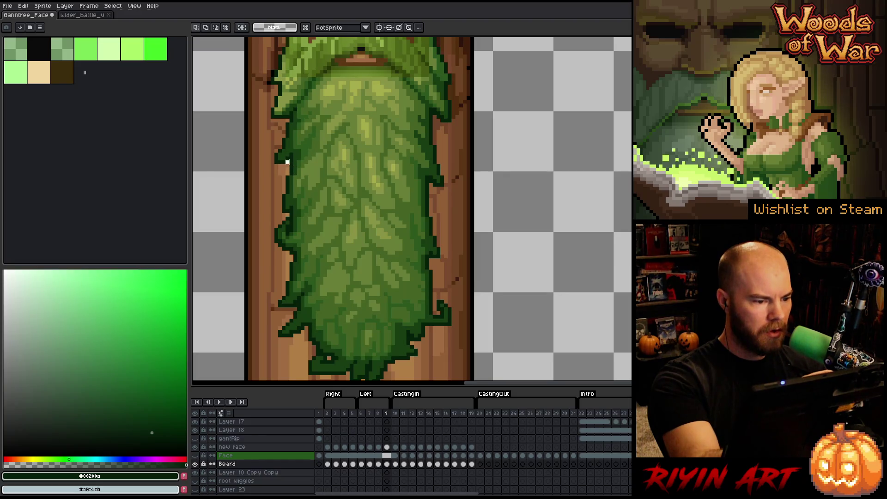
left_click_drag(327, 464, 390, 467)
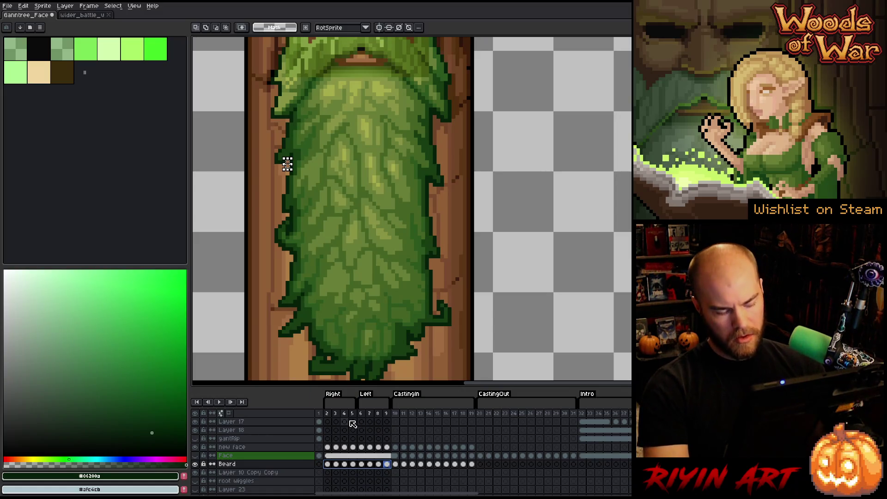
left_click(378, 464)
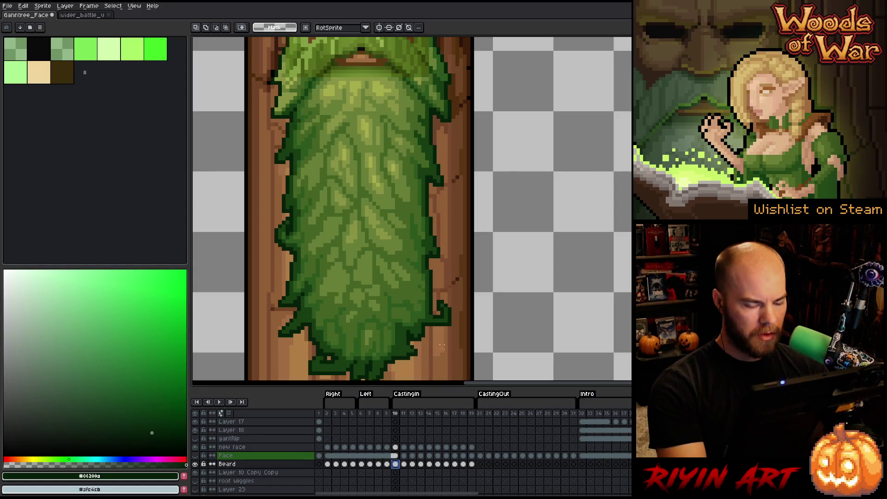
left_click(404, 463)
Step: Step through frames 13 to 19 with the pencil, then return to frame 11
key("period")
key("period")
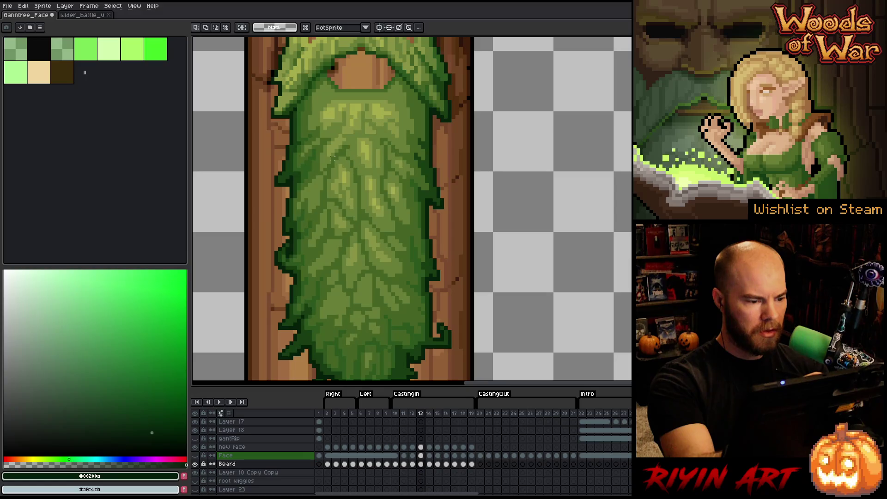
key("b")
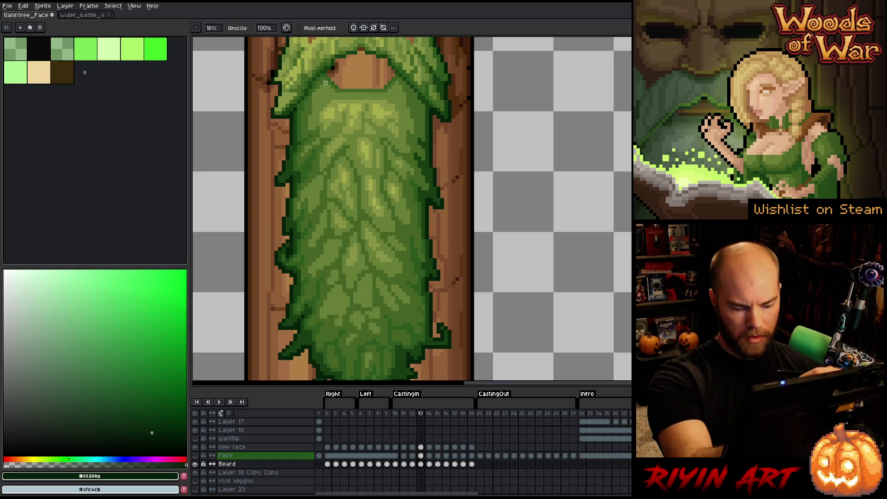
key("period")
key("period")
key("period")
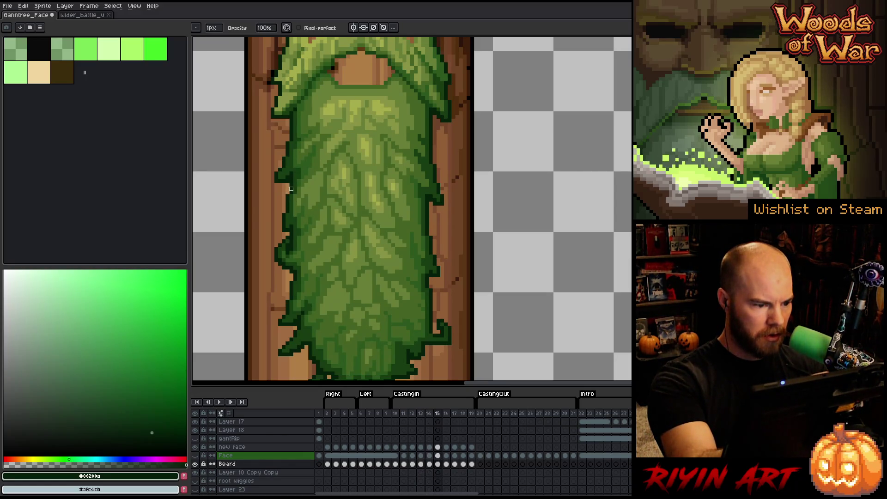
key("period")
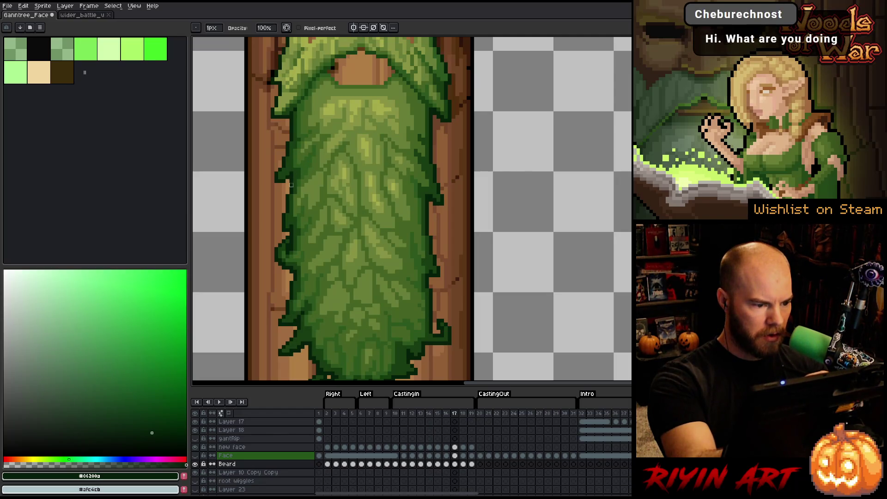
key("period")
key("period")
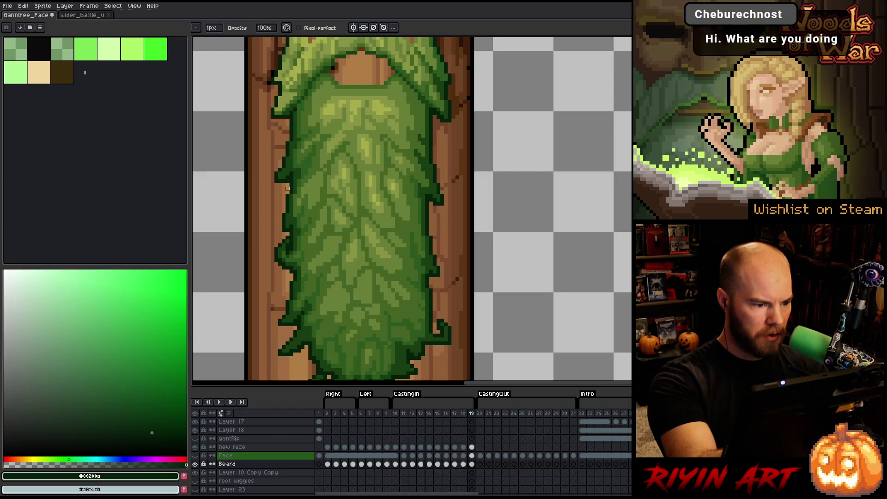
key("period")
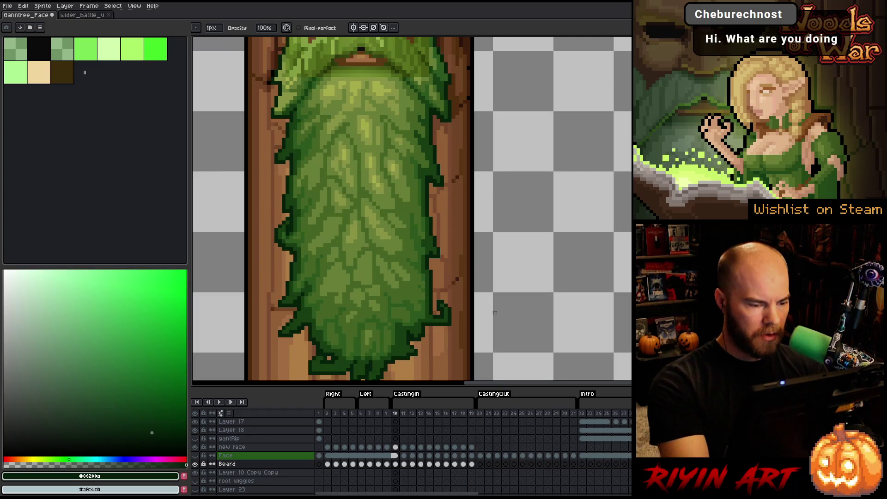
key("period")
key("period")
key("comma")
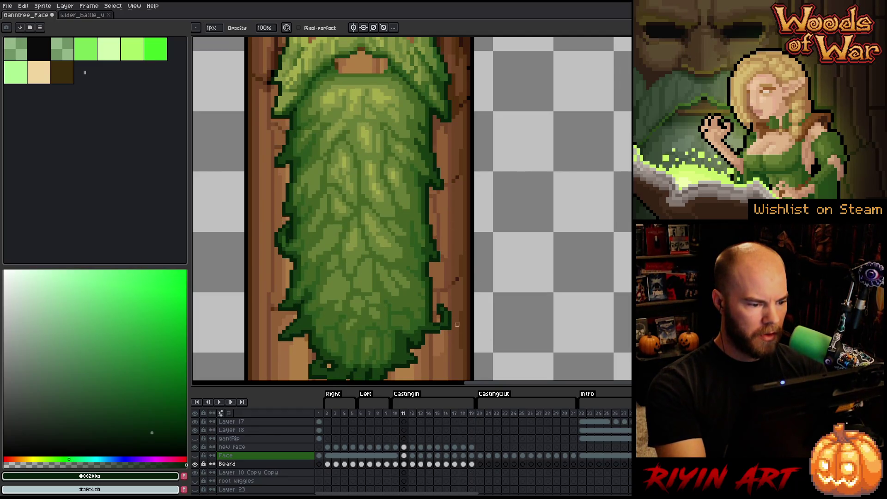
Step: Flip between frames 11 and 12, sampling mid and dark outline greens from the leaf edges
key("period")
key("comma")
key("period")
key("comma")
left_click(287, 240, "alt")
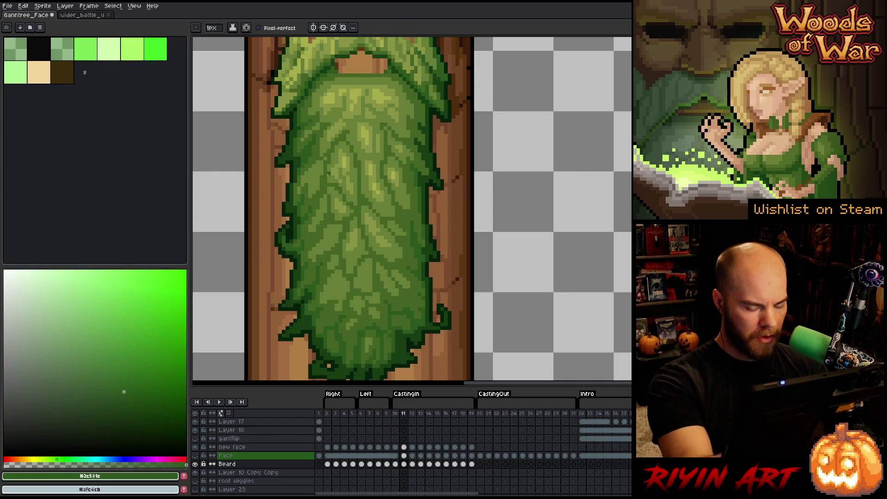
key("period")
key("comma")
key("period")
key("comma")
key("period")
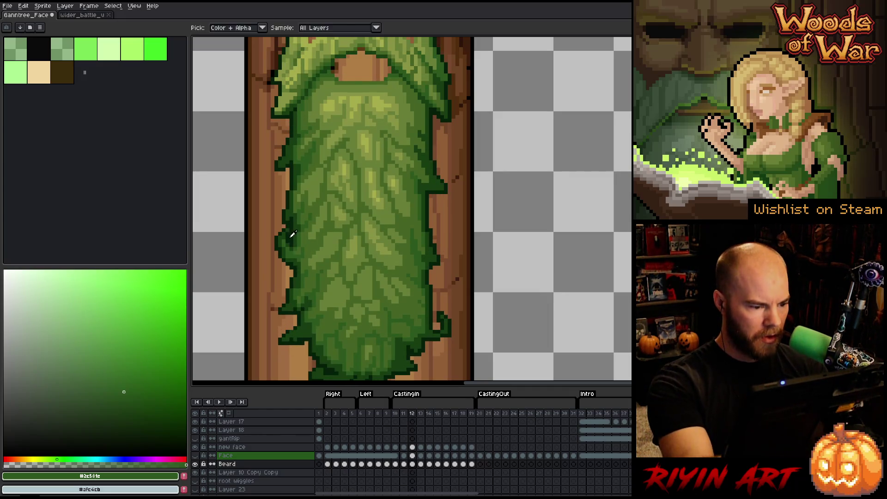
left_click(370, 260, "alt")
Step: Repeatedly flick between frames 11 and 12 to check the beard edges, ending on frame 12
key("comma")
key("period")
key("comma")
key("period")
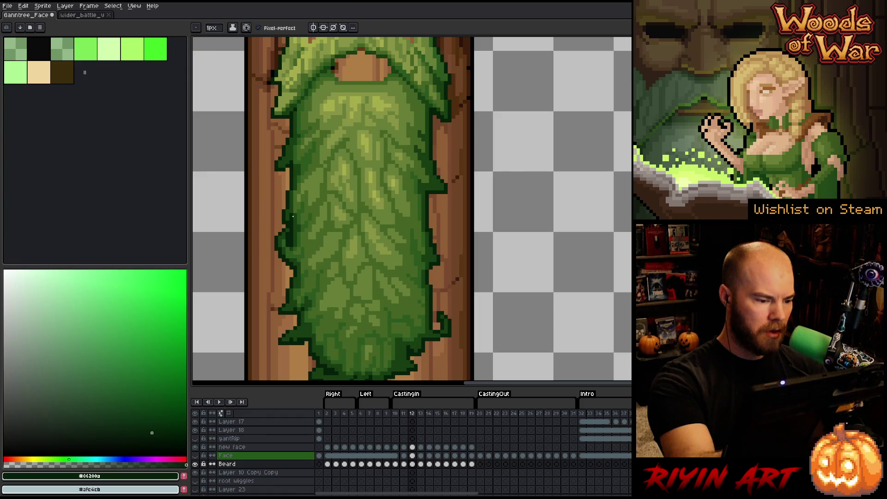
key("comma")
key("period")
key("comma")
key("period")
key("comma")
key("period")
key("comma")
key("period")
key("comma")
key("period")
key("comma")
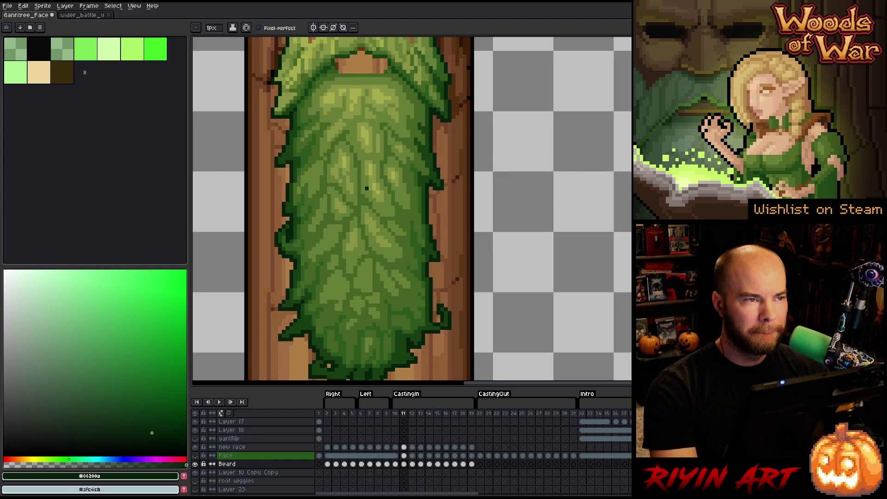
key("period")
key("comma")
key("period")
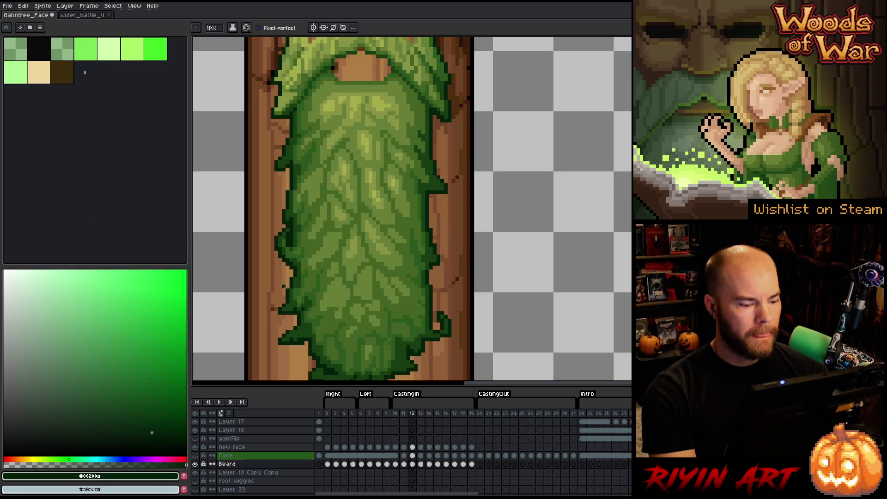
Step: Play the beard animation while zooming and panning over the beard, then stop on frame 11
scroll(324, 217, "down", 3)
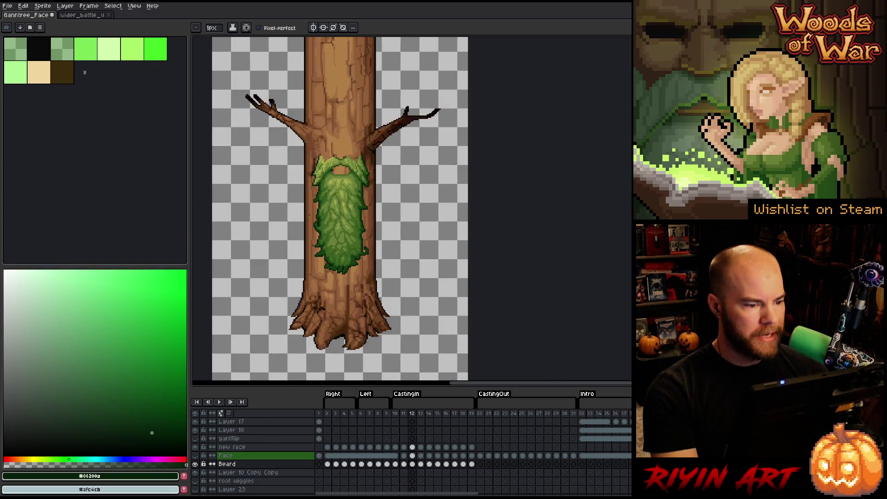
scroll(309, 215, "up", 1)
scroll(384, 225, "up", 1)
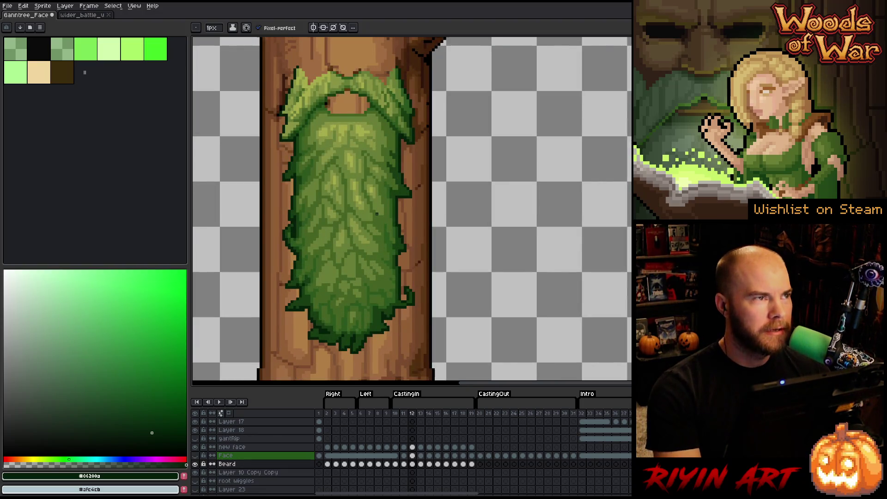
key("Return")
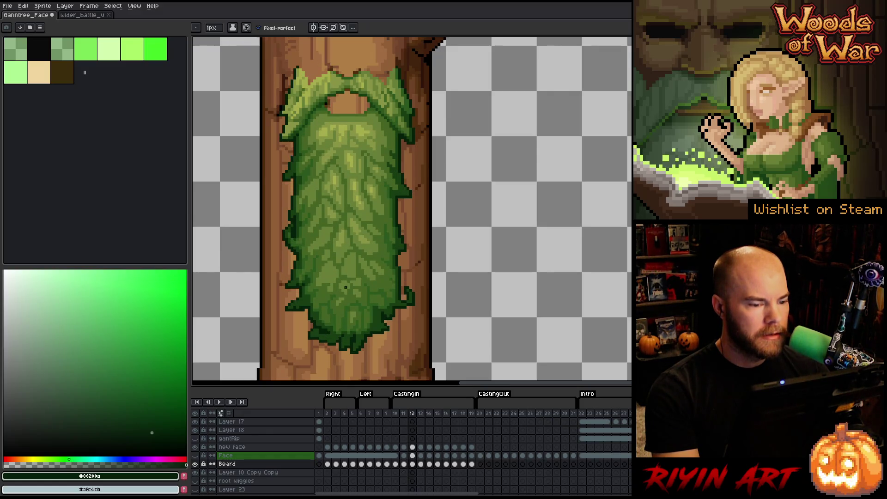
scroll(342, 283, "up", 1)
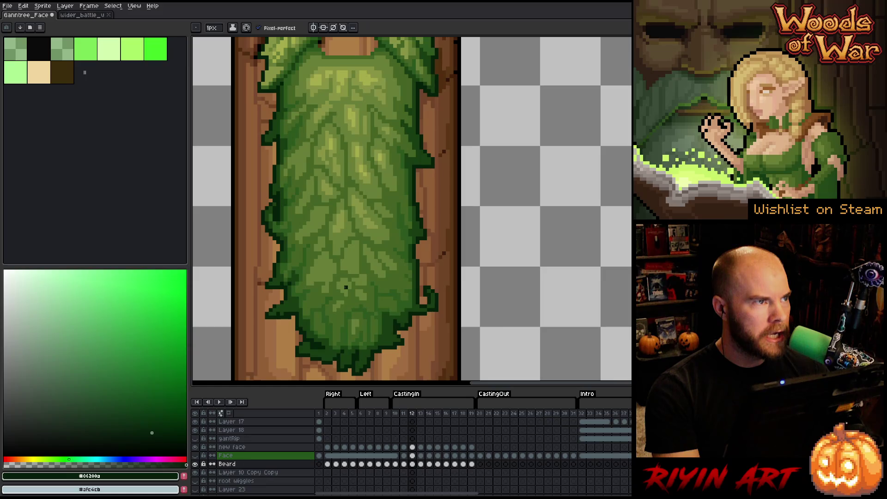
scroll(354, 275, "down", 1)
scroll(353, 281, "up", 2)
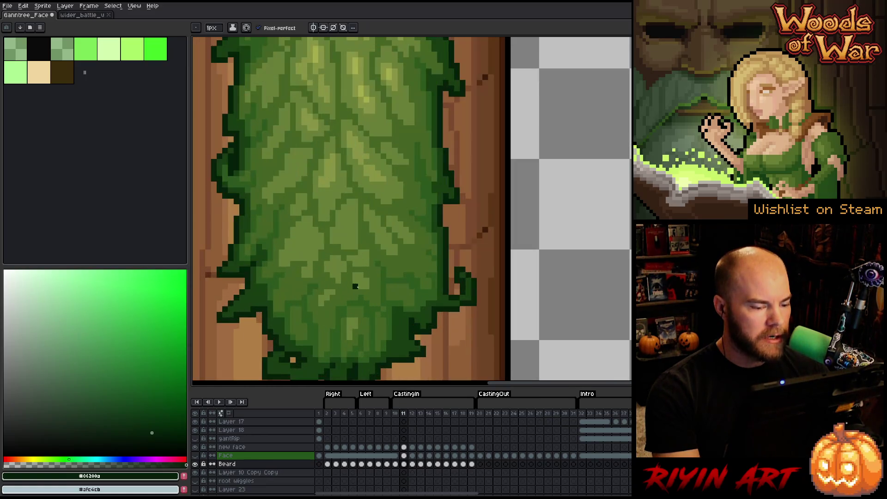
scroll(355, 295, "down", 1)
left_click_drag(356, 309, 348, 287)
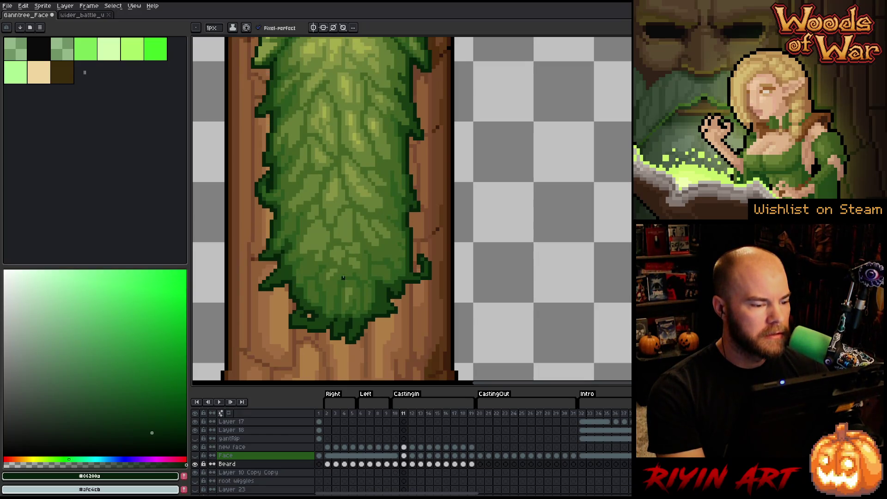
scroll(296, 334, "up", 2)
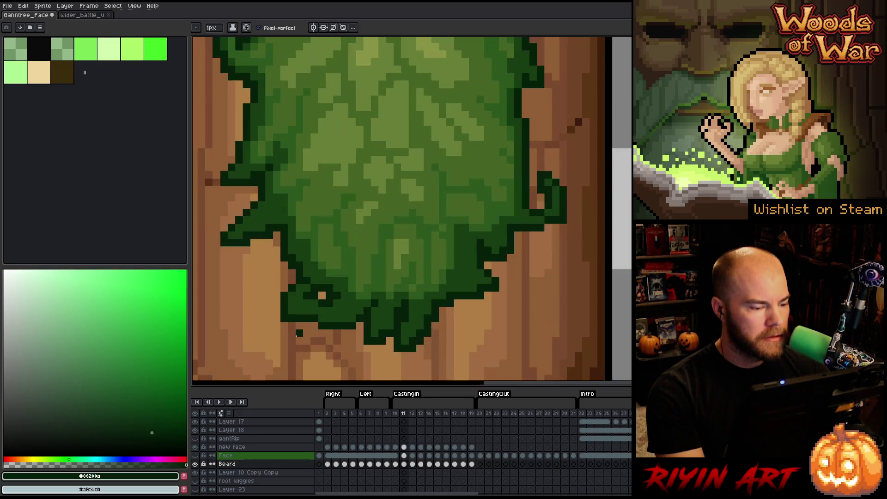
scroll(300, 310, "down", 1)
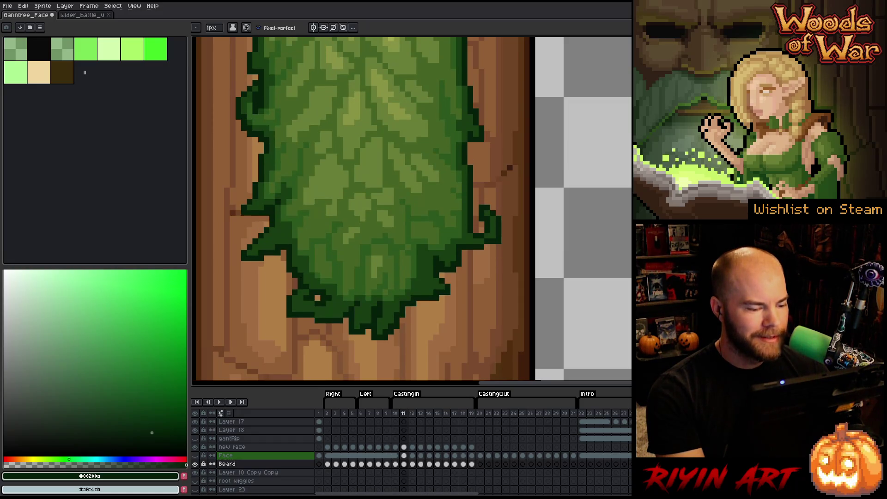
key("Return")
Step: Flick between frames 11 and 12 to compare beard poses, landing on frame 12
key("e")
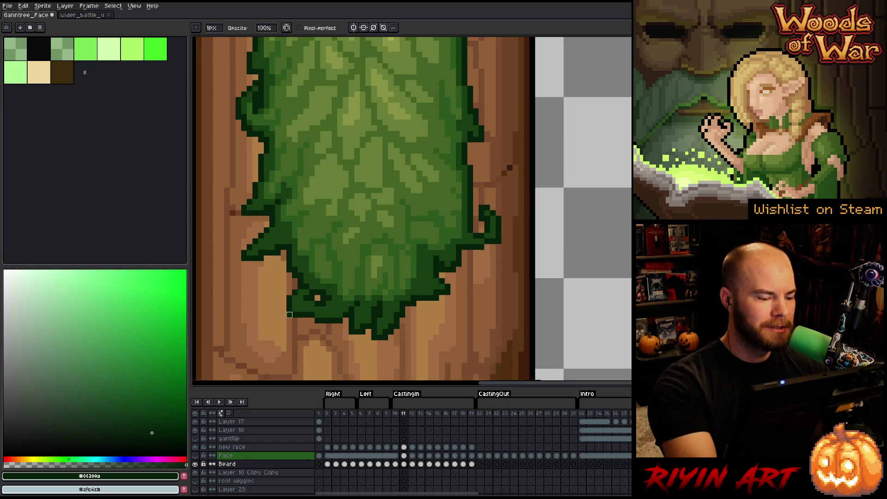
key("Right")
key("Left")
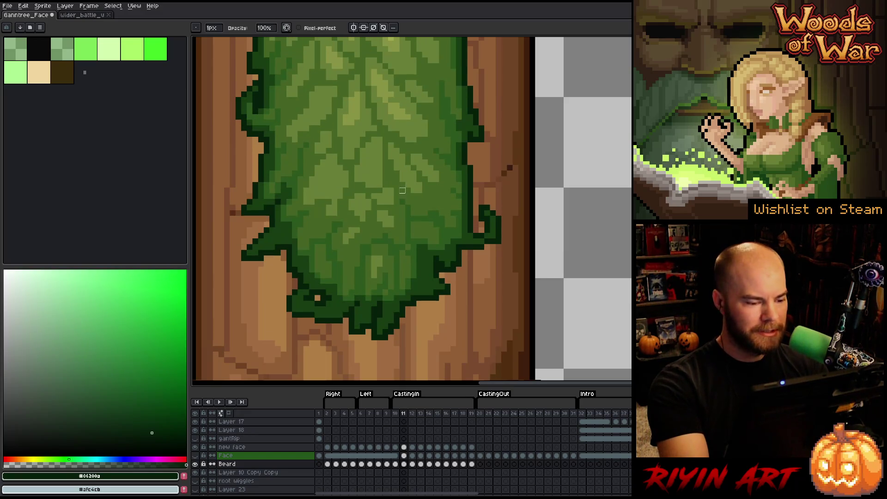
key("Right")
key("Left")
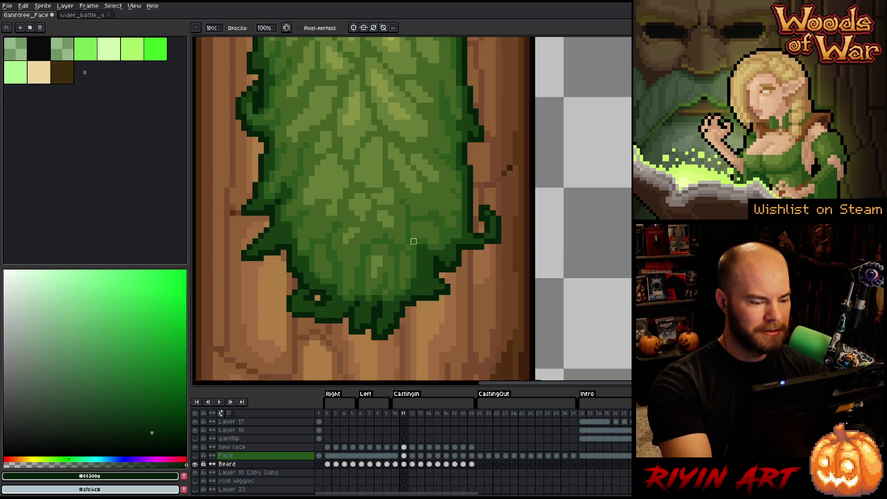
key("Right")
key("Left")
key("Right")
key("b")
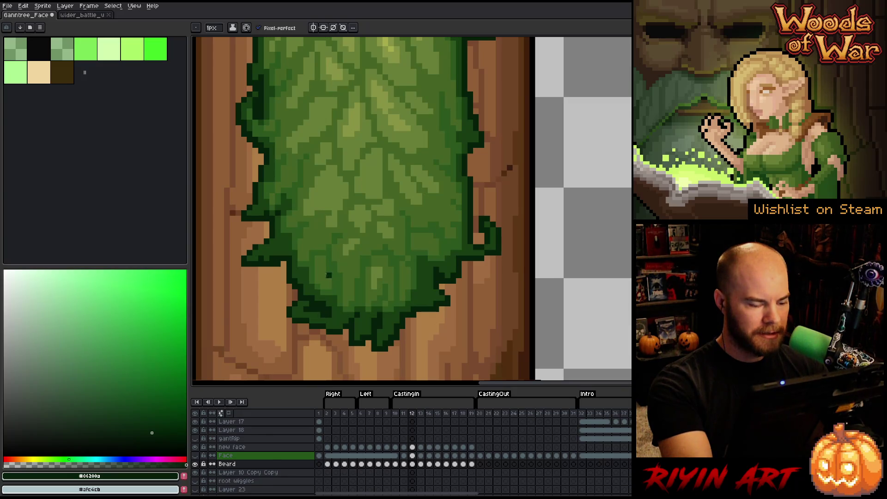
Step: Compare frames 11 and 12 again, pick mid dark green #173e13, and show the Face layer
key("Left")
key("Right")
key("Left")
key("Right")
key("Left")
key("Right")
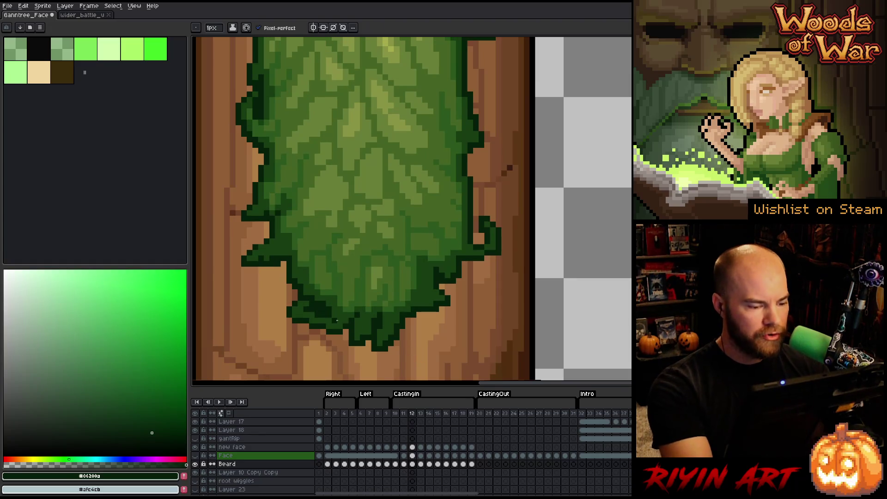
left_click(314, 318, "alt")
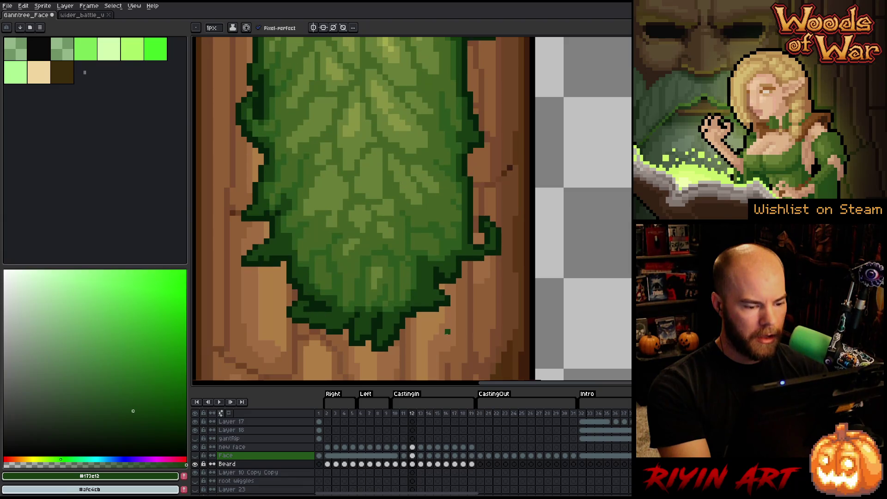
left_click(194, 456)
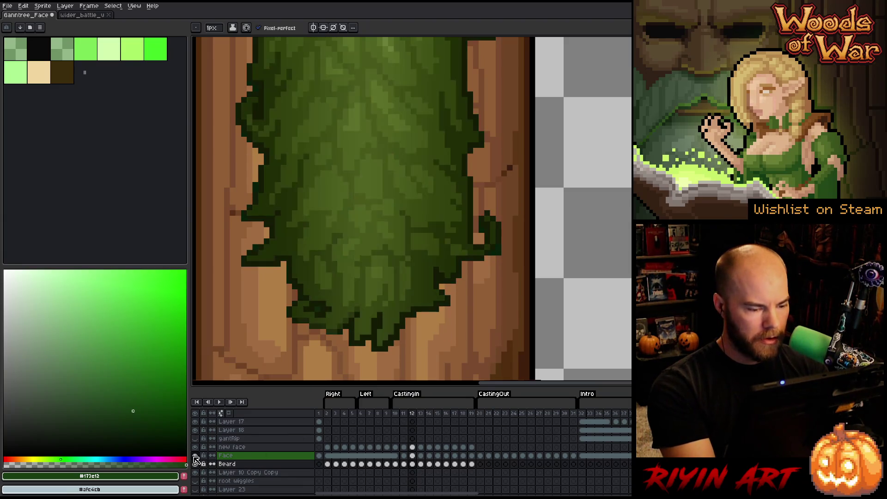
Step: Resize the left panel, choose a near-black colour, and hide the Face layer to reveal the bright beard
left_click(194, 456)
left_click(195, 456)
left_click_drag(187, 457, 189, 457)
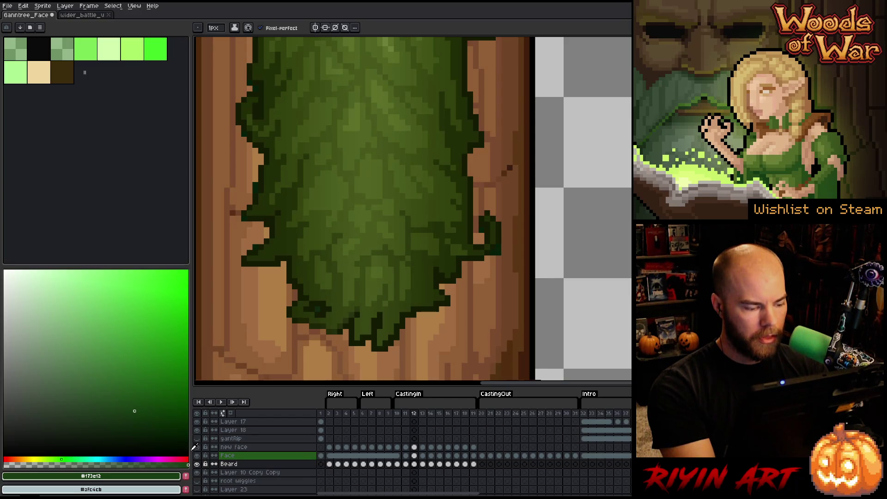
left_click(189, 451)
left_click_drag(191, 443, 184, 446)
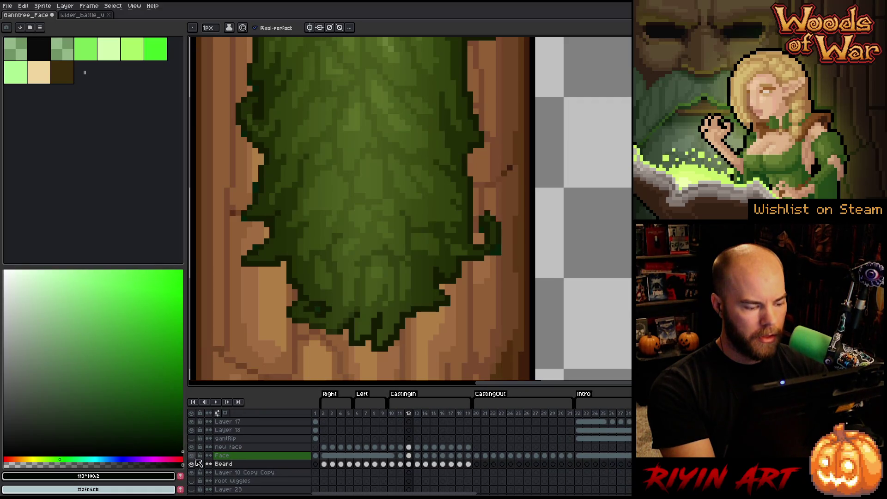
left_click(192, 455)
left_click(192, 456)
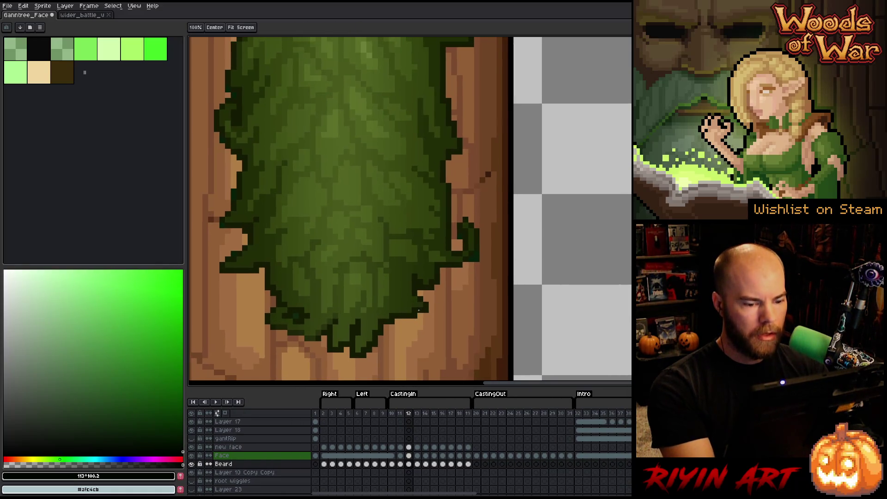
left_click_drag(503, 257, 482, 264)
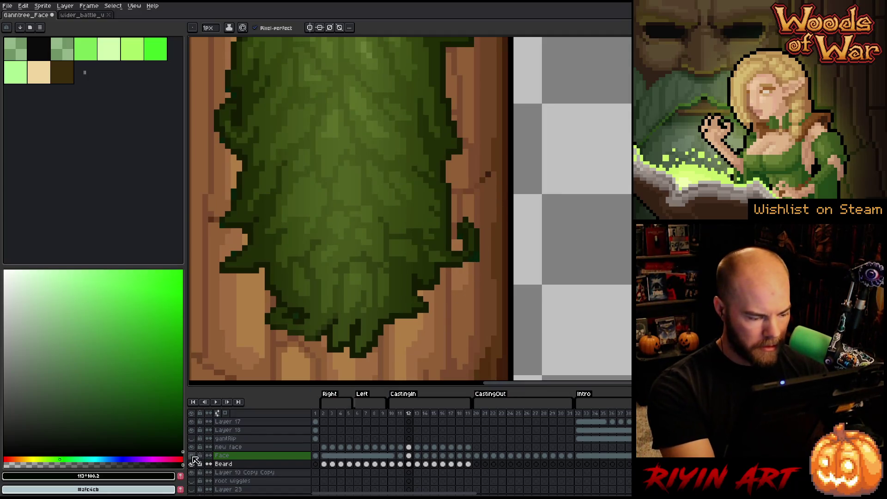
left_click(191, 456)
Step: Flick between frames 12 and 13 to compare the beard, settling on frame 12
key("Right")
key("Left")
key("Right")
key("Left")
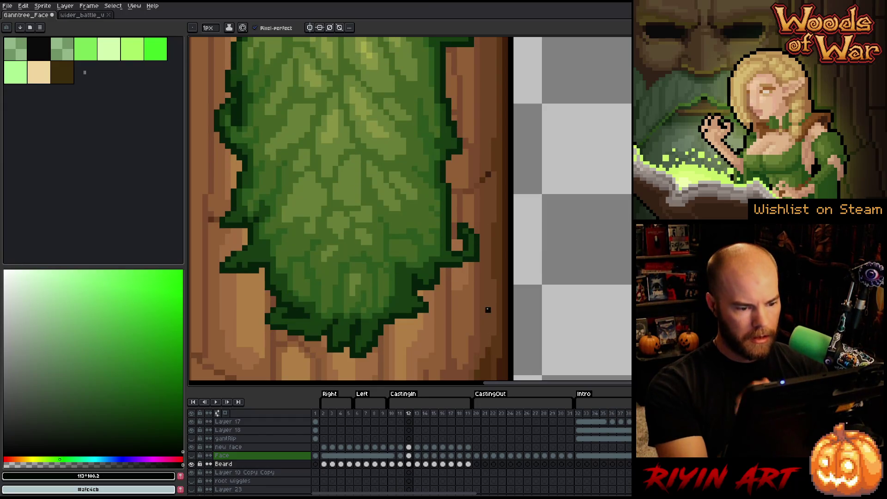
key("Right")
key("Left")
key("Right")
key("Left")
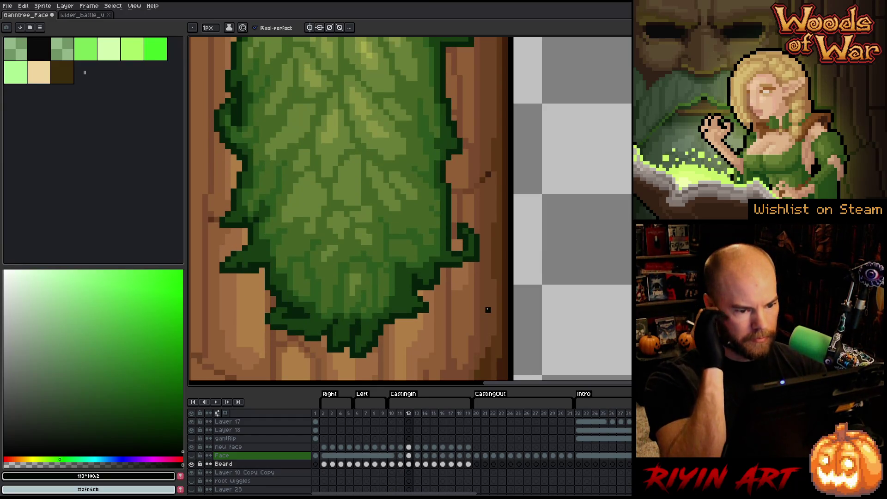
Step: Marquee-select the leaf curl on the beard's right edge and sample its dark and mid greens
key("m")
left_click_drag(474, 245, 453, 287)
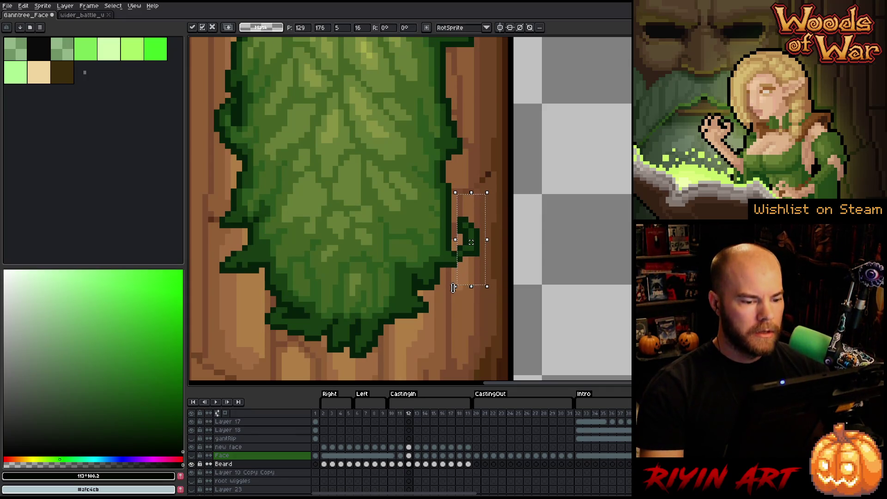
key("b")
left_click(465, 258, "alt")
left_click(466, 244, "alt")
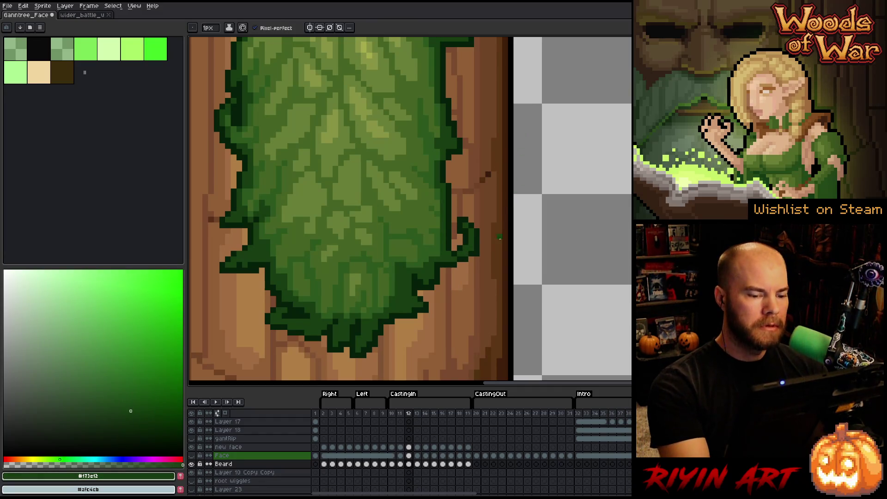
left_click(461, 260, "alt")
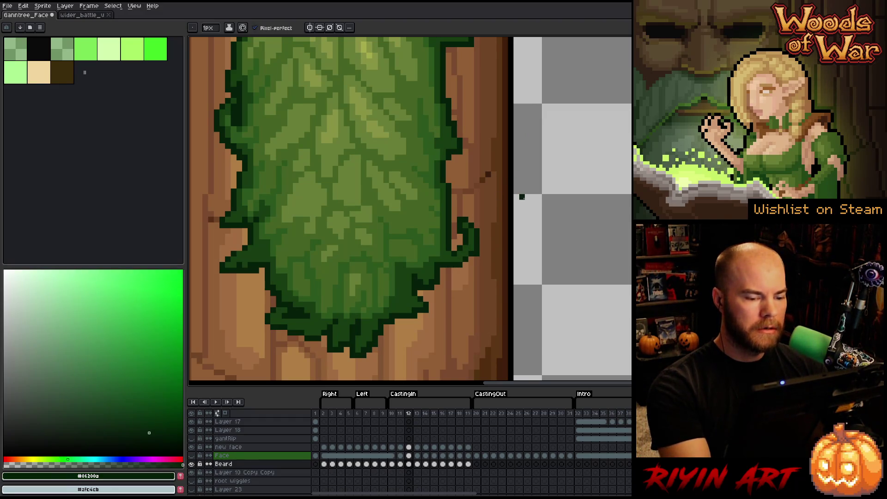
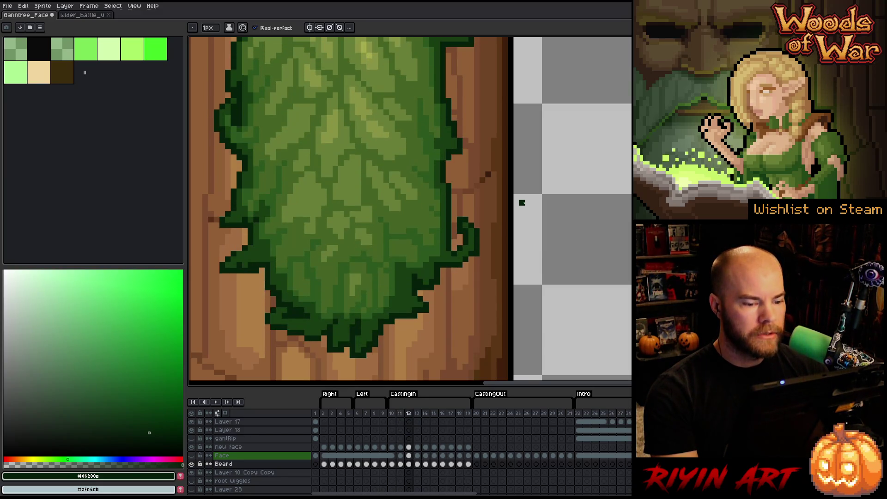
Step: Erase stray beard pixels and redraw edges in mid-dark green #173e12 and outline green #06200a
key("e")
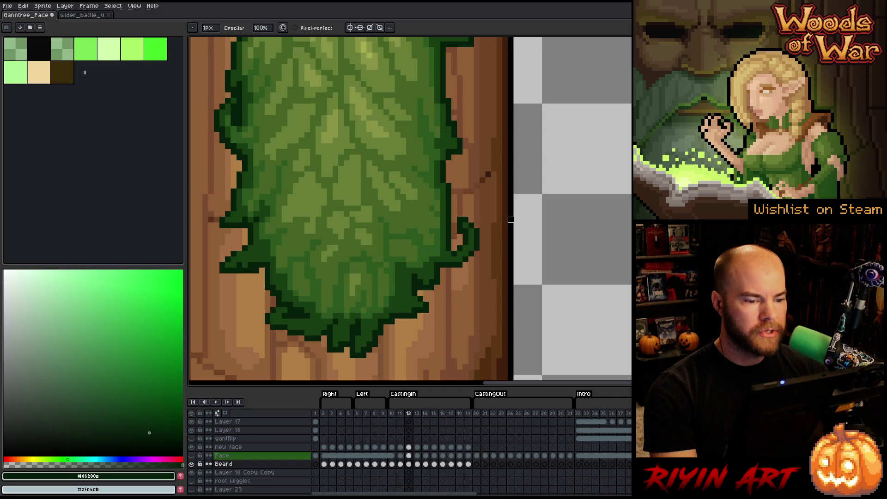
left_click_drag(507, 218, 496, 216)
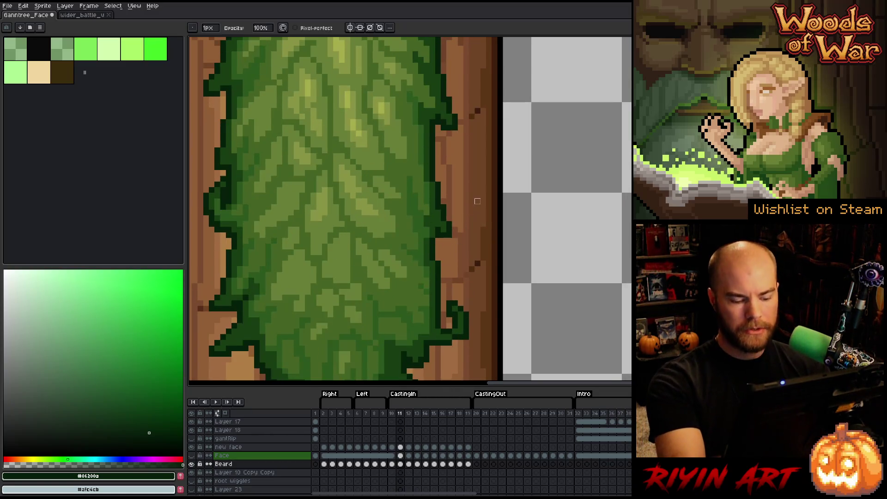
left_click(434, 192, "alt")
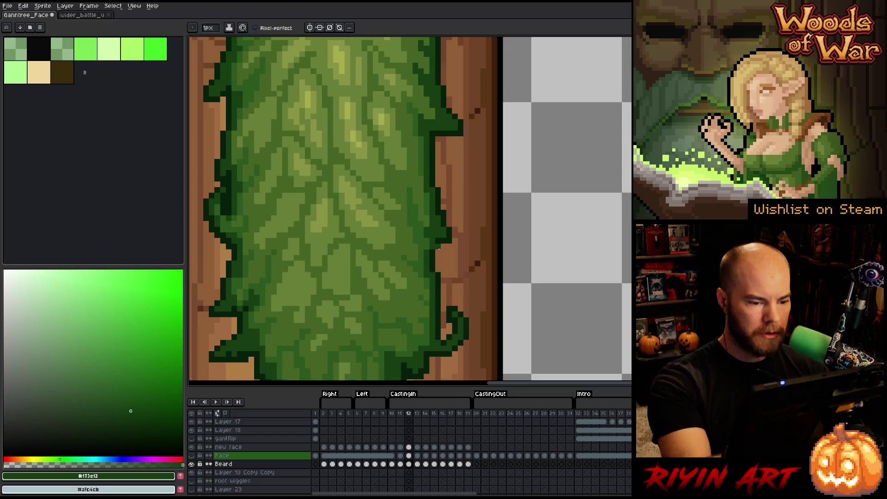
scroll(438, 249, "up", 3)
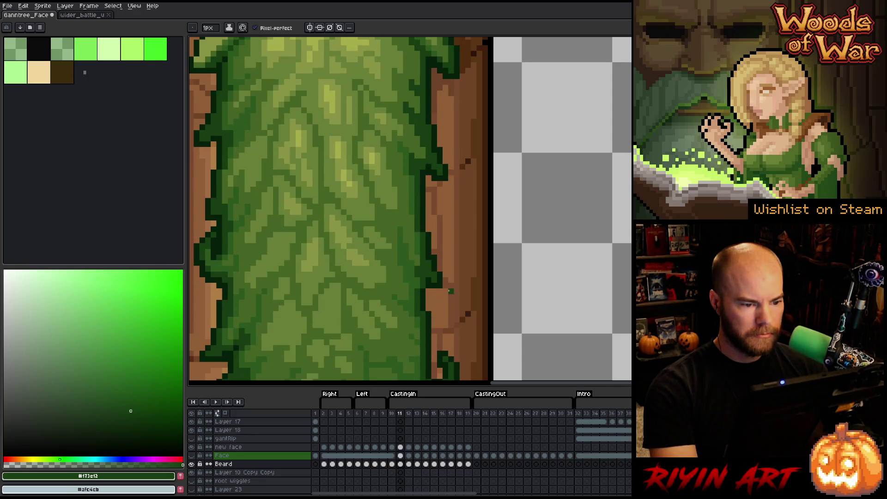
left_click(428, 178, "alt")
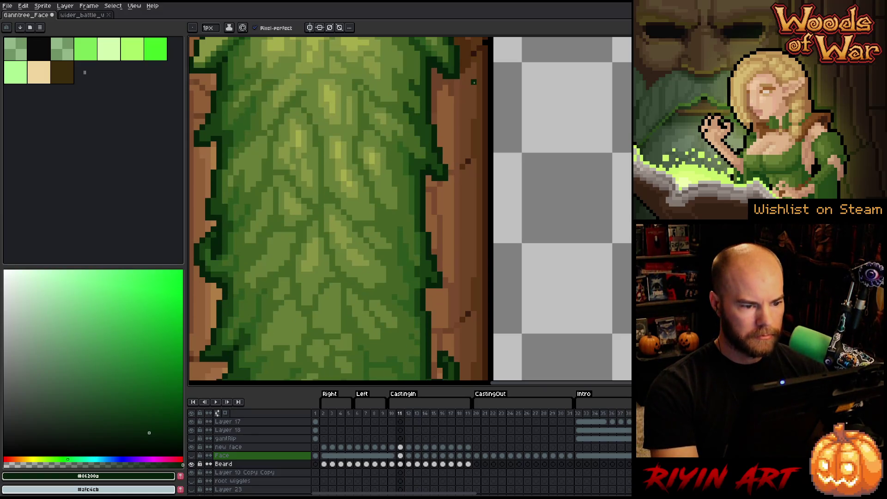
left_click(431, 151, "alt")
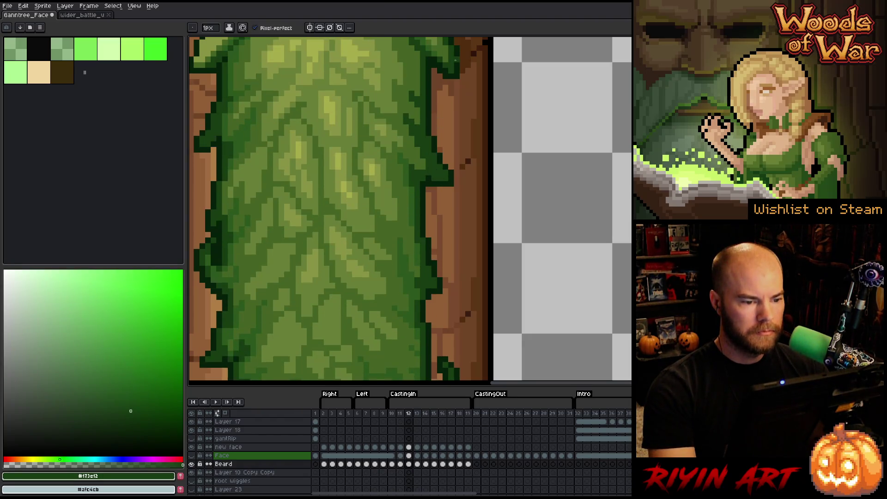
scroll(303, 160, "left", 3)
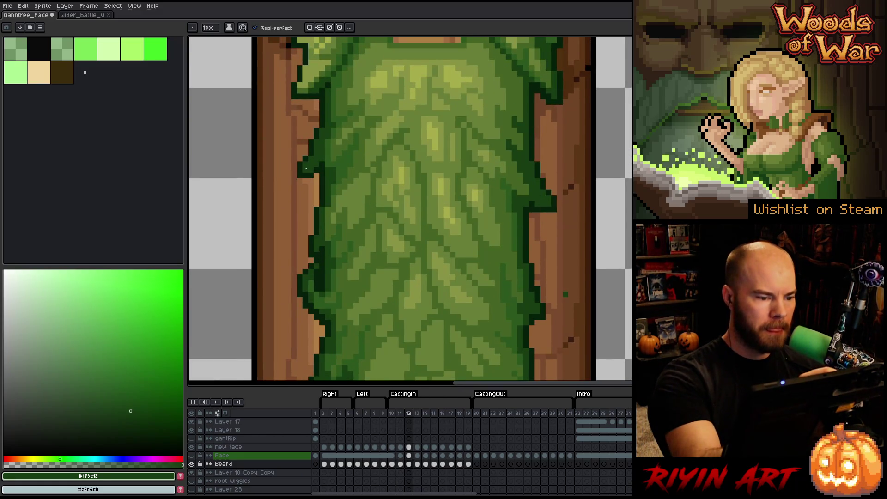
left_click(306, 153, "alt")
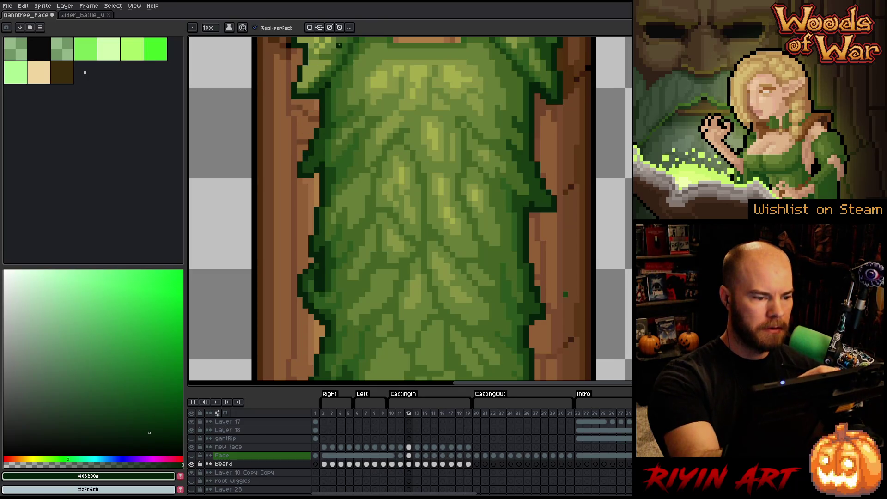
left_click(319, 123, "alt")
Step: Compare frames 11 and 12, then redraw the beard's left-edge outline and shading pixels to match
key("comma")
key("period")
key("comma")
key("period")
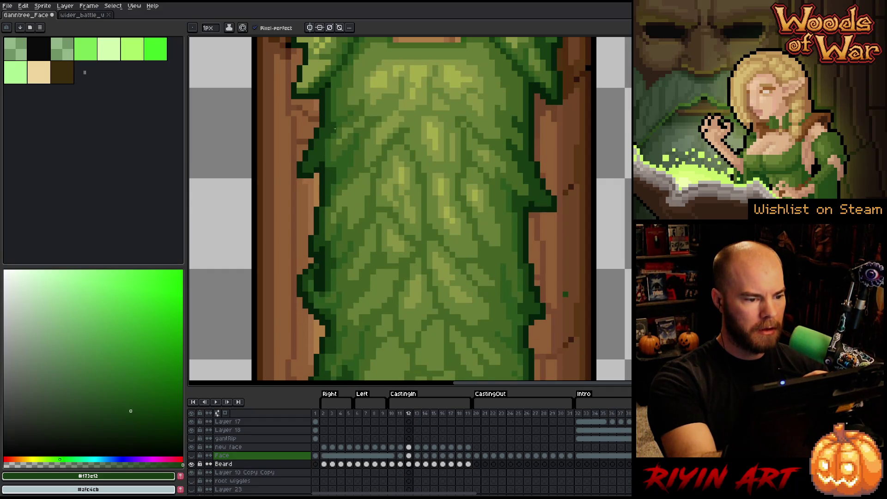
left_click(311, 169, "alt")
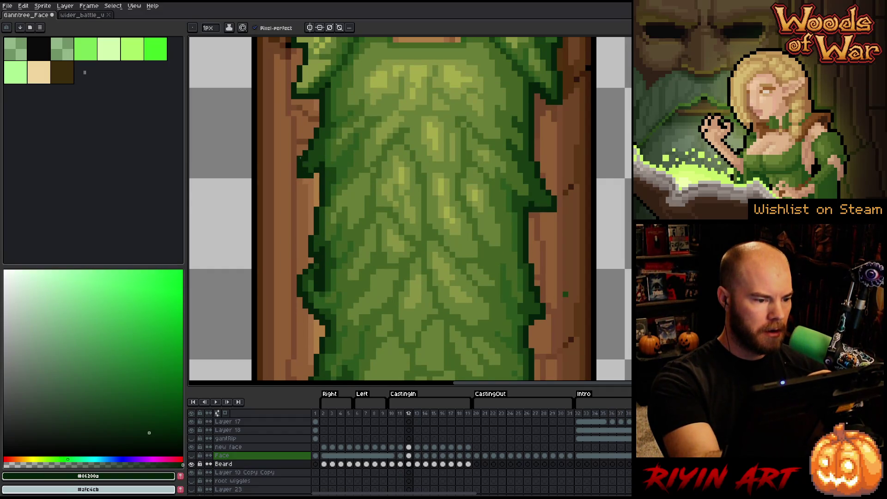
left_click(312, 171, "alt")
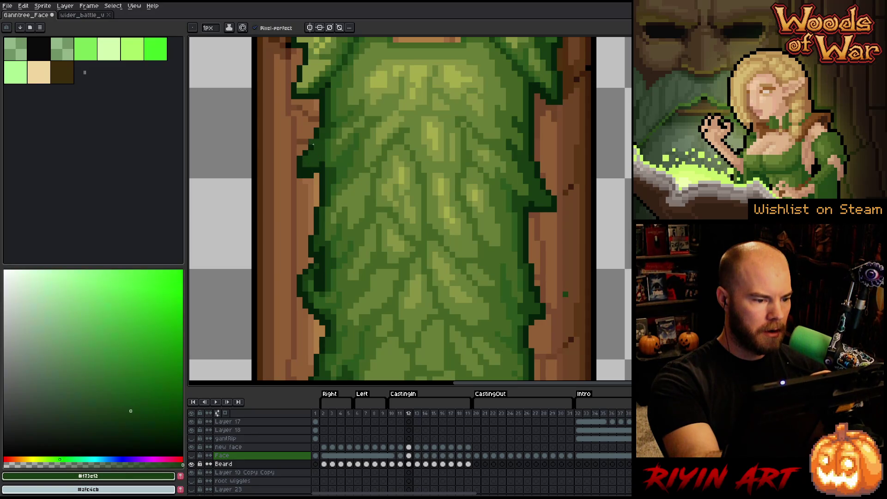
left_click(317, 163, "alt")
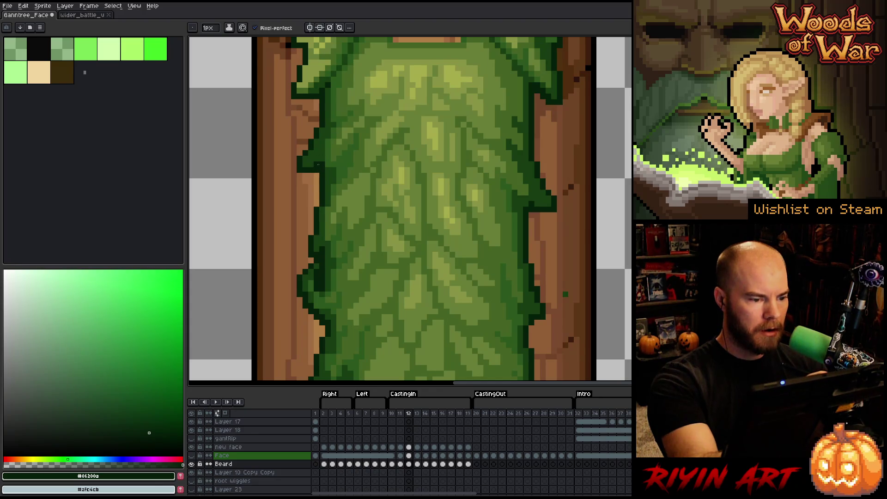
Step: Flip repeatedly between frames 11 and 12 to compare the beard's edge pixels
key("comma")
key("period")
key("comma")
key("period")
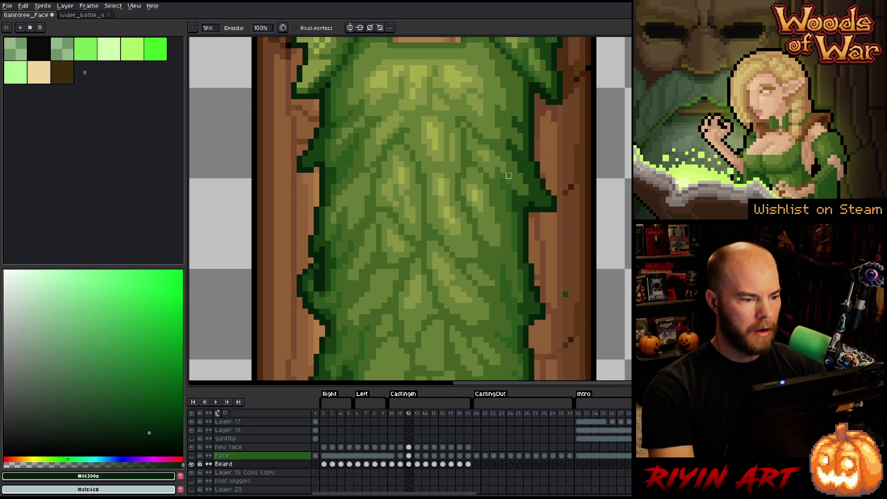
key("comma")
key("period")
key("v")
key("b")
key("v")
key("b")
key("comma")
key("period")
key("v")
key("b")
key("v")
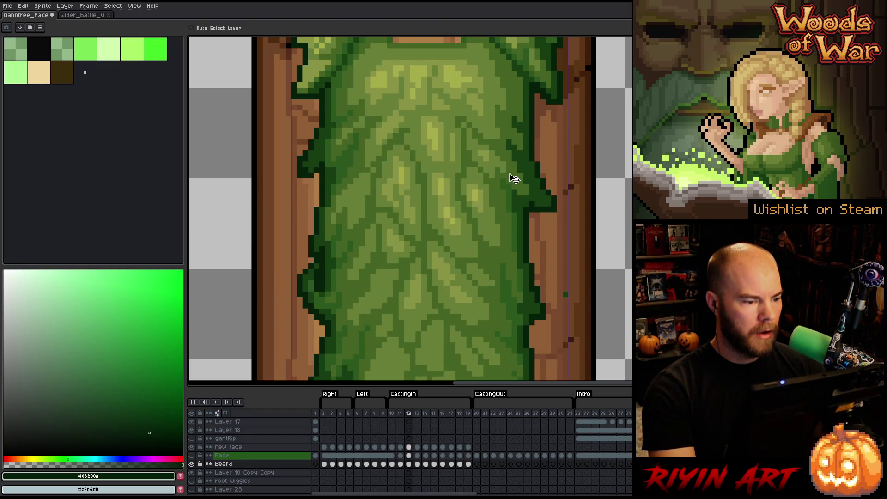
key("b")
key("comma")
key("period")
key("comma")
key("period")
Step: Retouch frame-12 beard pixels in mid-dark green and dark outline green, previewing the neighbouring frame
key("e")
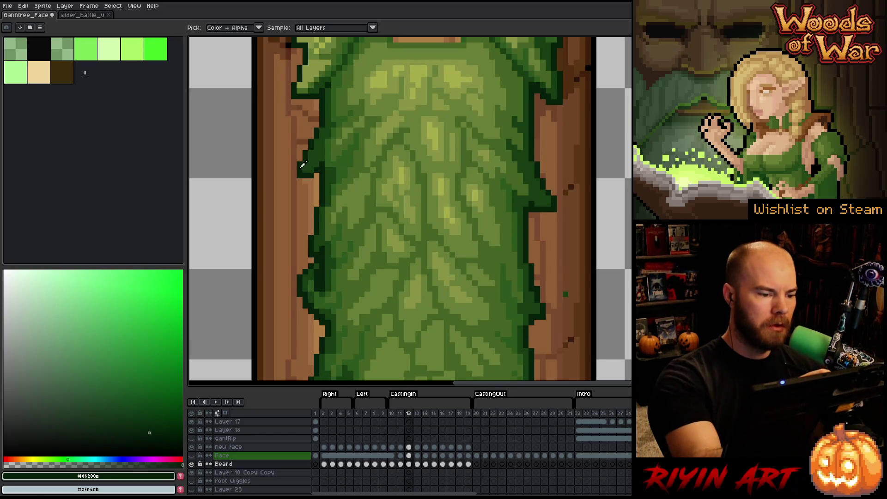
left_click(337, 130, "alt")
key("comma")
key("period")
key("comma")
key("period")
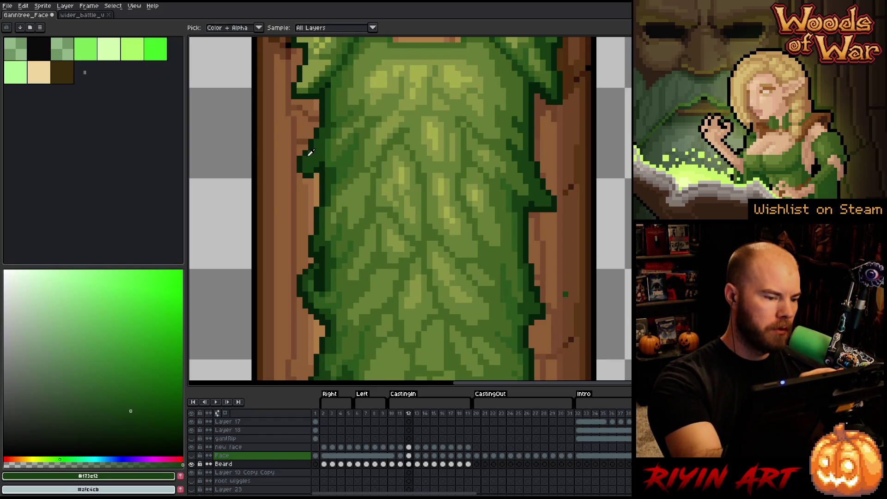
left_click(305, 158, "alt")
Step: Step through frames 10 to 12 to check the beard's motion
key("b")
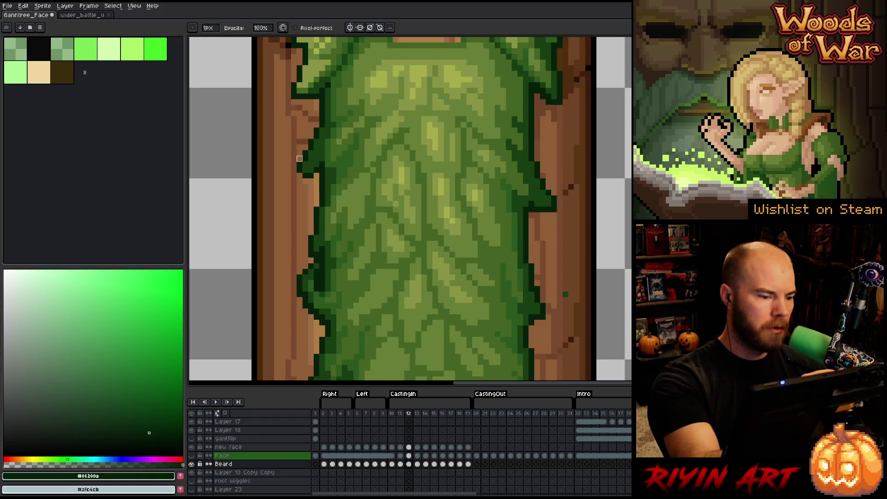
key("comma")
key("period")
key("comma")
key("period")
key("comma")
key("period")
key("comma")
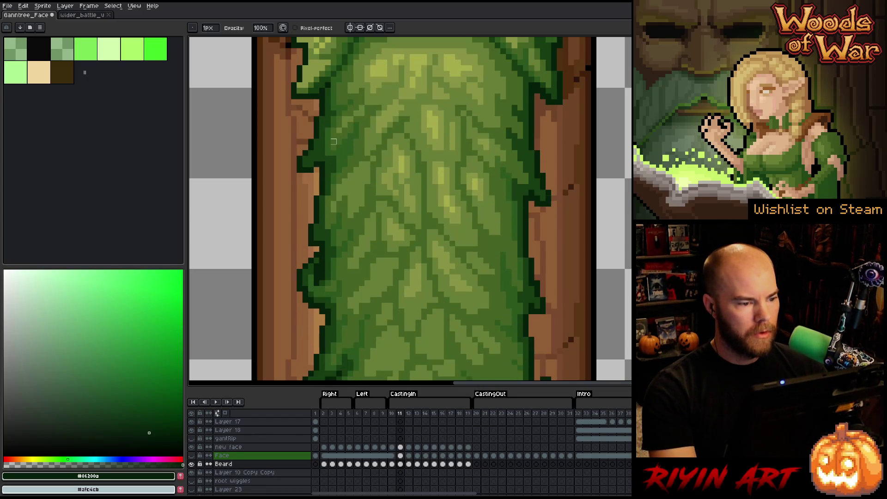
key("comma")
key("period")
key("period")
key("comma")
Step: Draw a mid-dark green #173e12 pixel at the beard's top, comparing against the neighbouring frame
key("period")
key("b")
left_click(355, 54, "alt")
key("period")
key("comma")
key("period")
key("comma")
key("period")
key("comma")
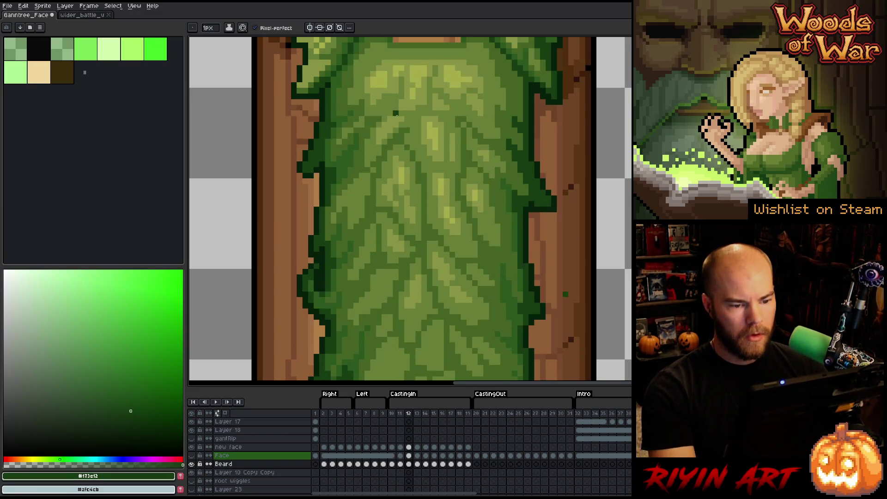
Step: Clean up the beard's bottom curl and dark outline edge, checking against frame 13
key("period")
key("comma")
key("e")
mouse_move(566, 328)
left_mouse_down()
mouse_move(560, 238)
mouse_move(446, 233)
left_mouse_up()
scroll(560, 238, "down", 2)
key("period")
key("period")
key("comma")
key("comma")
key("period")
key("comma")
key("period")
key("comma")
key("period")
key("comma")
key("period")
key("comma")
scroll(280, 230, "up", 3)
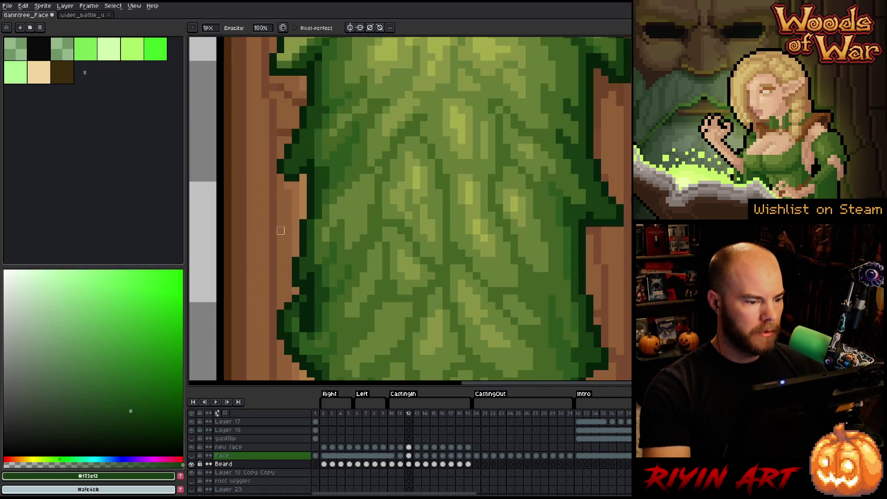
left_click(292, 173, "alt")
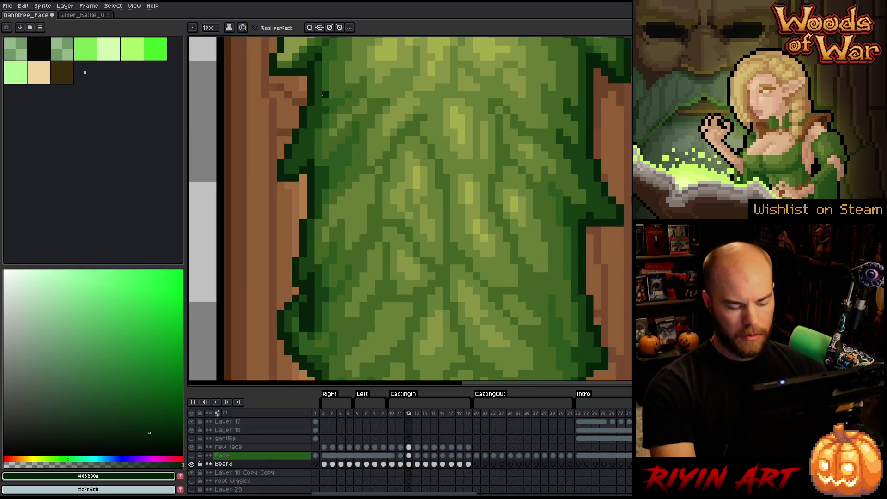
scroll(371, 247, "down", 5)
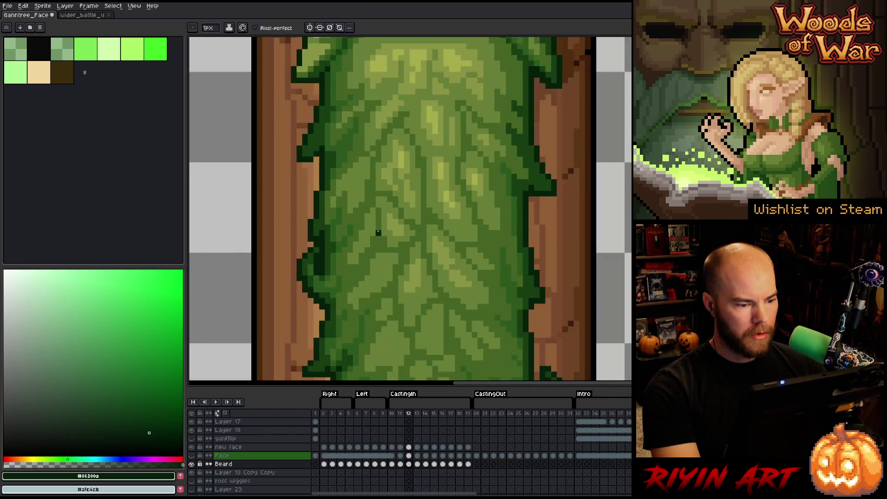
Step: Review the beard with the Face layer toggled and play the animation from frame 12
left_click_drag(387, 264, 366, 273)
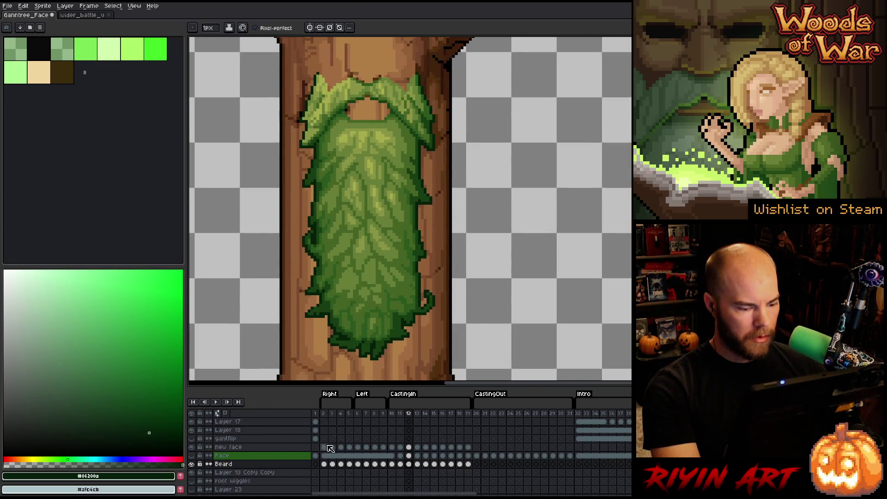
left_click(192, 456)
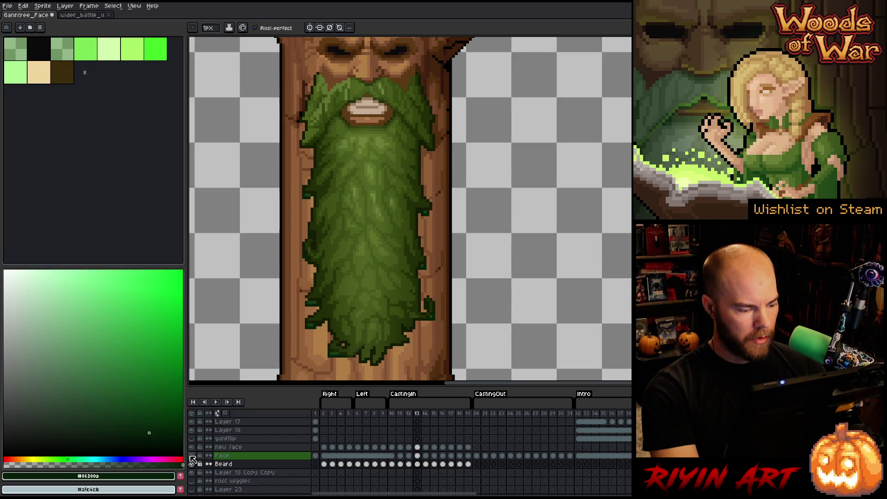
left_click(191, 456)
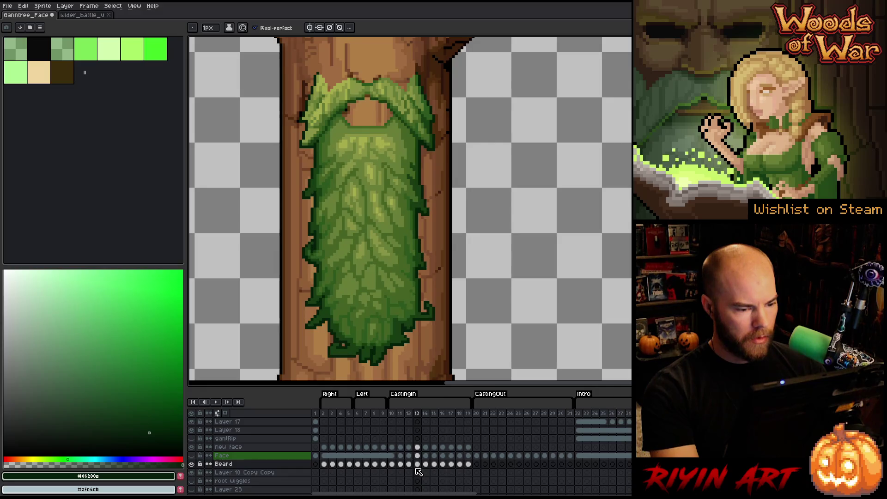
key("Right")
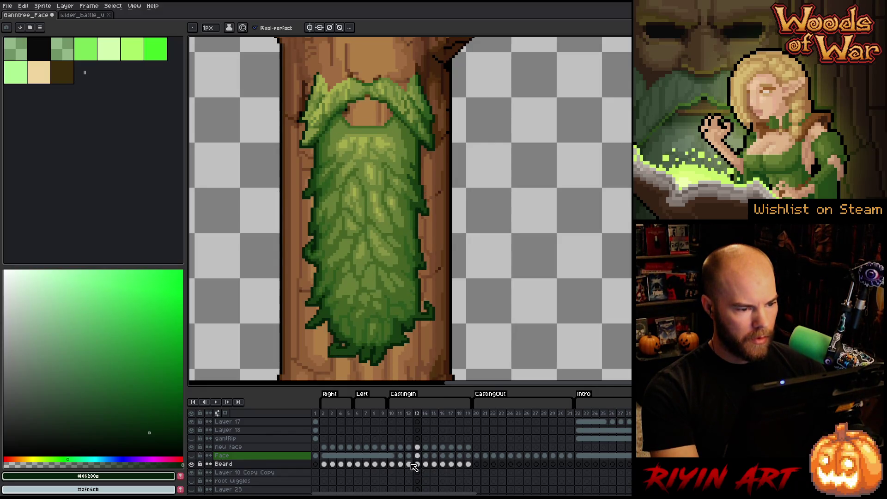
left_click(409, 464)
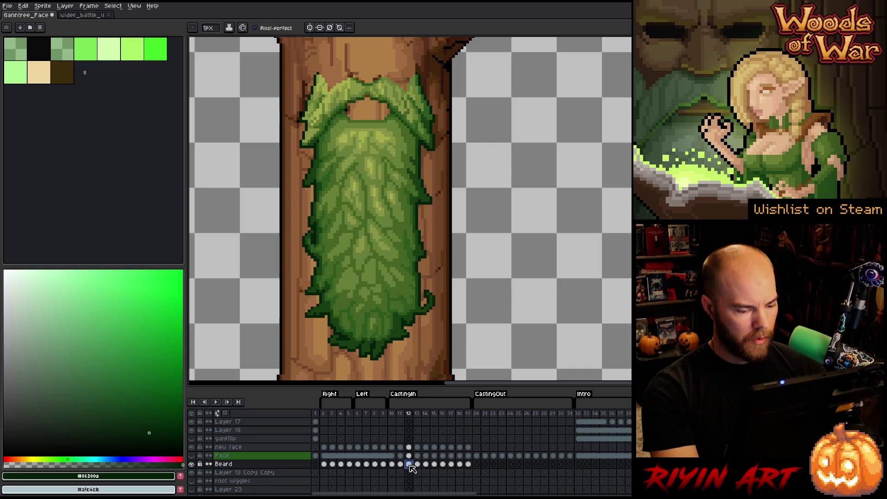
key("Return")
Step: Add Layer 29 above the Beard layer and select its frame-13 cel
key("shift+n")
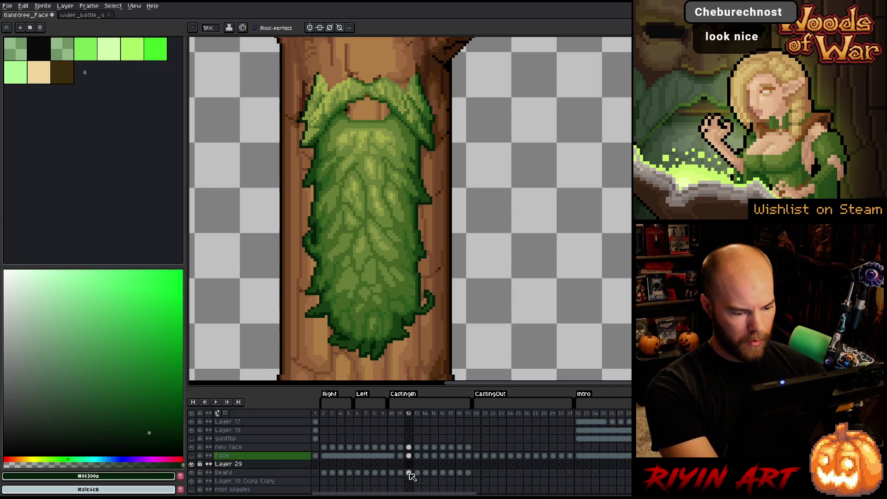
left_click(408, 472)
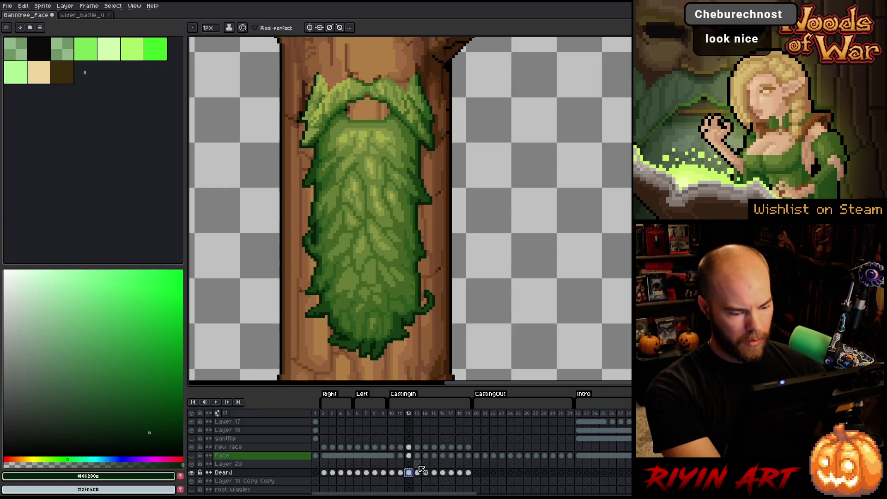
left_click(418, 464)
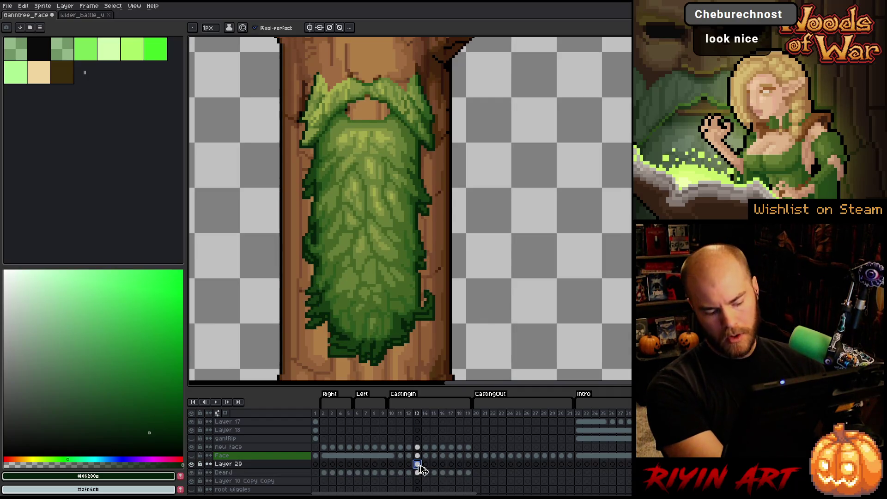
Step: Paste the frame-12 beard into frame 13, shift it down slightly, and compare via Layer 29 visibility
key("ctrl+v")
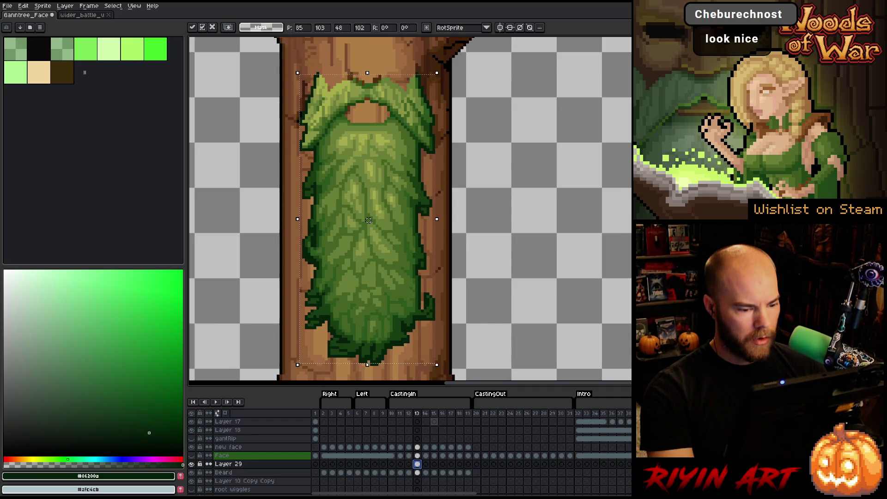
left_click_drag(368, 221, 368, 224)
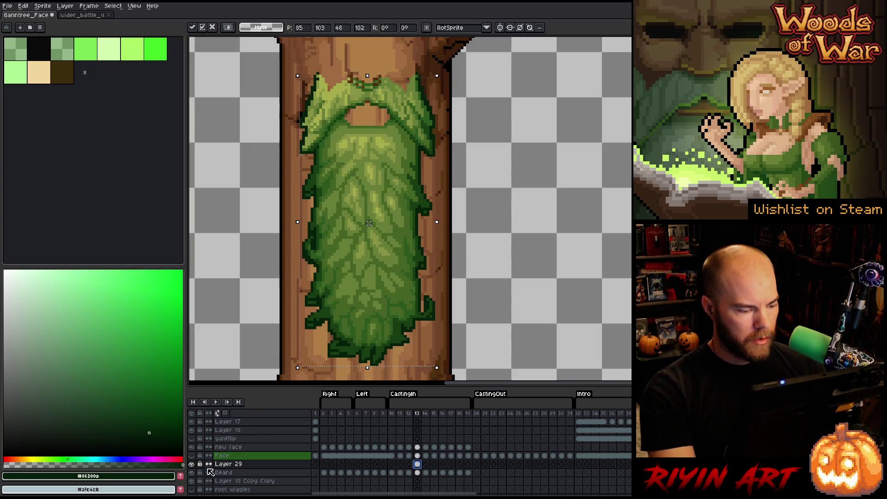
left_click(191, 464)
left_click(191, 463)
left_click(192, 463)
left_click(191, 464)
left_click(191, 464)
left_click(191, 464)
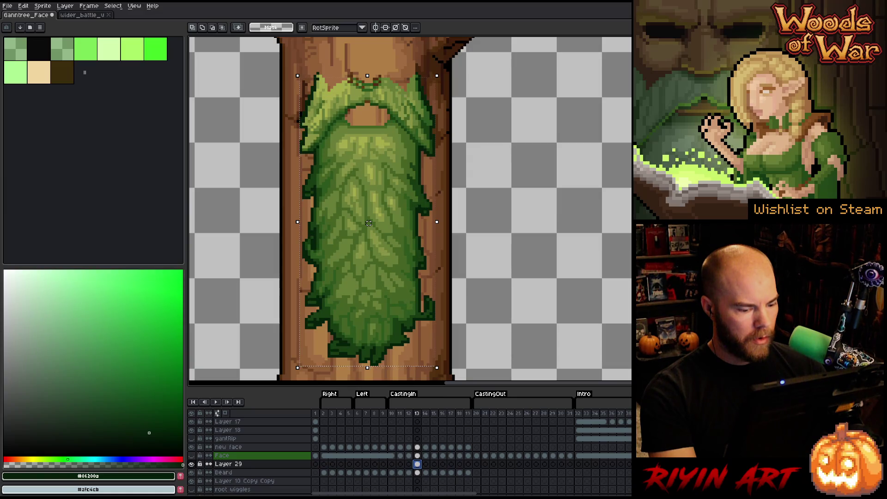
left_click(192, 463, "alt")
left_click(191, 463, "alt")
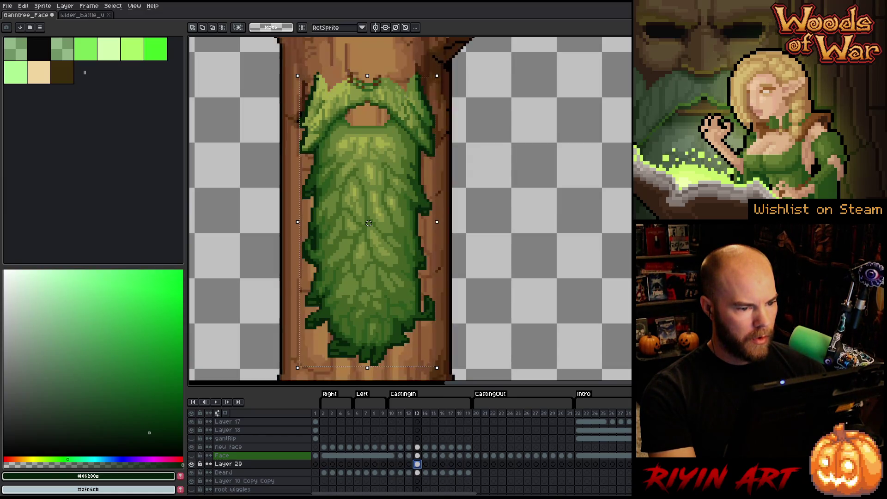
Step: Lasso the upper beard and nudge it up one pixel, then rework the right-edge selection
key("b")
mouse_move(482, 75)
left_mouse_down()
mouse_move(453, 162)
mouse_move(327, 144)
mouse_move(257, 79)
mouse_move(480, 80)
left_mouse_up()
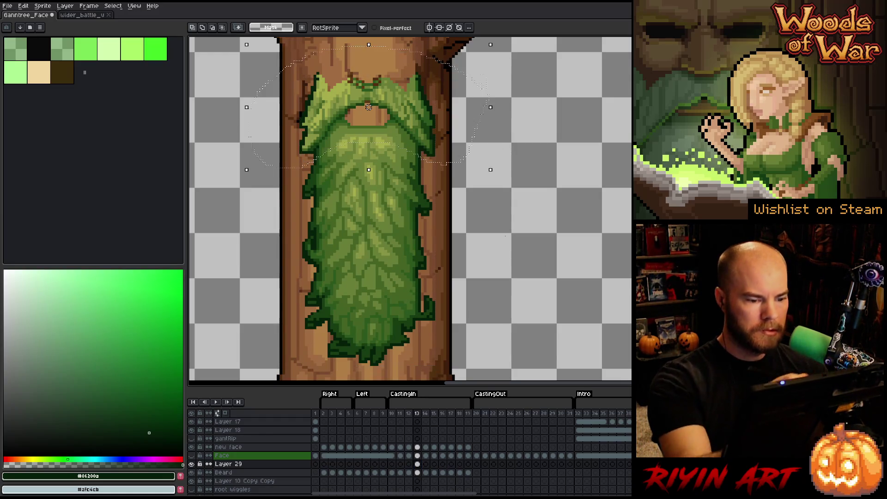
key("Up")
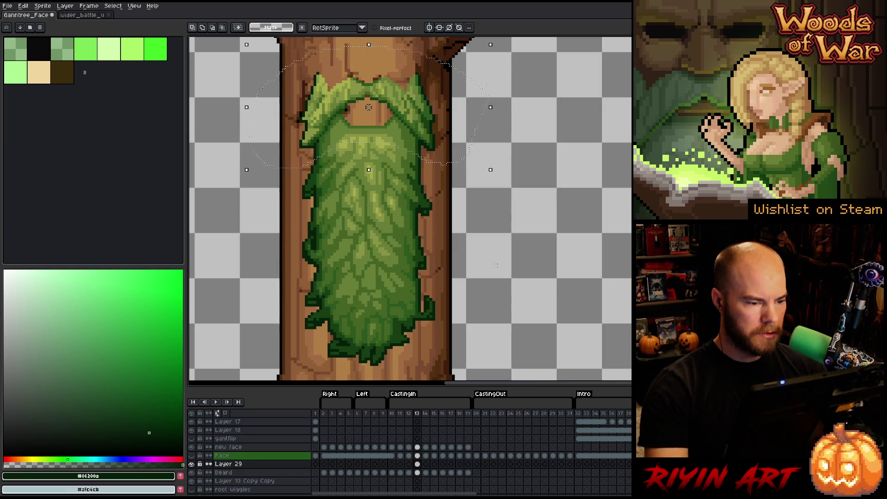
key("alt+Down")
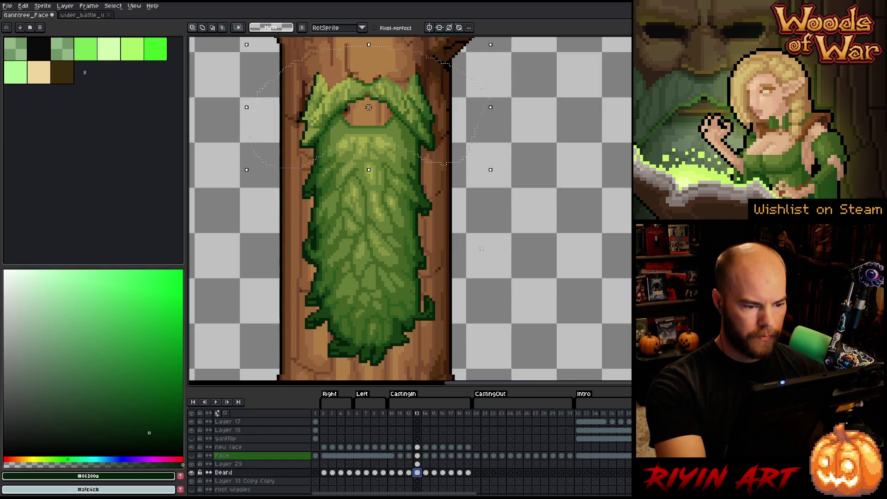
left_click(478, 228)
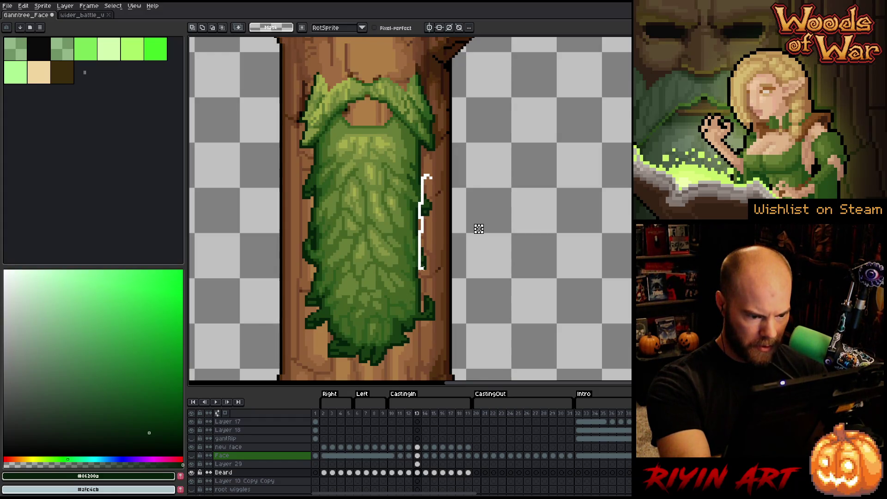
mouse_move(418, 317)
left_mouse_down()
mouse_move(430, 351)
mouse_move(495, 165)
left_mouse_up()
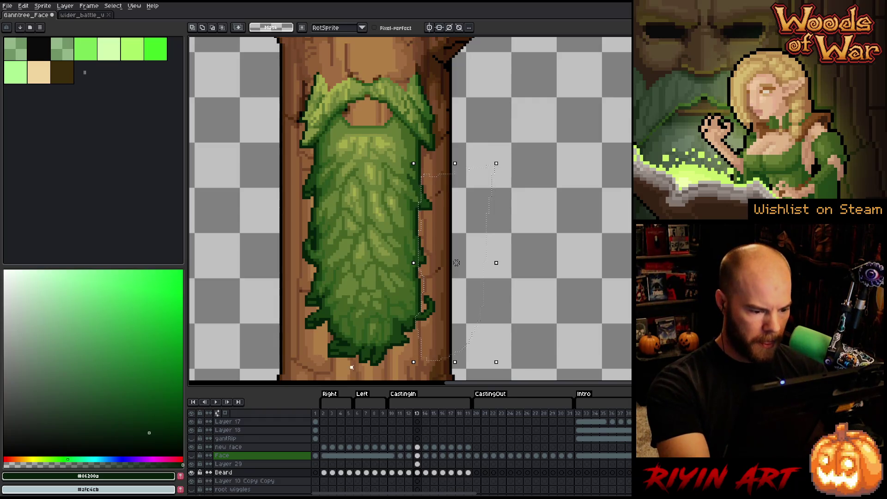
mouse_move(326, 339)
left_mouse_down()
mouse_move(312, 272)
mouse_move(308, 161)
mouse_move(273, 323)
left_mouse_up()
key("ctrl+d")
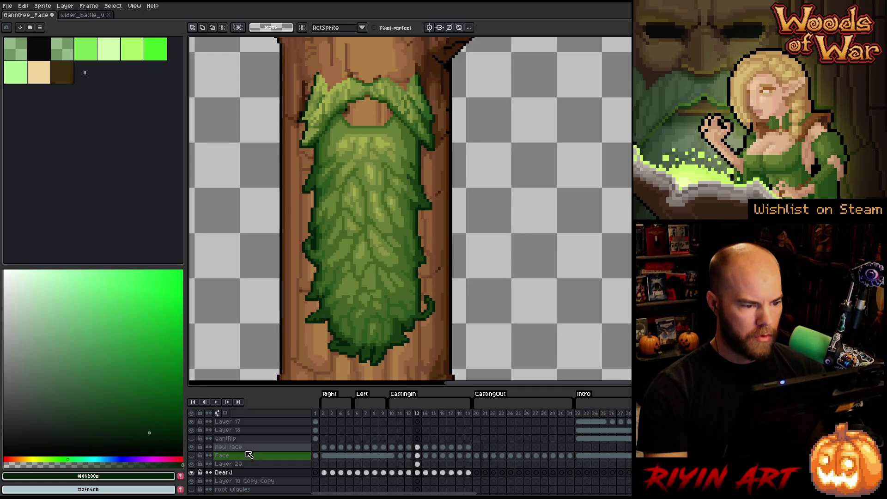
Step: Flip between frames 12 to 14 to preview the beard poses
key("Left")
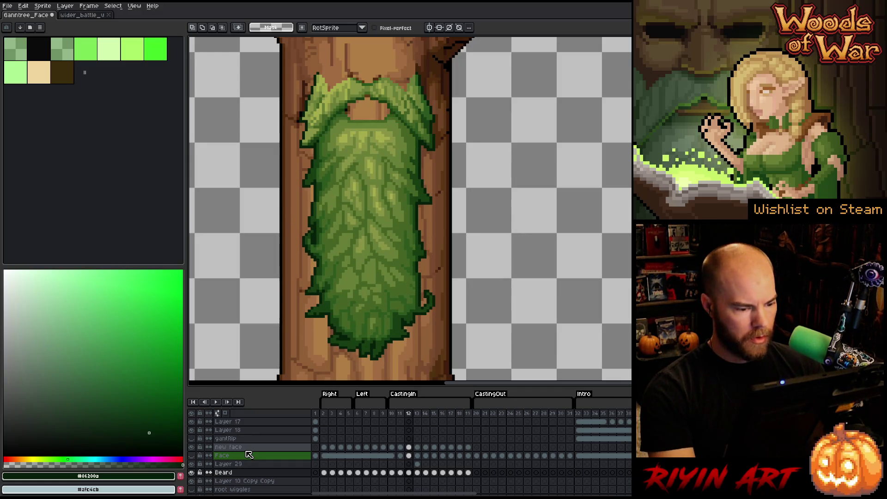
key("Right")
key("Left")
key("Right")
key("Left")
key("Right")
key("Right")
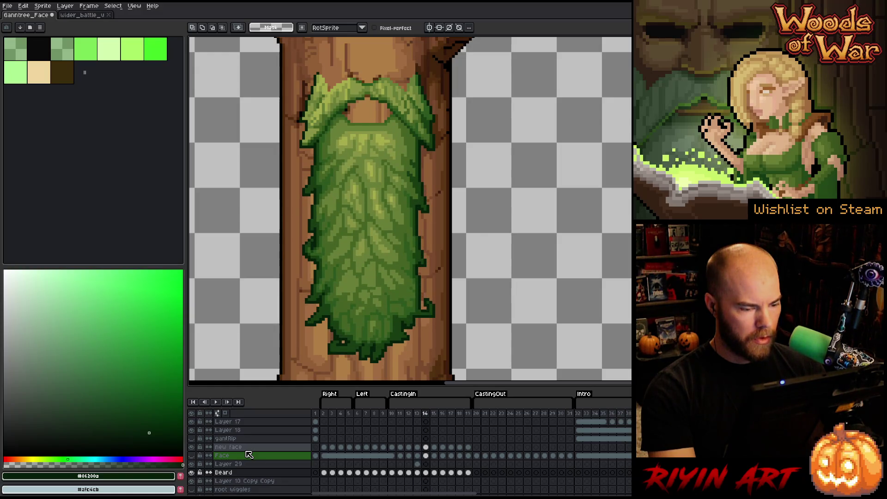
key("Left")
key("Right")
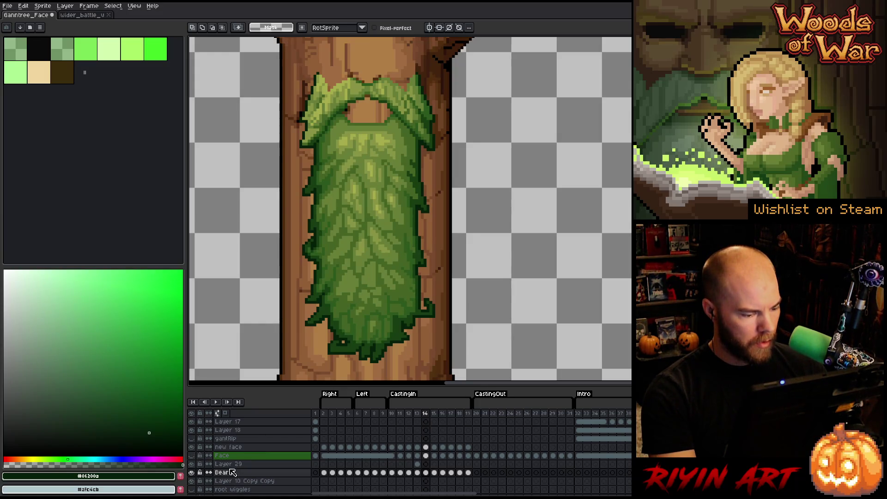
Step: Delete Layer 29, make the Face layer visible, and return to frame 12
left_click(233, 464)
key("ctrl+e")
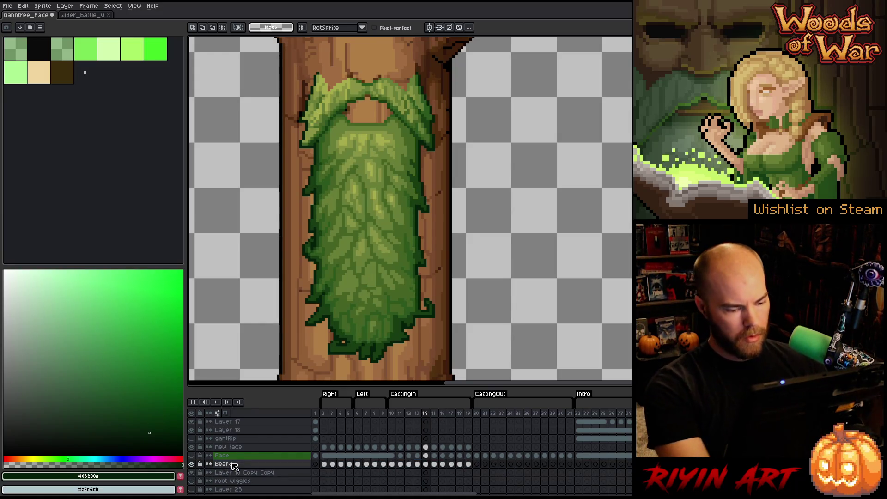
left_click(191, 456)
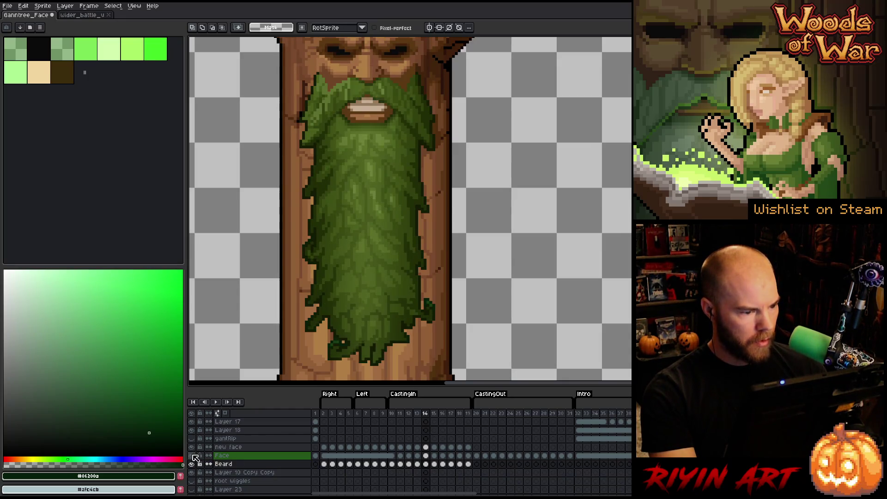
key("Left")
key("Left")
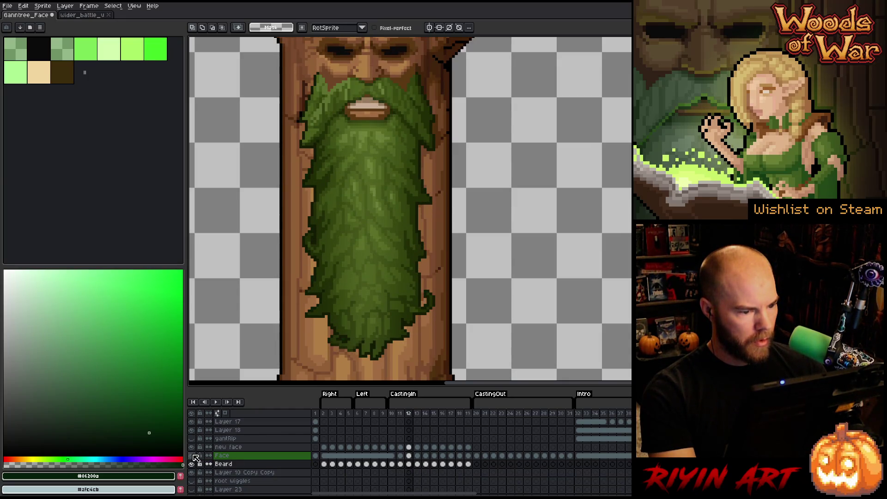
Step: Compare mouth and beard across frames 13 to 15, leaving the Face layer hidden
key("Right")
key("Right")
key("Right")
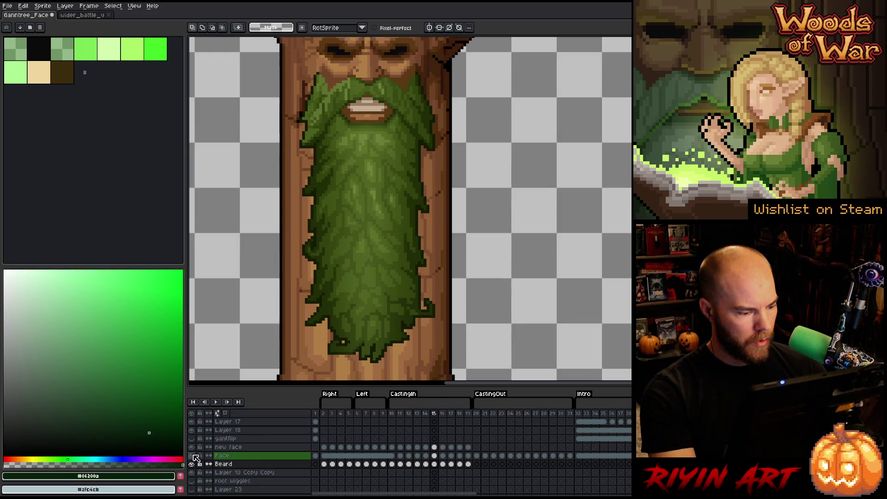
left_click(194, 456)
key("Left")
key("Left")
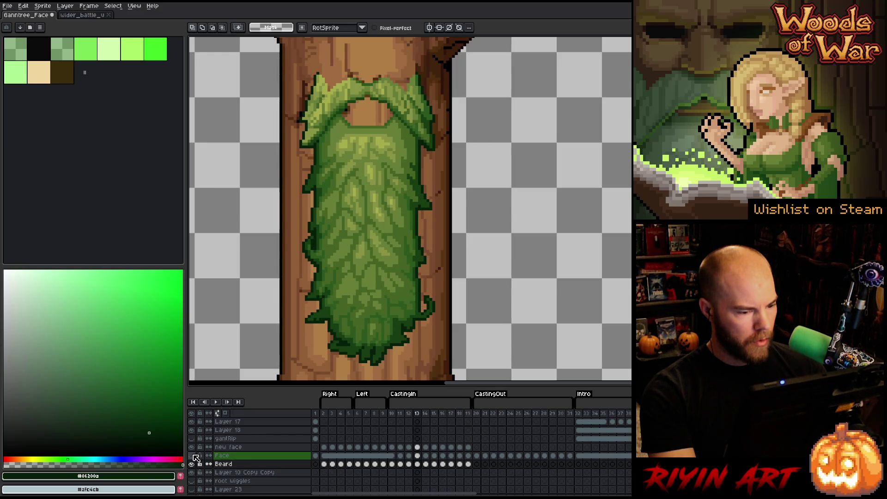
left_click(194, 455)
key("Right")
key("Right")
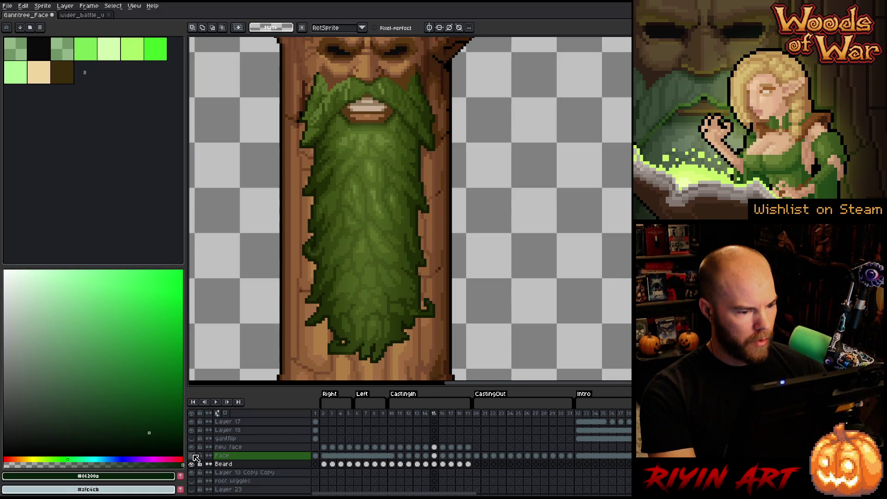
key("Left")
key("Right")
key("Left")
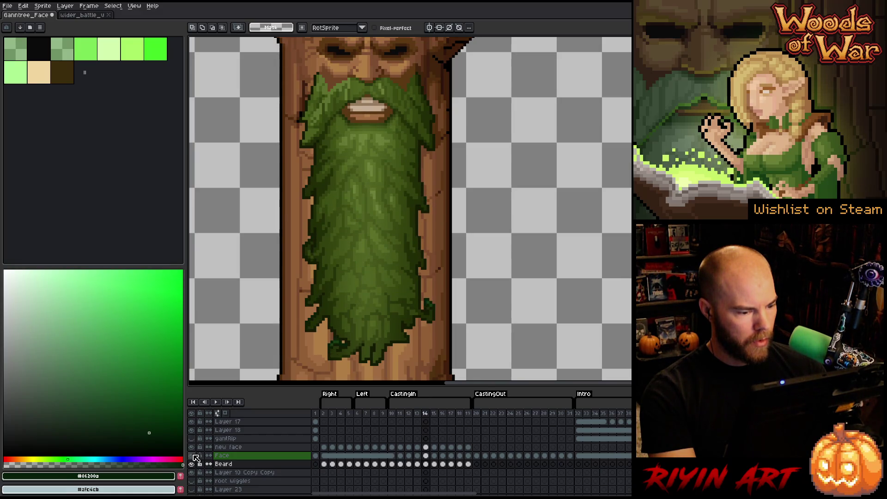
left_click(195, 456)
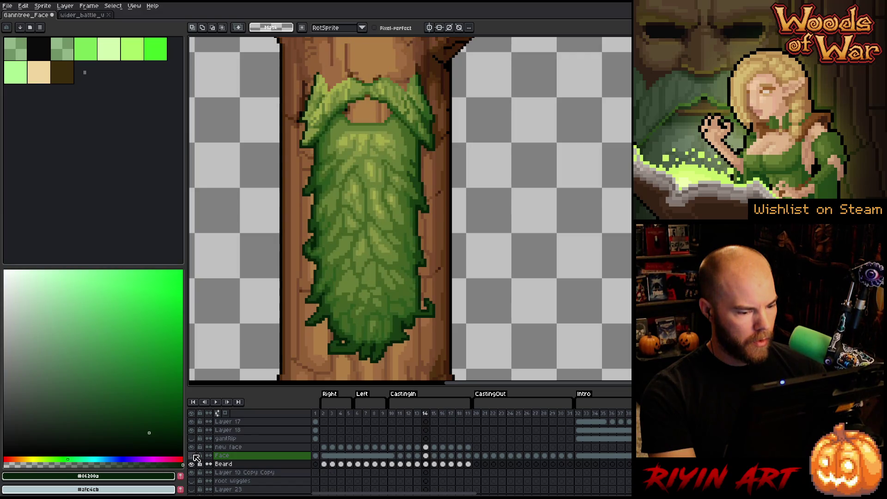
left_click(195, 456)
left_click(195, 456)
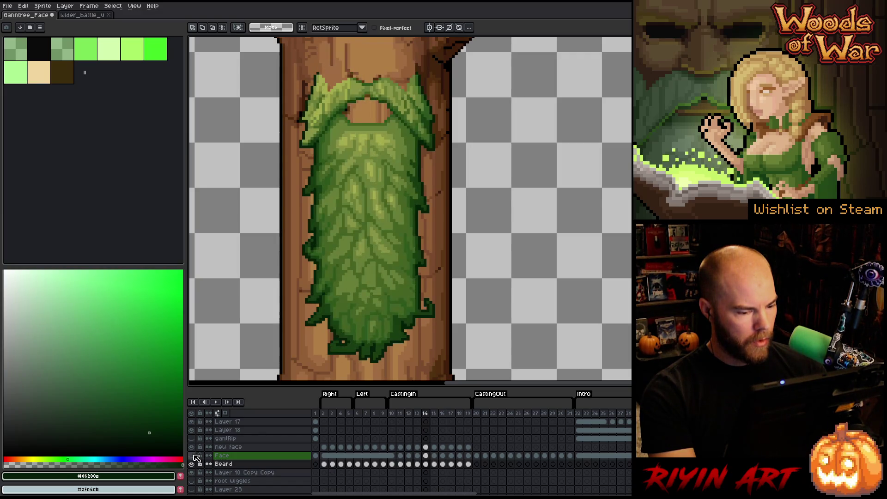
left_click(194, 456)
left_click(195, 456)
left_click(194, 456)
left_click(195, 456)
Step: Sample the beard's mid-dark green #173e12 as drawing colour and switch to the wider_battle document
scroll(368, 268, "up", 1)
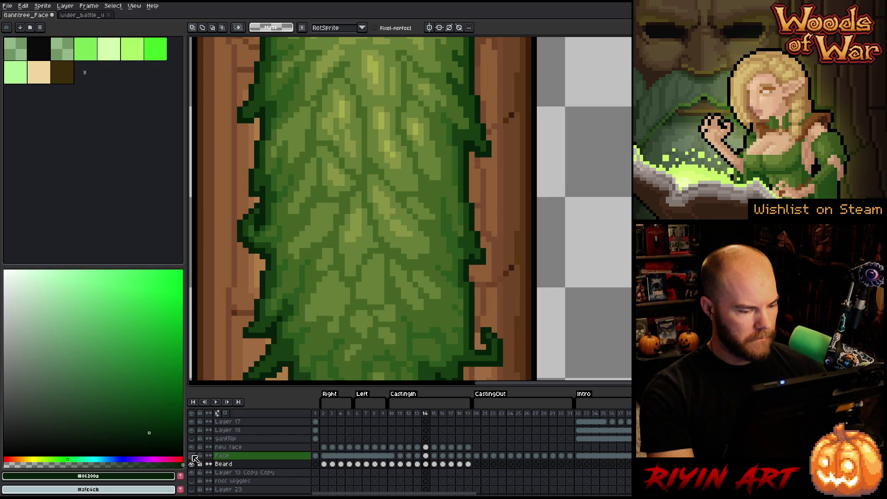
key("i")
key("b")
left_click(476, 217, "alt")
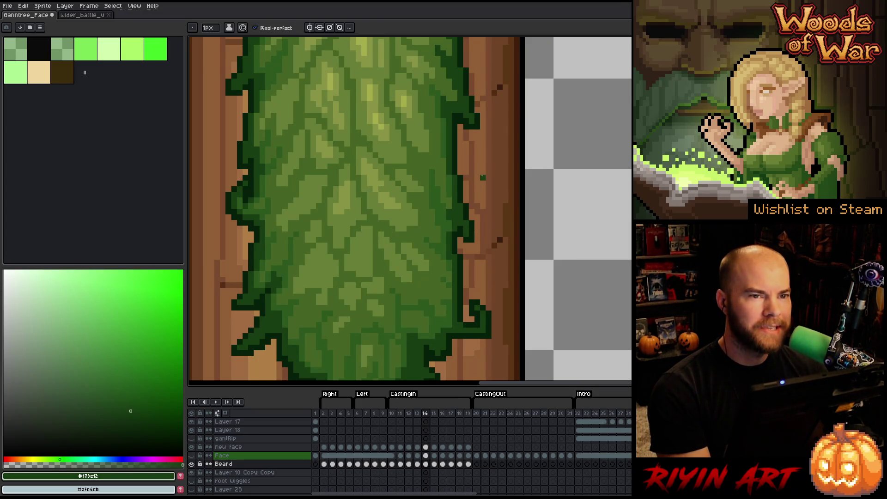
left_click(80, 15)
scroll(410, 249, "down", 5)
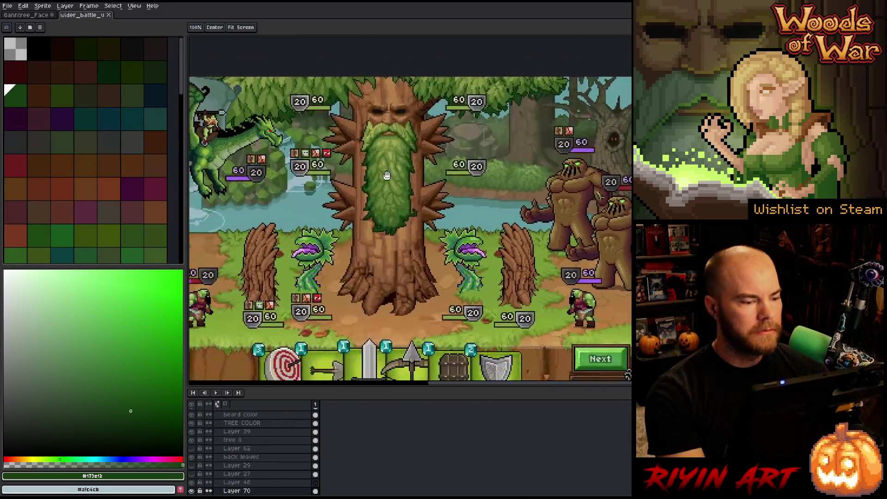
scroll(384, 223, "up", 2)
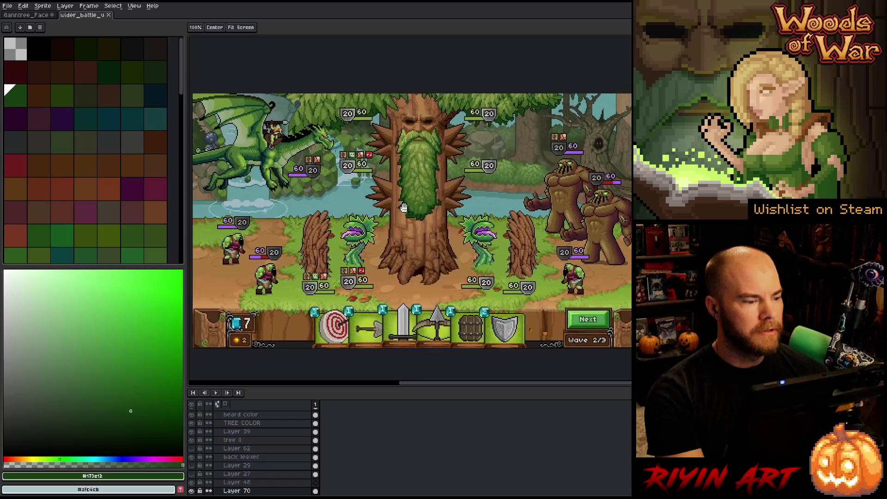
left_click_drag(383, 223, 382, 226)
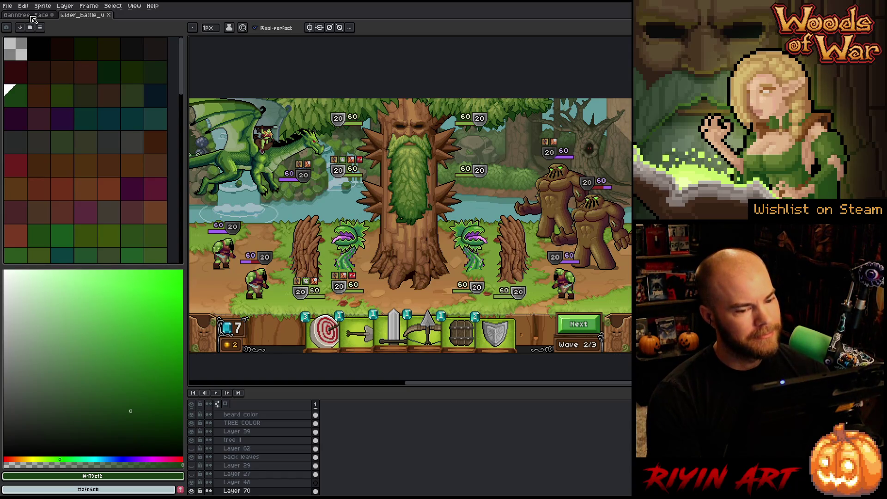
Step: Switch to the Ganntree_Face sprite and compare the beard between frames 13 and 14
left_click(33, 18)
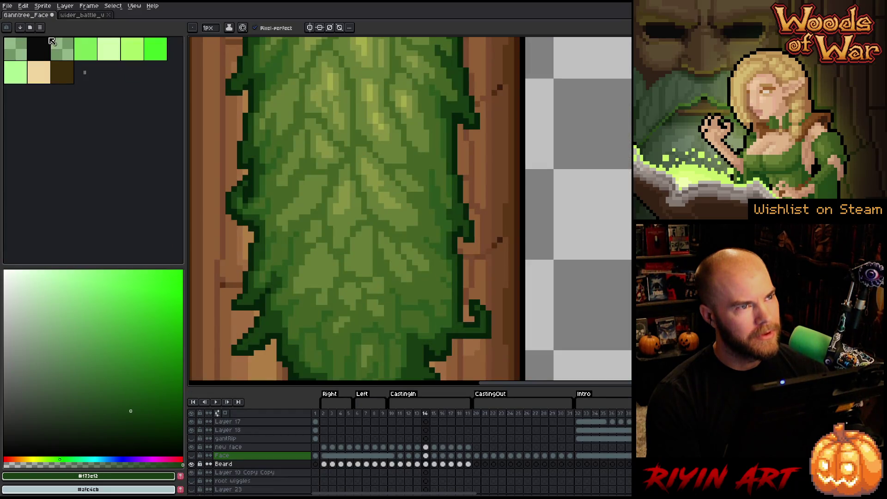
scroll(296, 189, "down", 2)
scroll(391, 271, "up", 2)
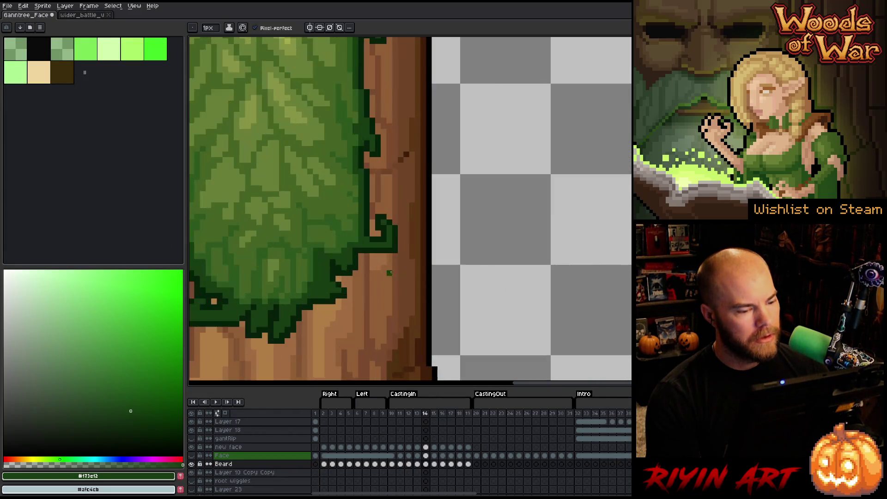
key("comma")
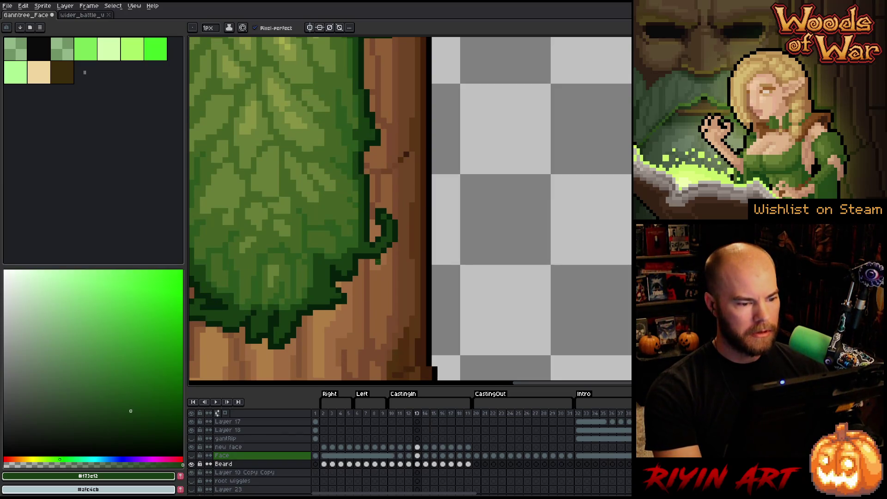
key("period")
key("comma")
key("period")
key("comma")
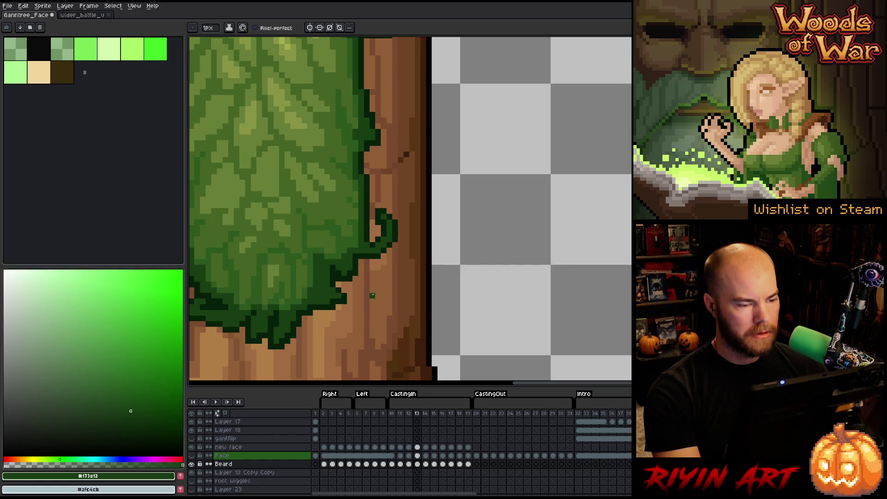
key("period")
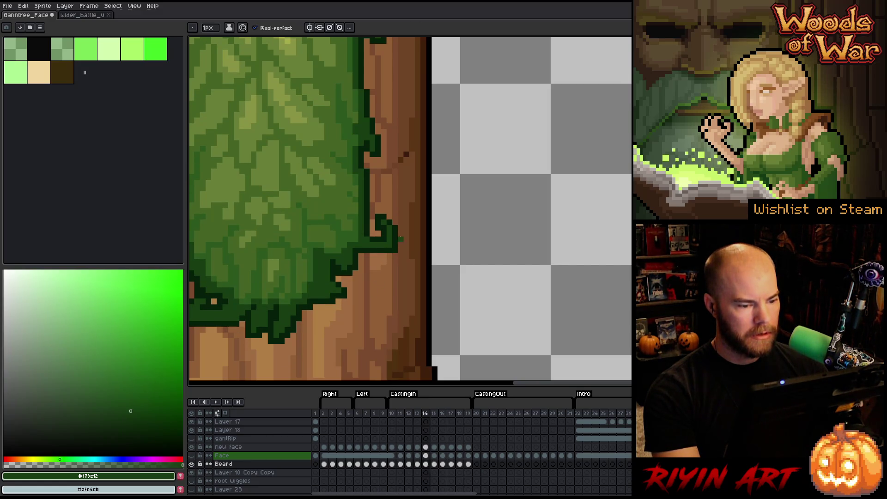
Step: Move the vine curl at the beard's lower-right edge down one pixel on frame 14
key("m")
left_click_drag(408, 197, 373, 283)
left_click_drag(395, 239, 395, 250)
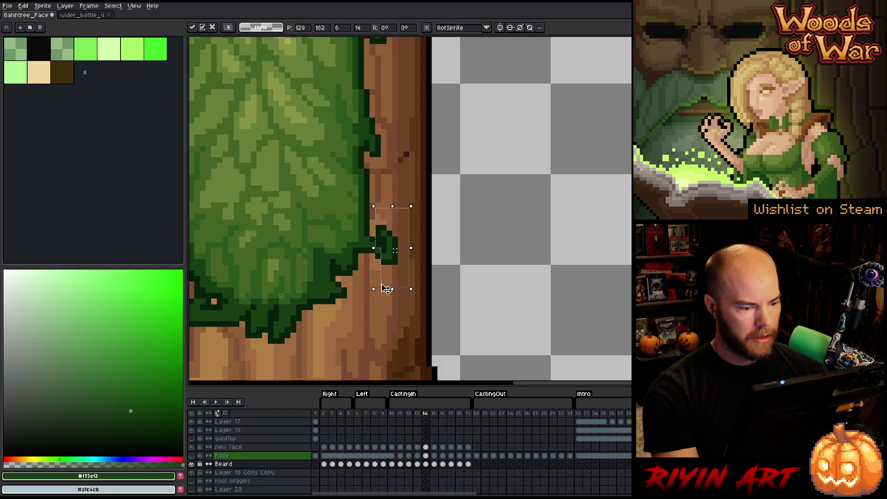
key("ctrl+d")
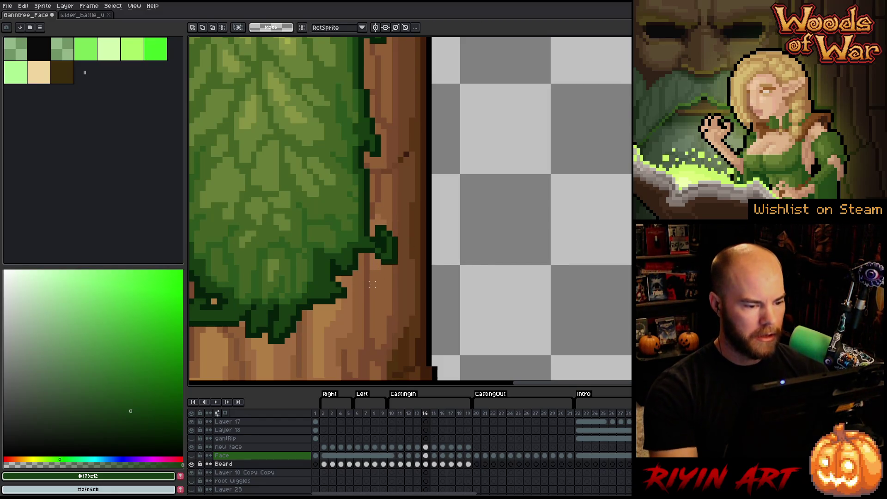
key("b")
Step: Recheck the beard across frames 13 and 14, then select the Beard cel on frame 13
left_click_drag(425, 310, 522, 319)
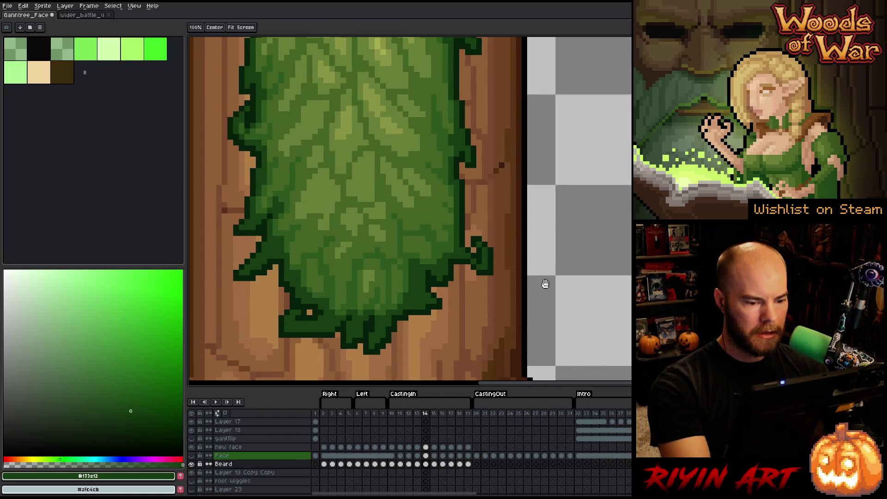
key("Left")
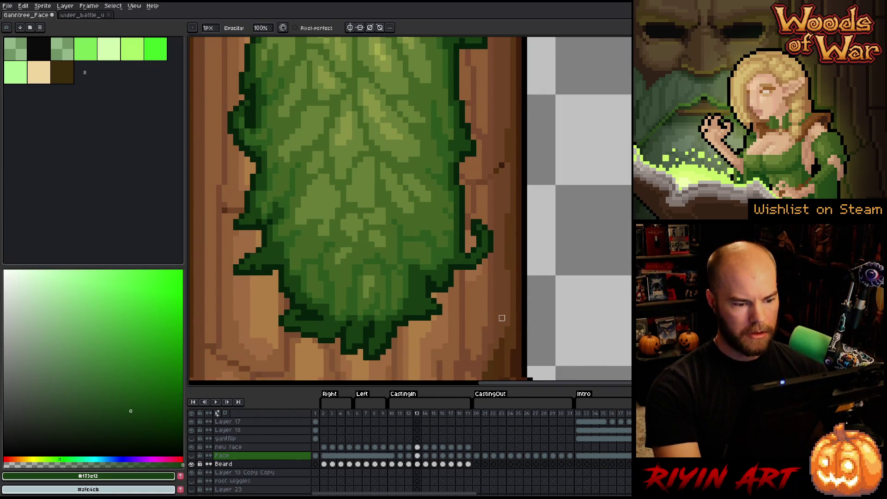
key("Right")
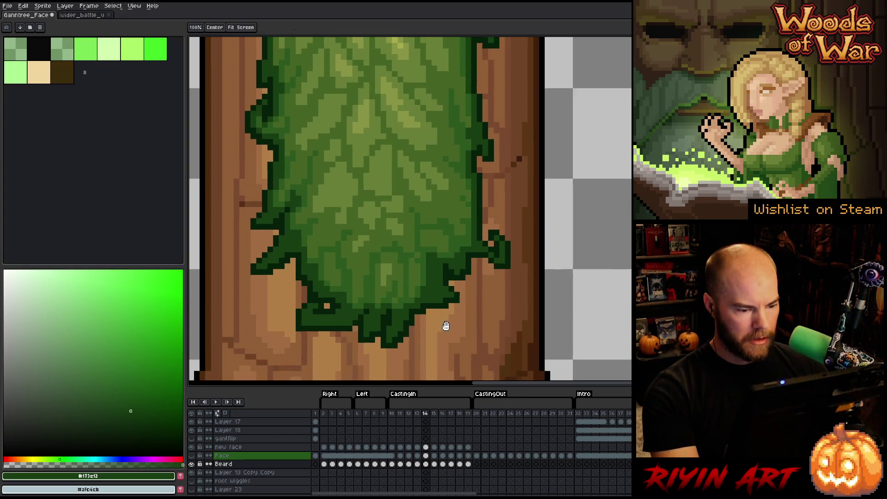
key("Left")
key("Right")
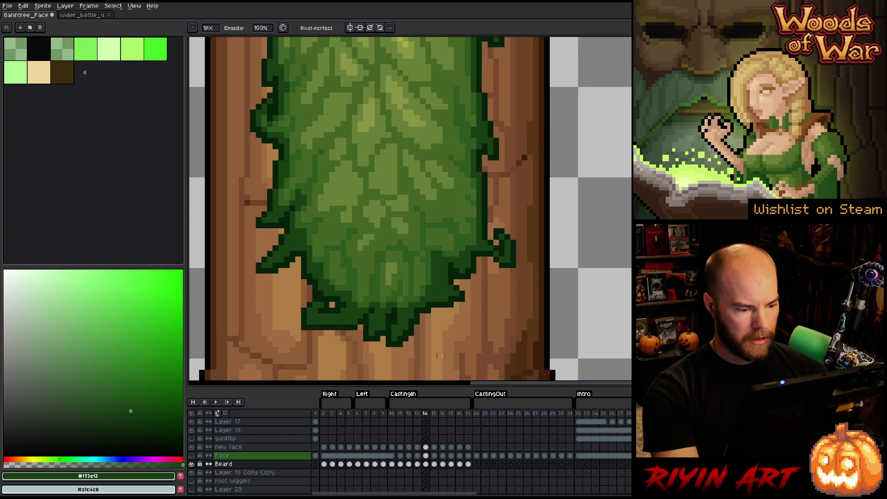
key("Left")
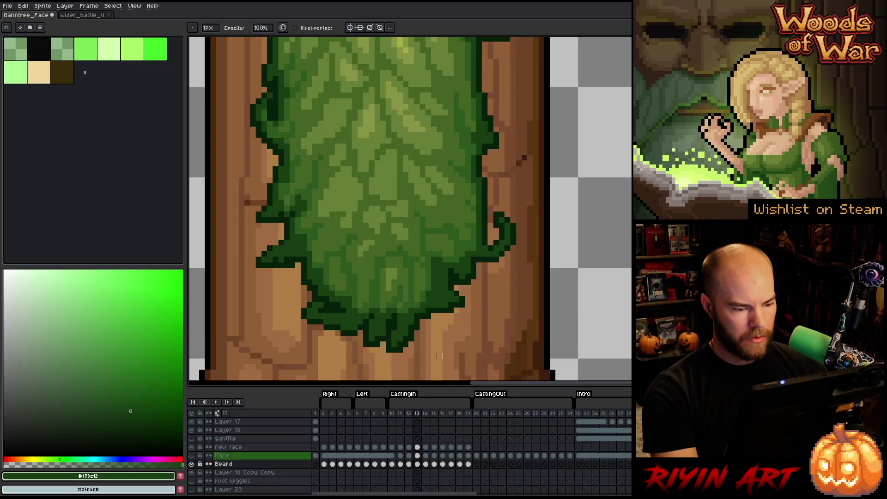
key("Right")
key("Left")
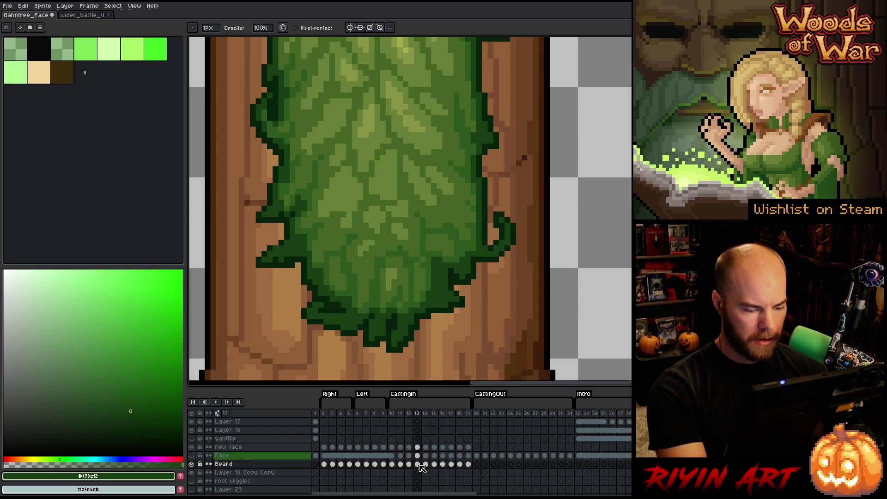
left_click(418, 464)
Step: Lasso the beard's lower-right section and reshape it on frame 14, checking frames 13 and 15
key("m")
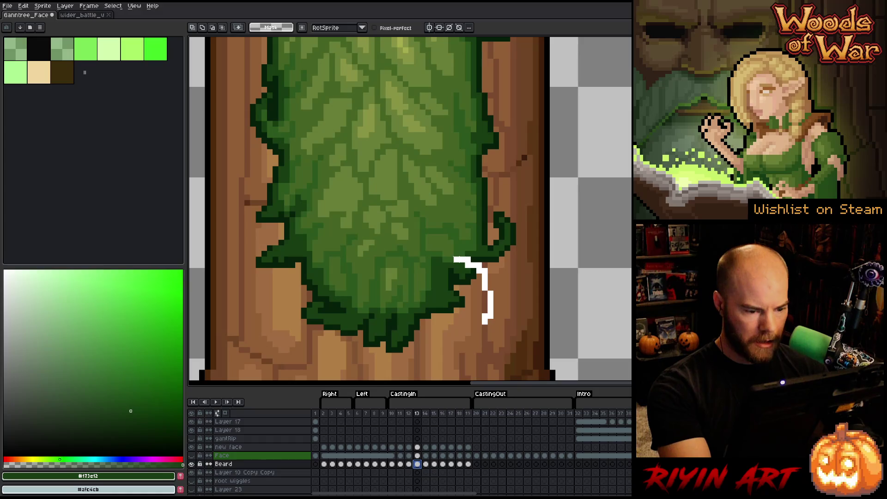
left_click_drag(486, 321, 367, 321)
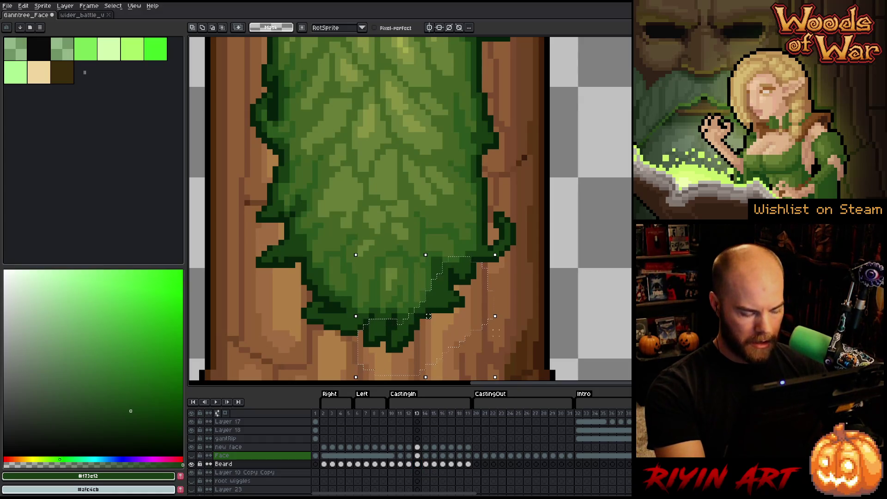
left_click(425, 464)
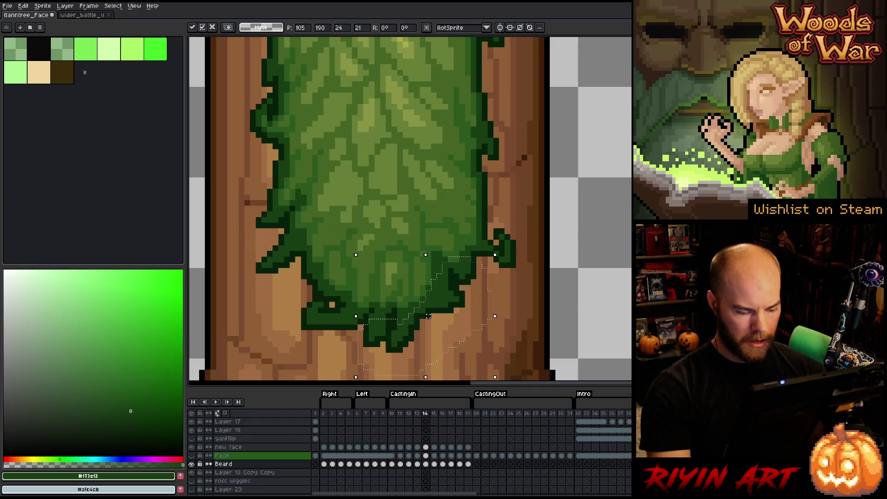
key("Return")
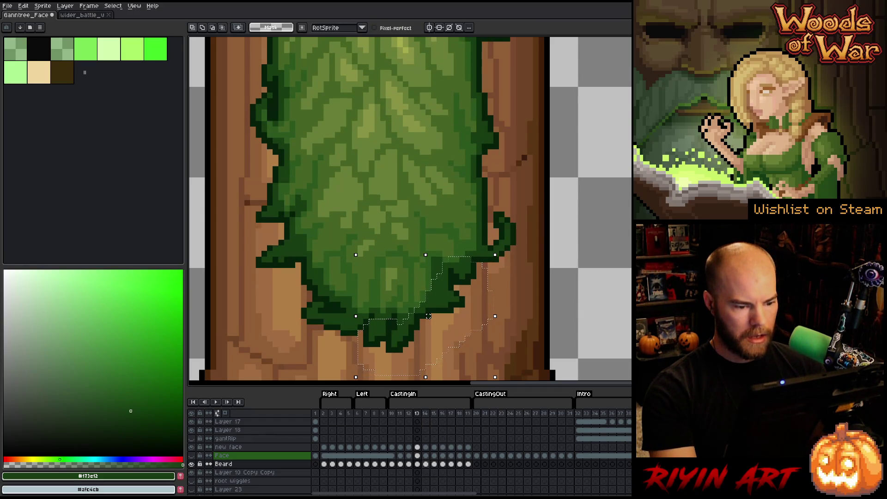
key("comma")
key("comma")
key("period")
key("period")
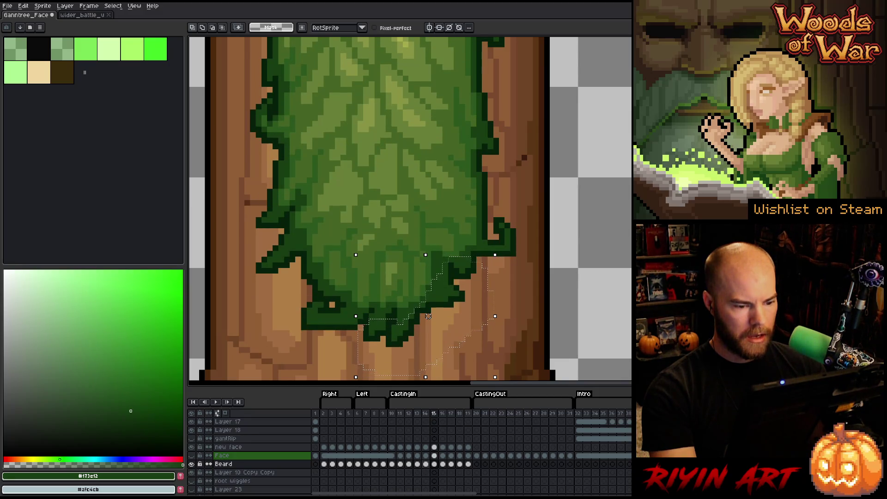
key("period")
key("comma")
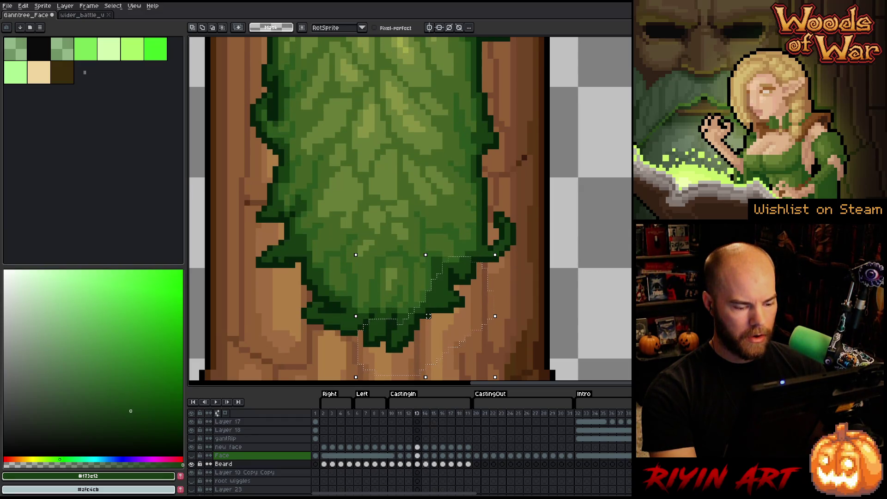
left_click(427, 465)
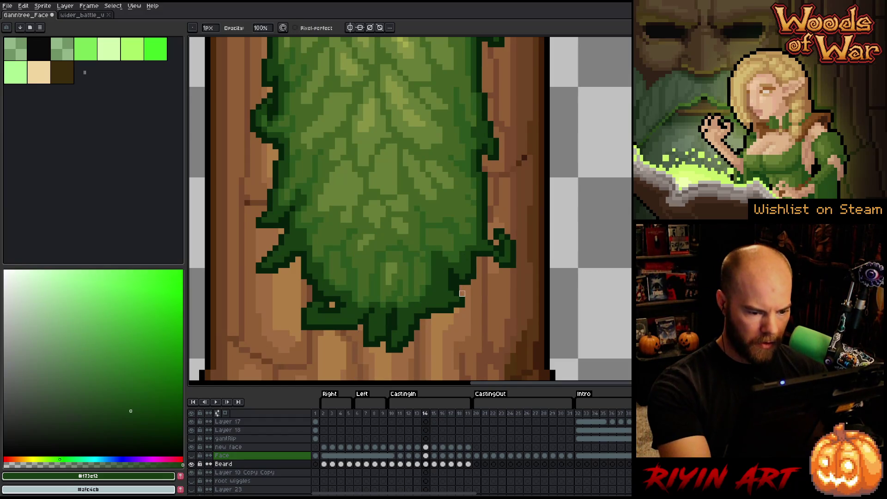
Step: Compare frames 13 and 14, then marquee-select the beard's lower-left leaf tip
key("comma")
key("period")
key("comma")
key("period")
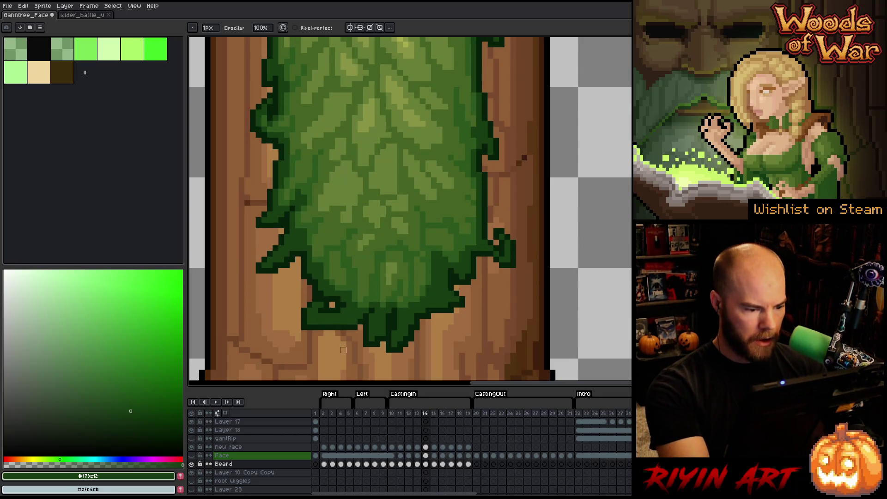
key("m")
mouse_move(299, 354)
left_mouse_down()
mouse_move(336, 317)
mouse_move(336, 300)
left_mouse_up()
Step: Reposition the beard's lower-left leaf tip, shifting it down one pixel on frame 14
mouse_move(319, 330)
left_mouse_down()
mouse_move(278, 295)
mouse_move(332, 327)
left_mouse_up()
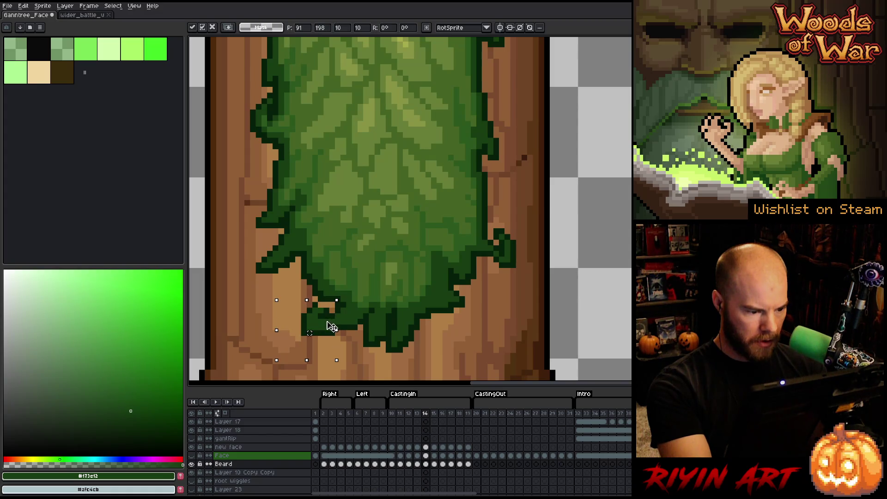
left_click(337, 282)
key("b")
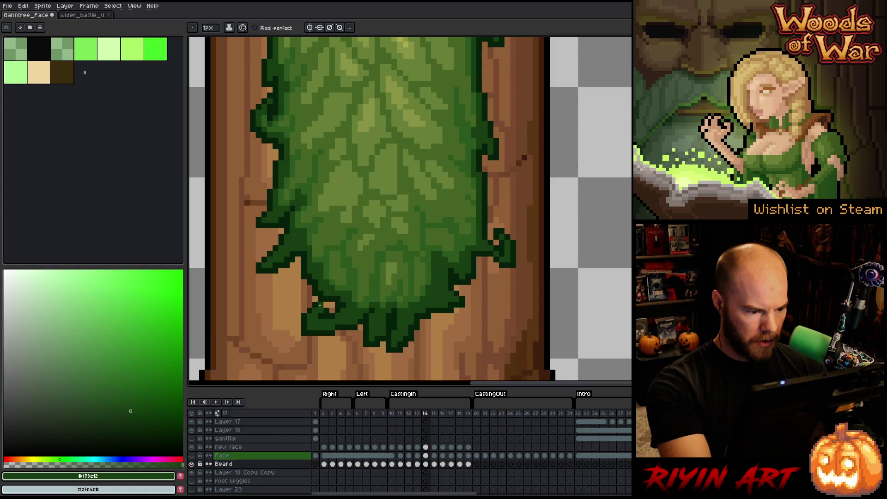
left_click(323, 304, "alt")
key("m")
left_click_drag(290, 351, 329, 303)
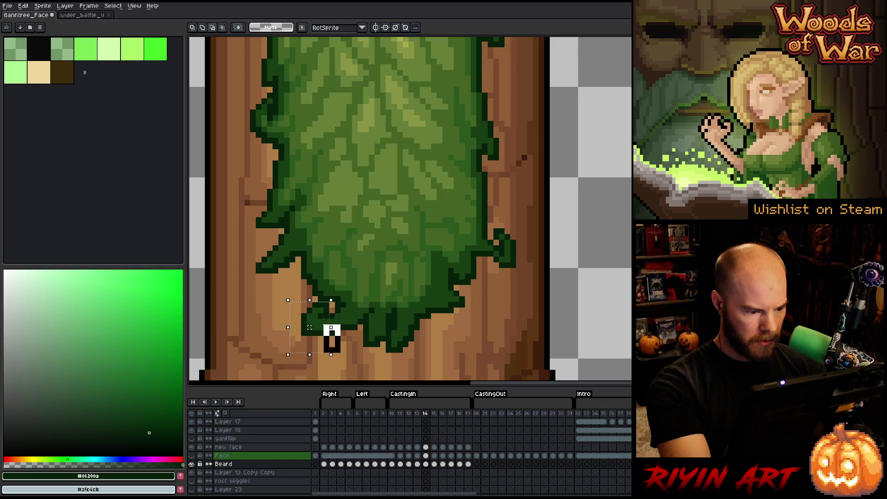
key("Down")
key("ctrl+d")
key("b")
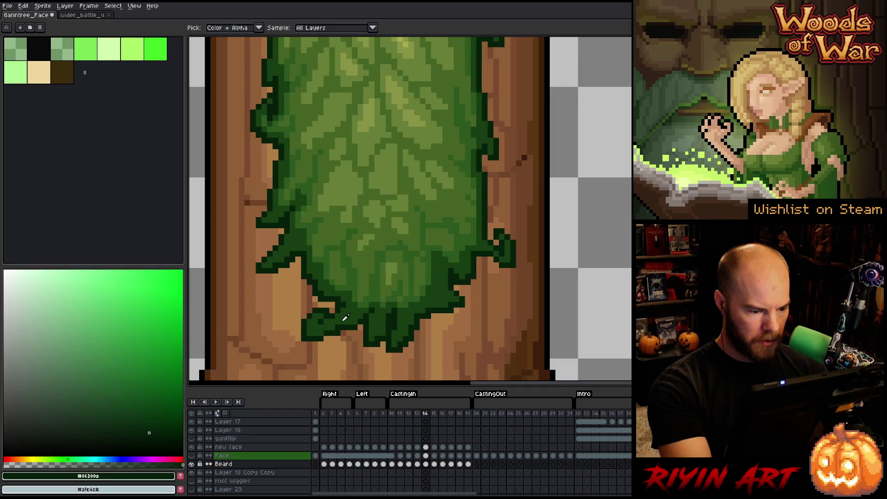
Step: Touch up frame 14's beard edge pixels in greens #173e12 and #06200a
left_click(337, 326, "alt")
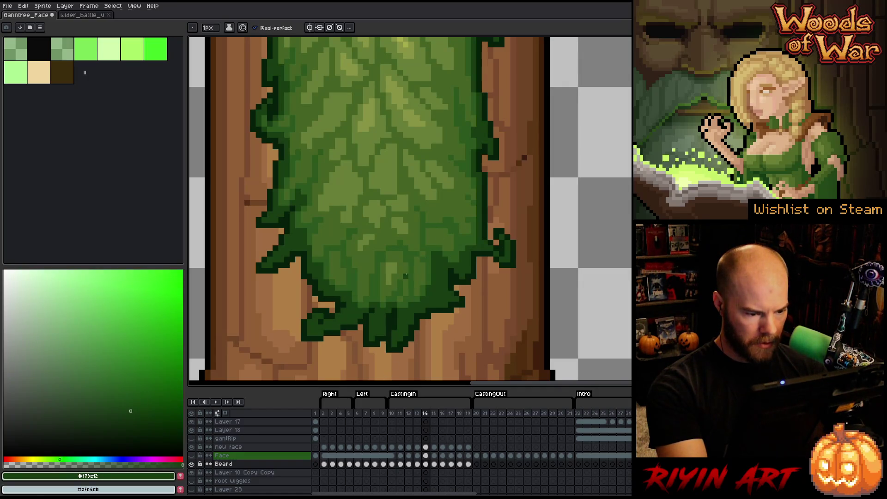
left_click(372, 306, "alt")
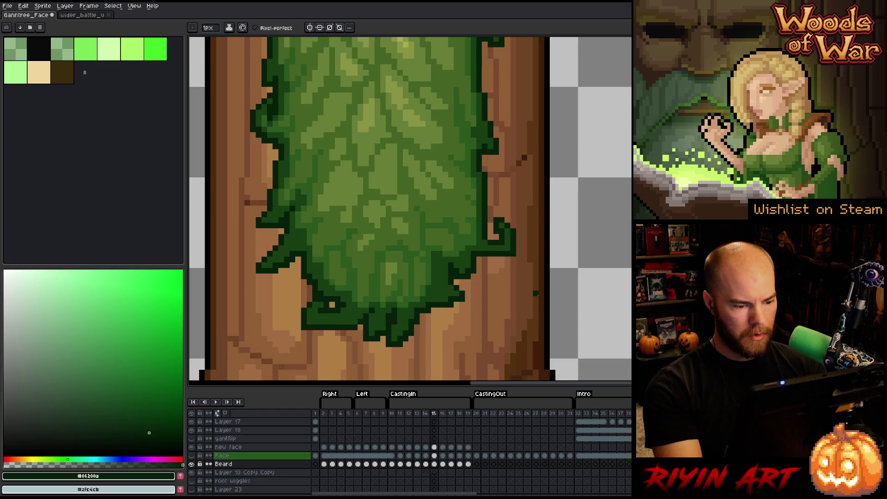
key("Left")
left_click(392, 304, "alt")
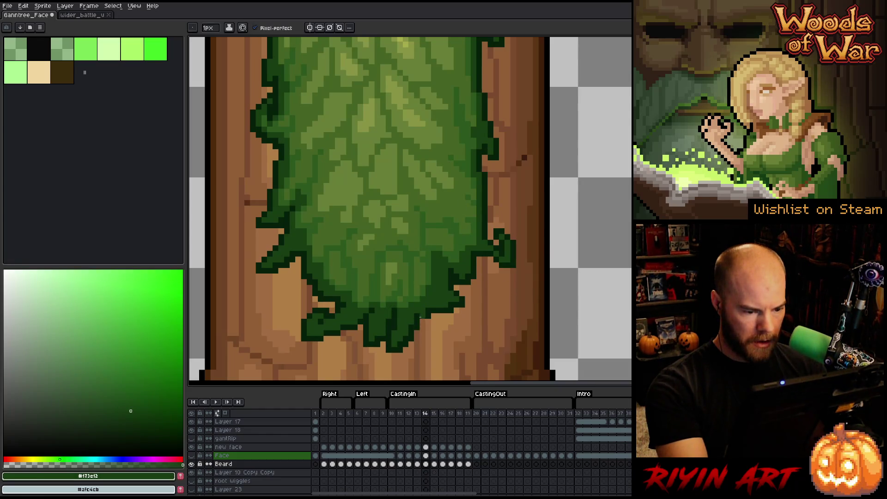
left_click(423, 310, "alt")
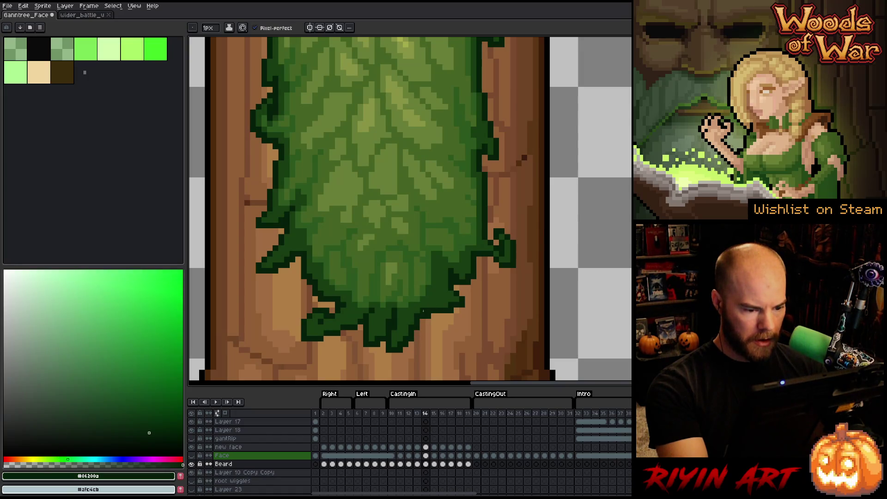
left_click(410, 316, "alt")
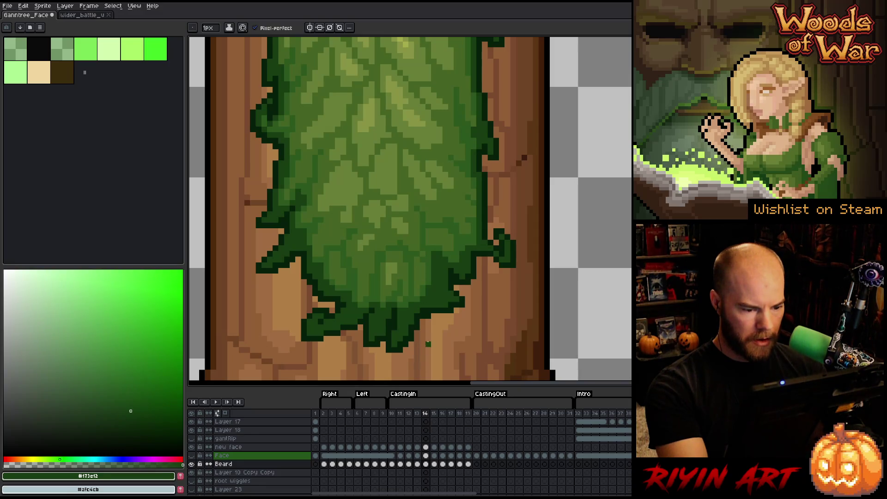
Step: Compare frame 14's beard against frames 13 and 15
key("comma")
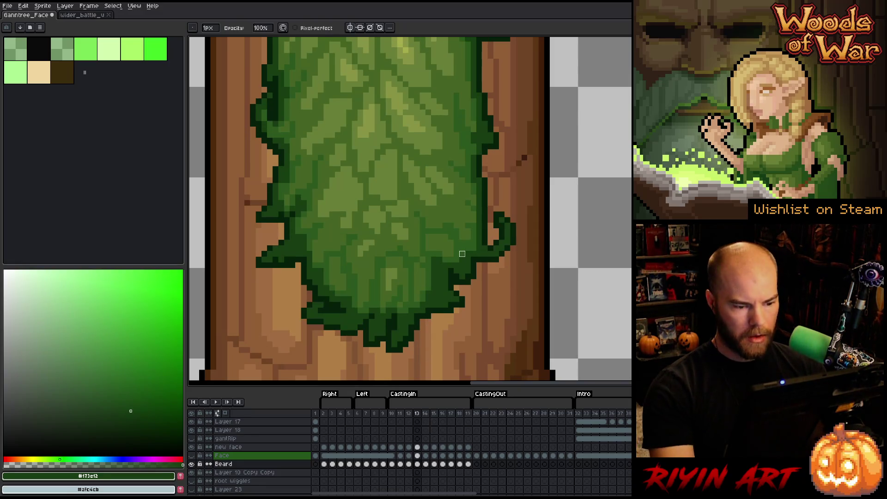
key("period")
key("v")
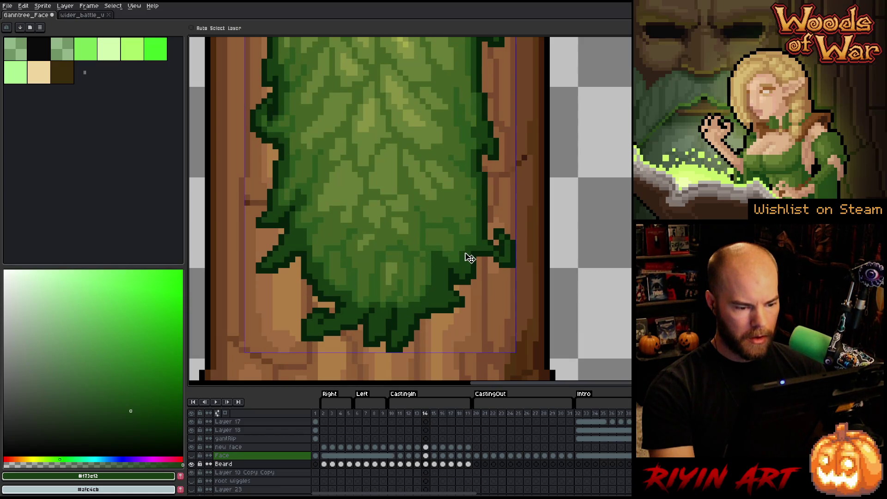
key("b")
key("period")
key("comma")
key("comma")
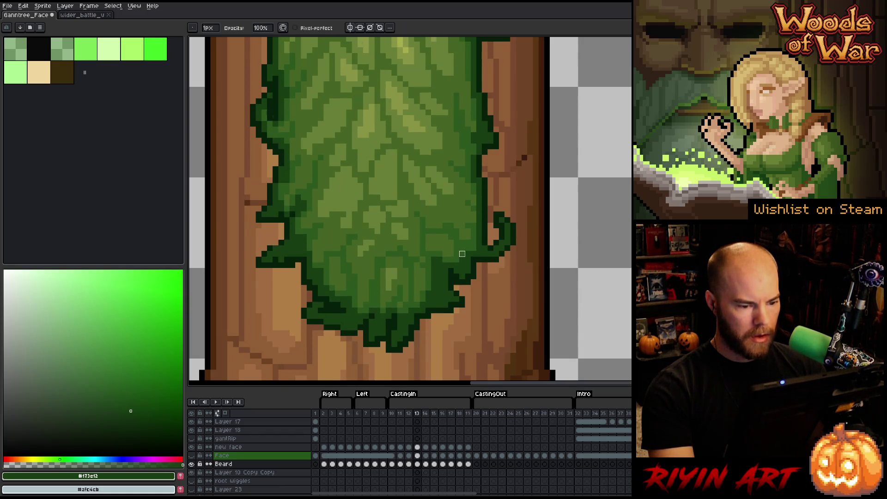
key("period")
key("period")
key("comma")
key("period")
key("comma")
key("comma")
key("period")
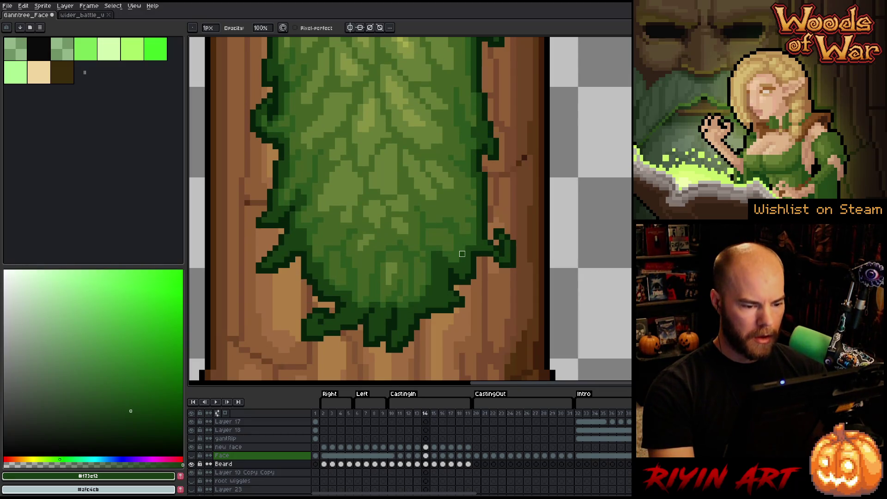
key("comma")
key("period")
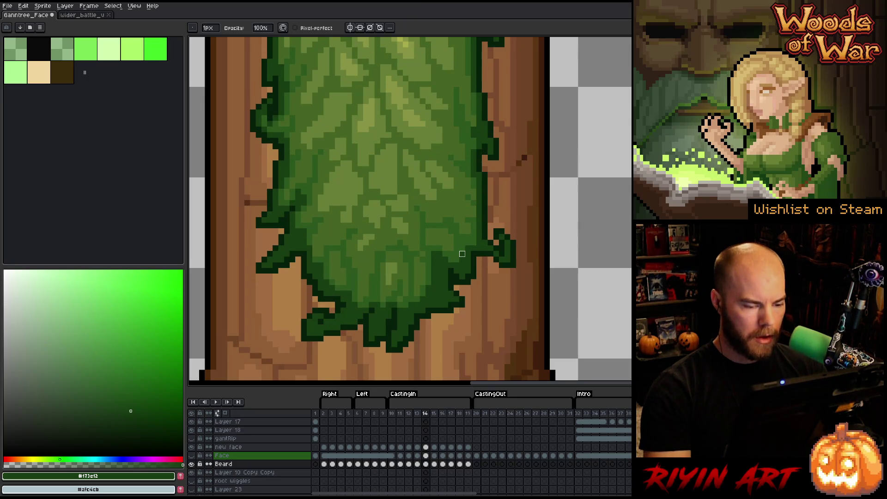
Step: Erase and redraw frame 14's leaf outline pixels using #06200a and #173e12, checking frame 13
key("e")
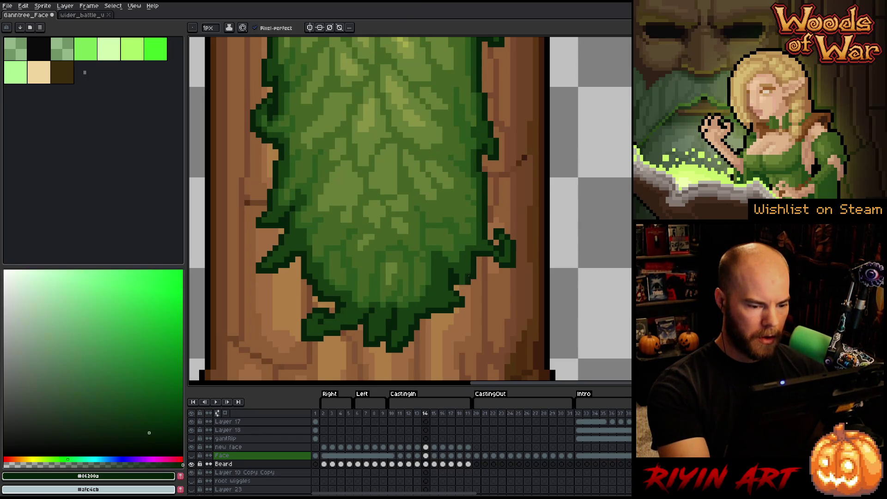
left_click(472, 277, "alt")
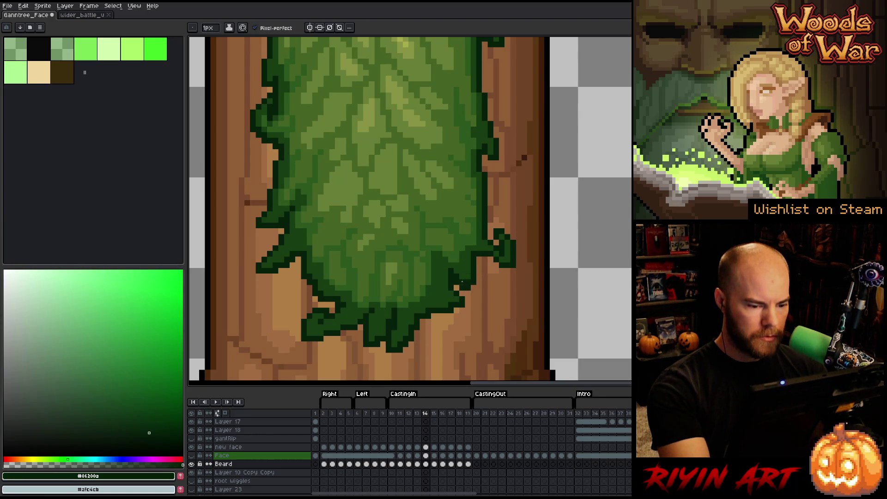
key("b")
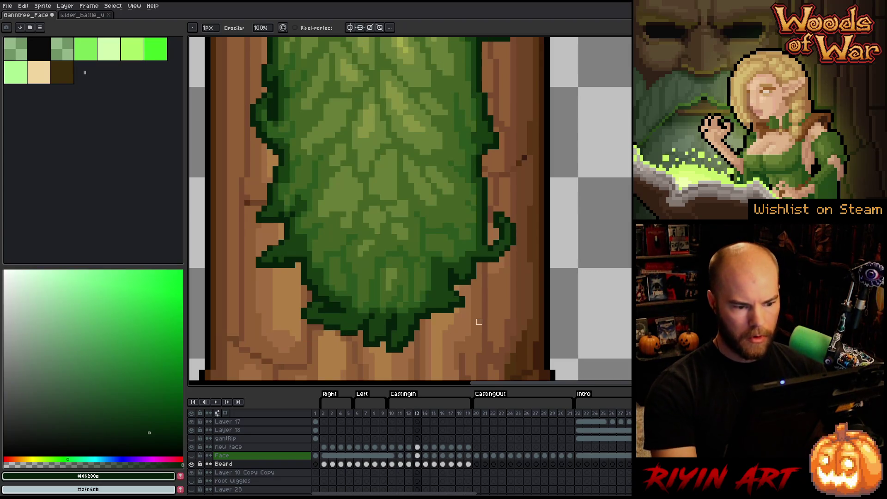
key("b")
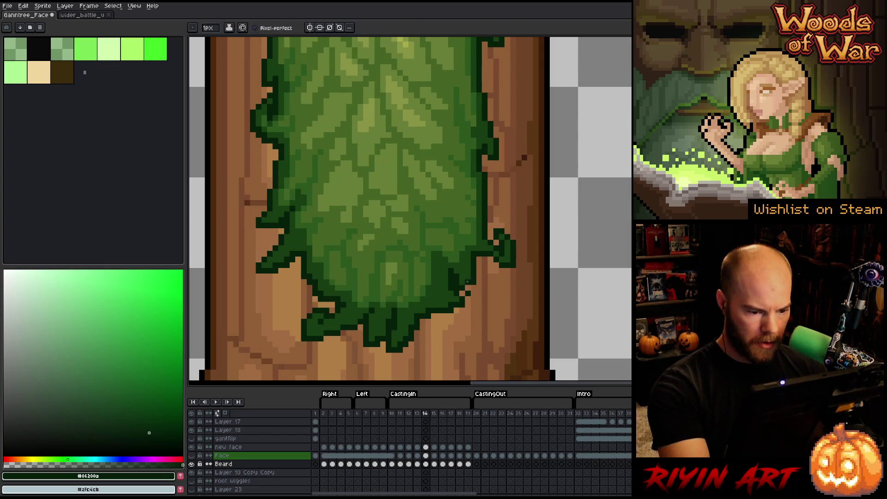
key("e")
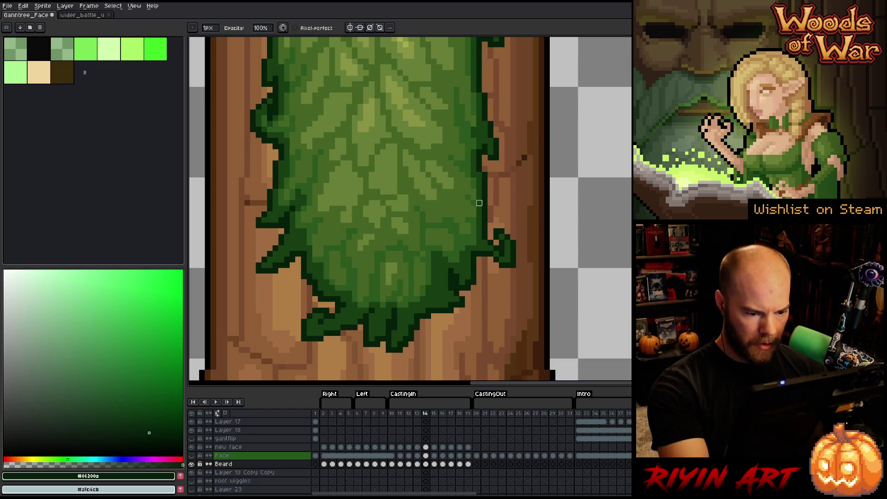
key("Left")
key("Right")
key("Left")
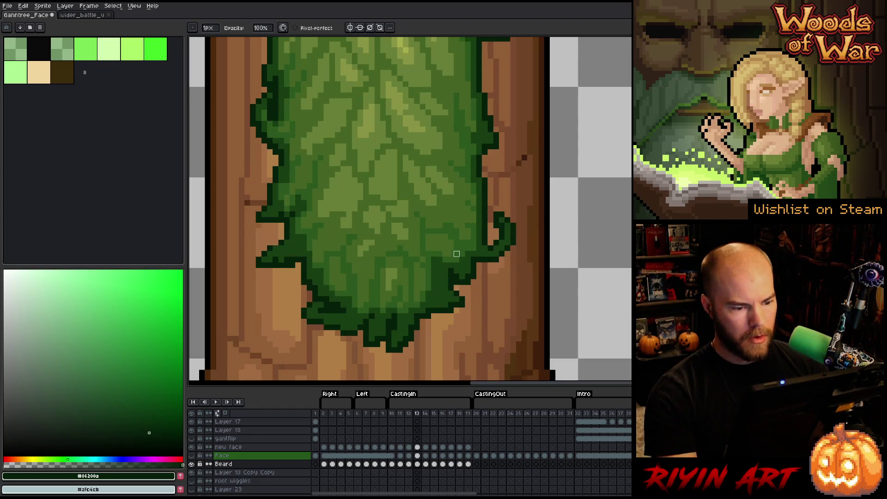
key("Right")
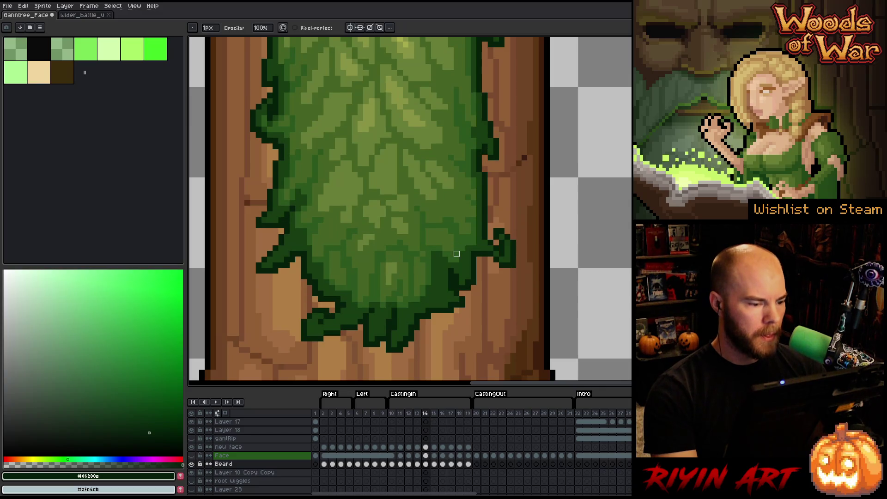
key("Left")
key("Left")
key("Left")
key("Right")
key("i")
key("b")
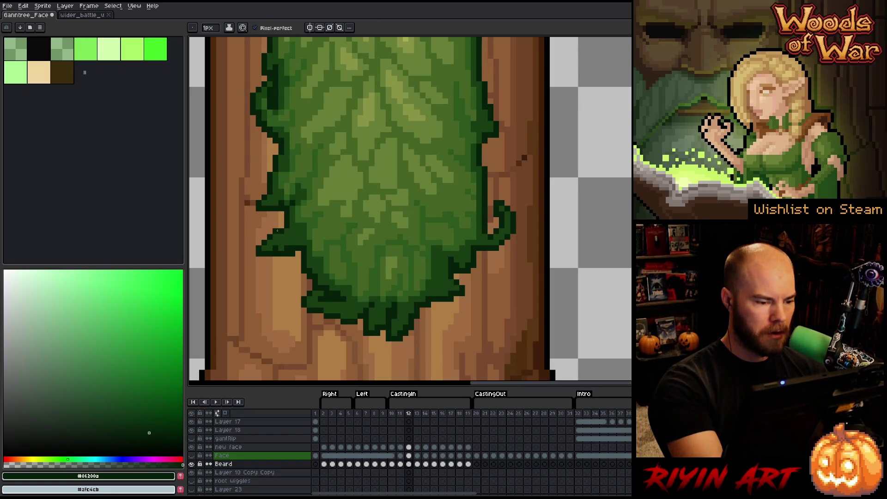
left_click(290, 197, "alt")
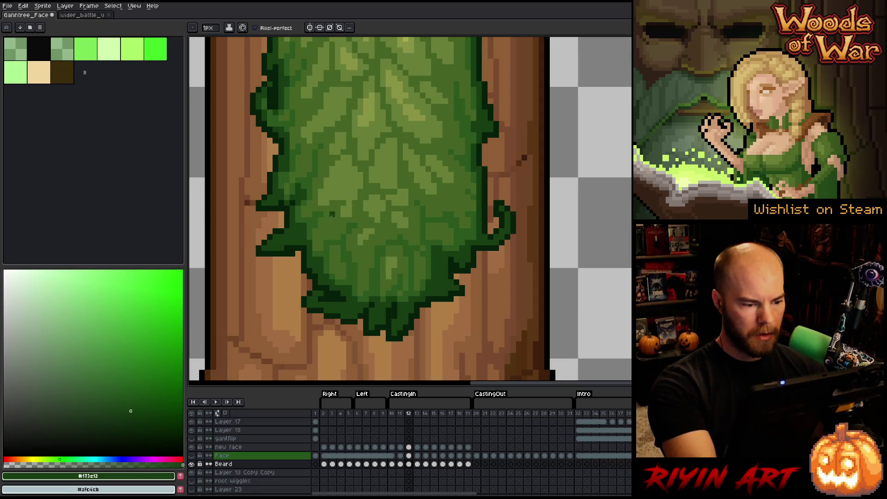
Step: Fix frame 13's leaf outline in dark green, comparing against frames 11 and 12
key("Left")
key("Right")
key("Left")
key("Right")
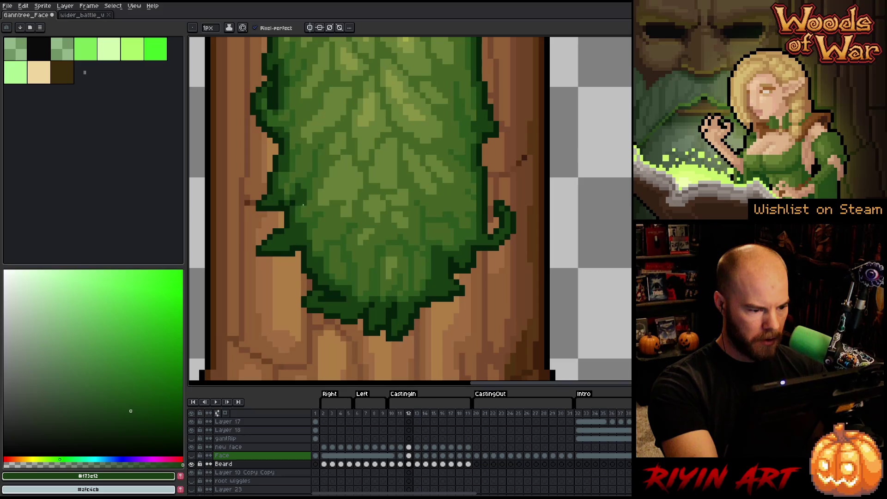
key("Right")
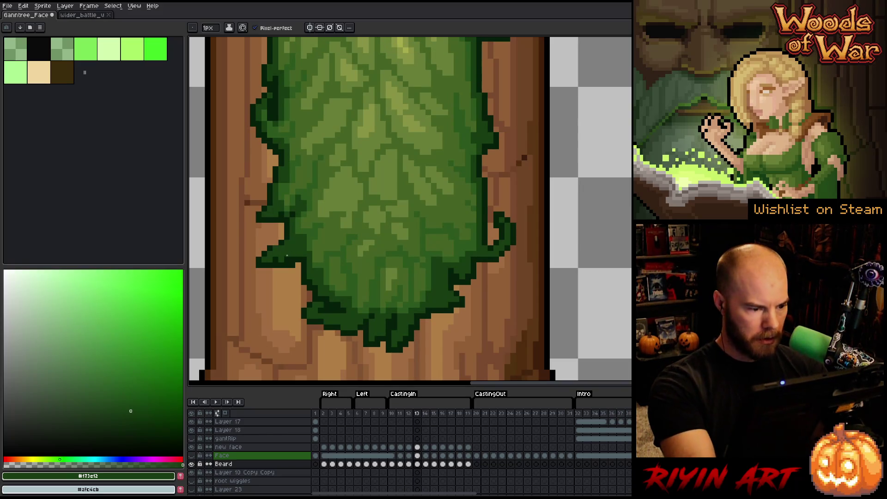
left_click(287, 255, "alt")
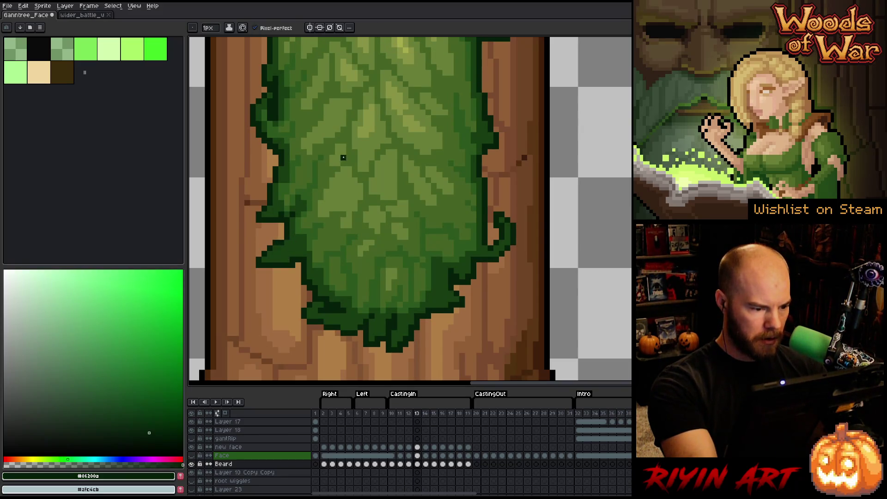
key("Left")
key("Right")
key("Left")
key("Right")
key("Left")
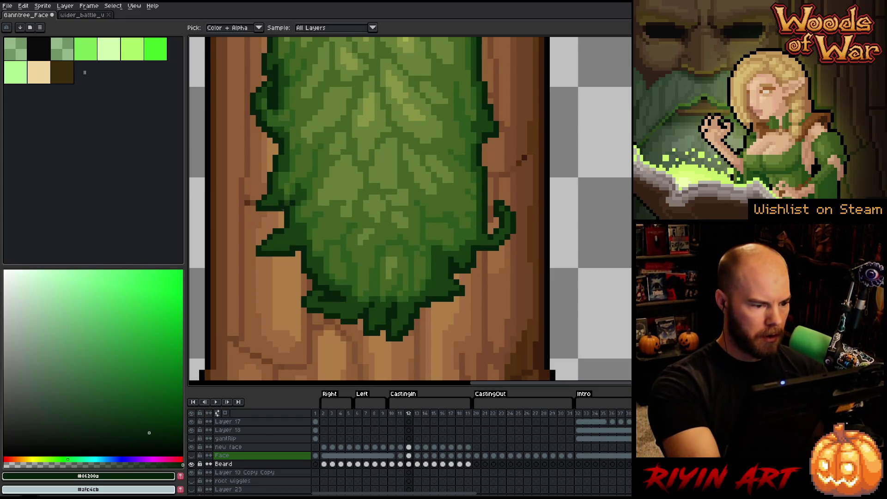
key("Right")
Step: Compare the leaf bottom across frames 13 and 14, ending on frame 14
key("Right")
key("Left")
key("Right")
key("Left")
key("Right")
key("Left")
key("Right")
key("Left")
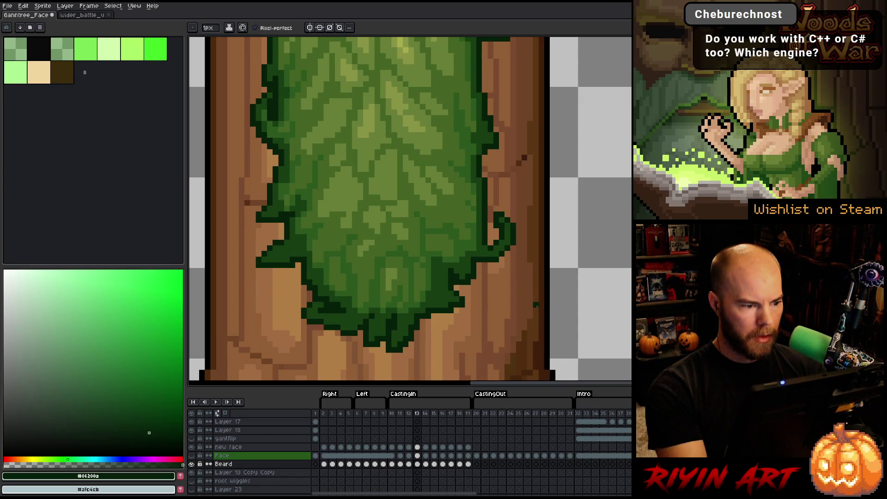
key("Right")
key("Right")
key("Left")
key("Left")
key("Right")
key("Left")
key("Right")
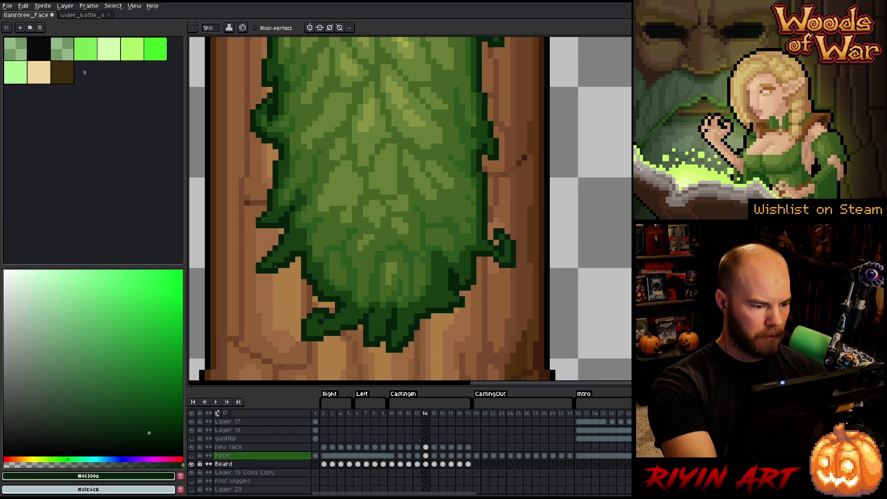
key("m")
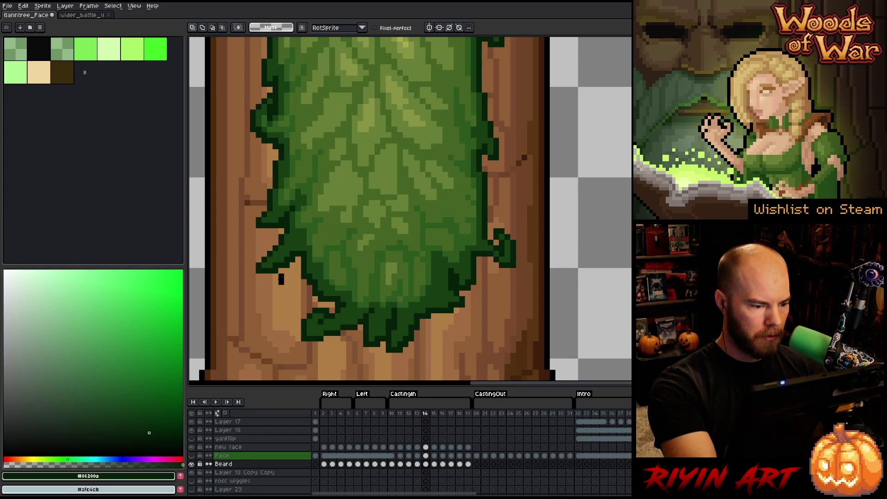
left_click_drag(287, 257, 250, 318)
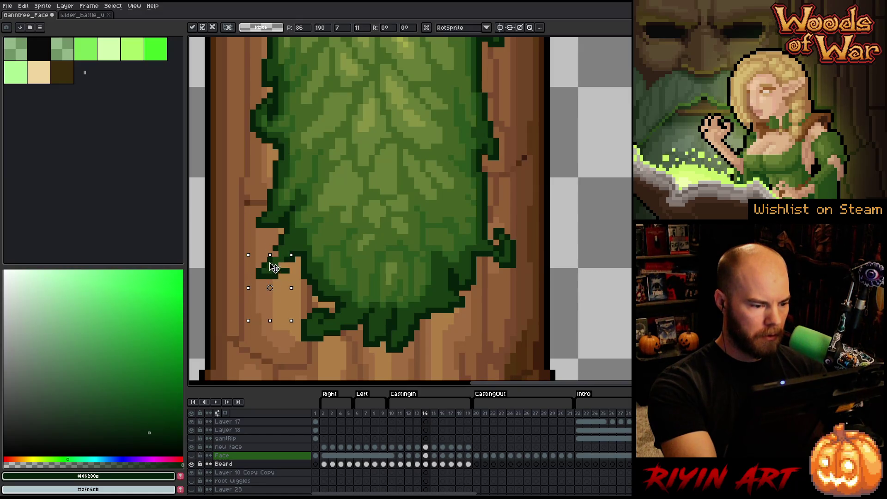
left_click(292, 219)
key("b")
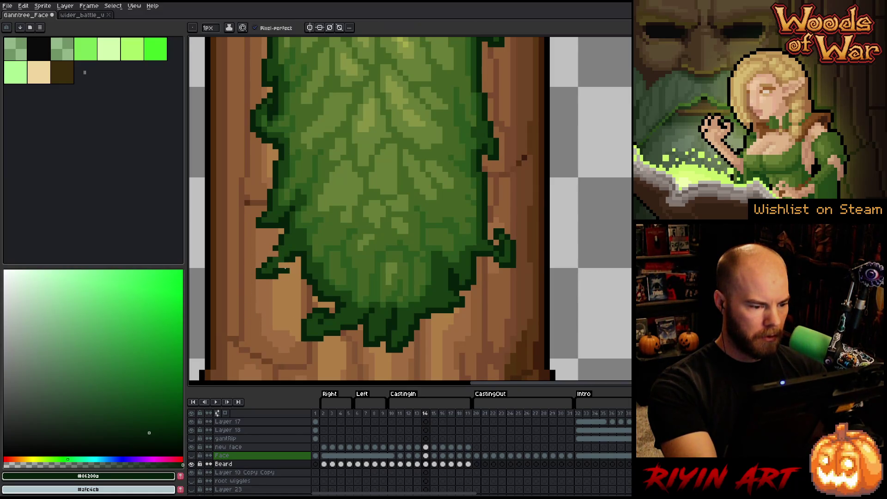
key("e")
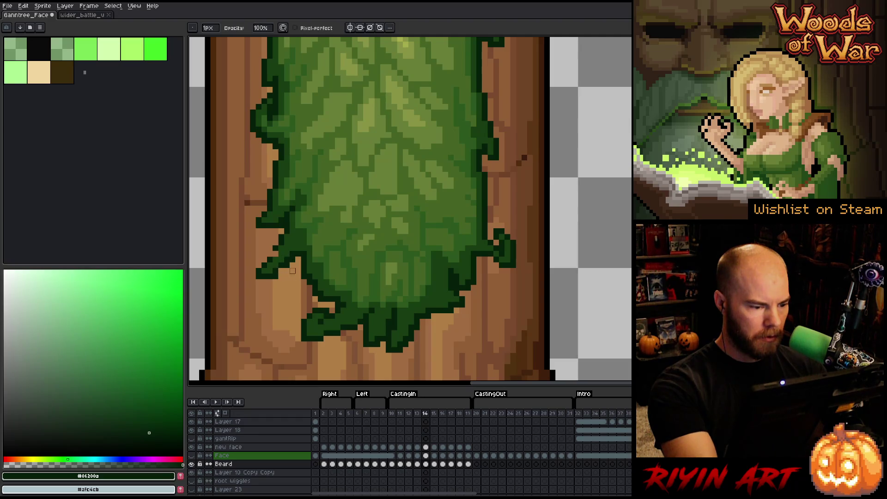
key("b")
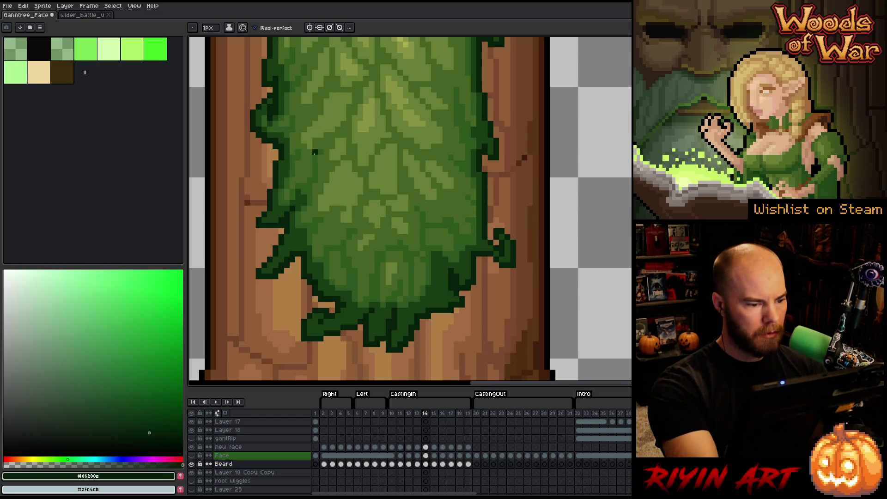
key("Left")
key("m")
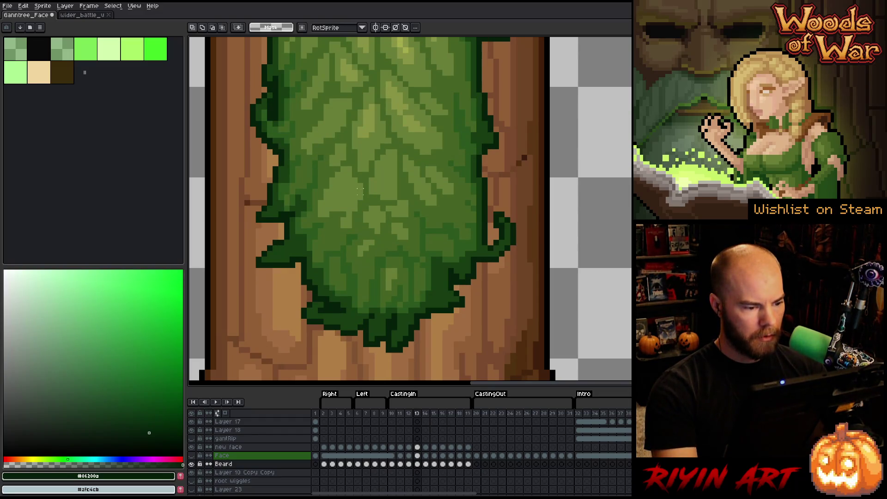
key("Right")
key("Left")
key("Left")
key("Right")
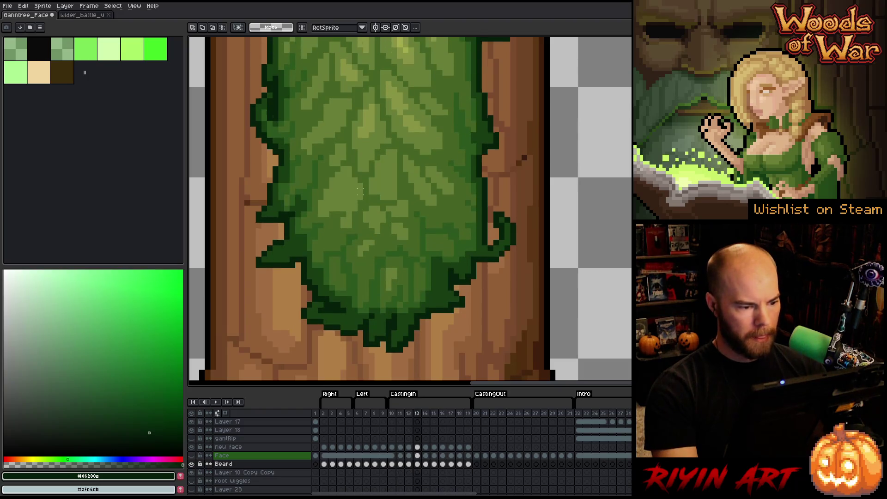
key("Right")
key("b")
left_click(279, 265, "alt")
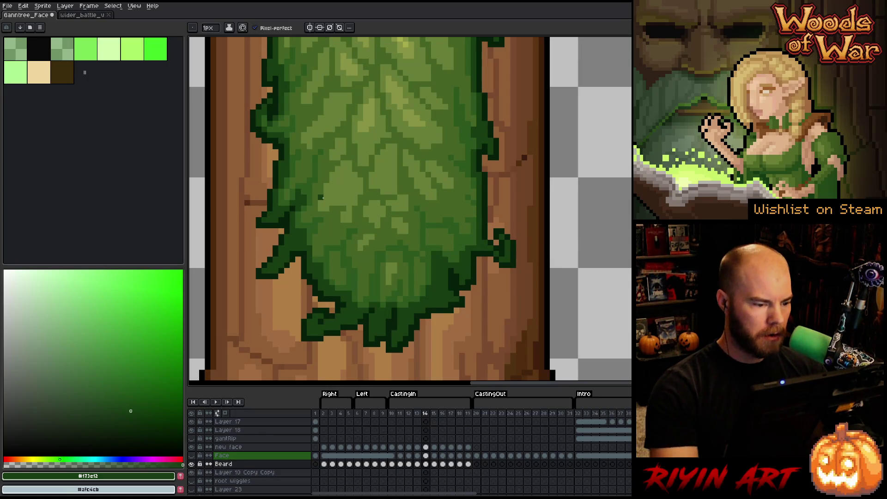
left_click(324, 176, "alt")
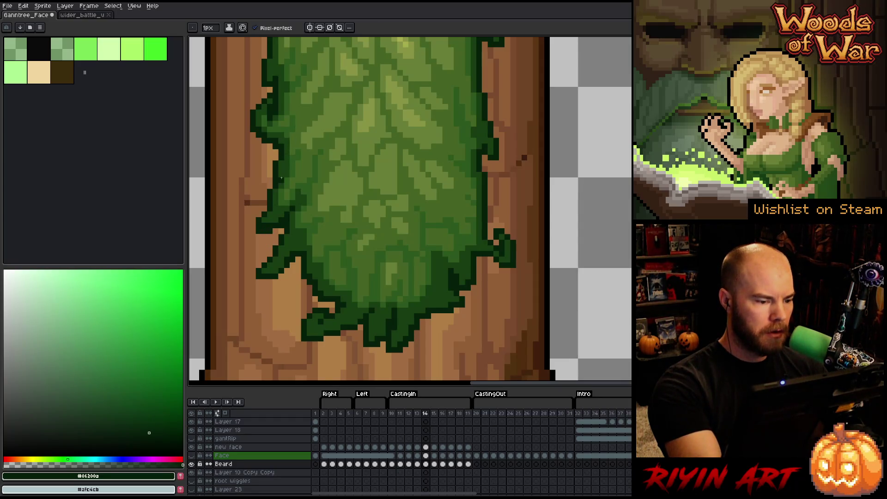
left_click(276, 203, "alt")
left_click(263, 198, "alt")
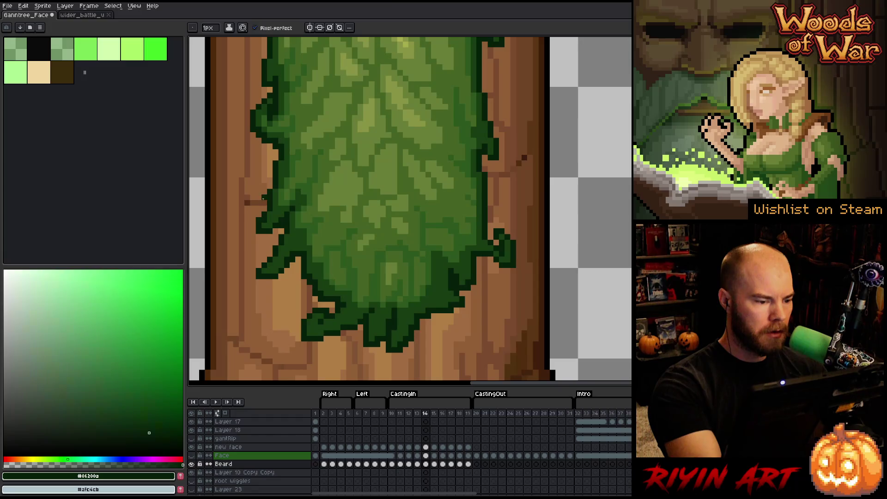
scroll(346, 192, "up", 2)
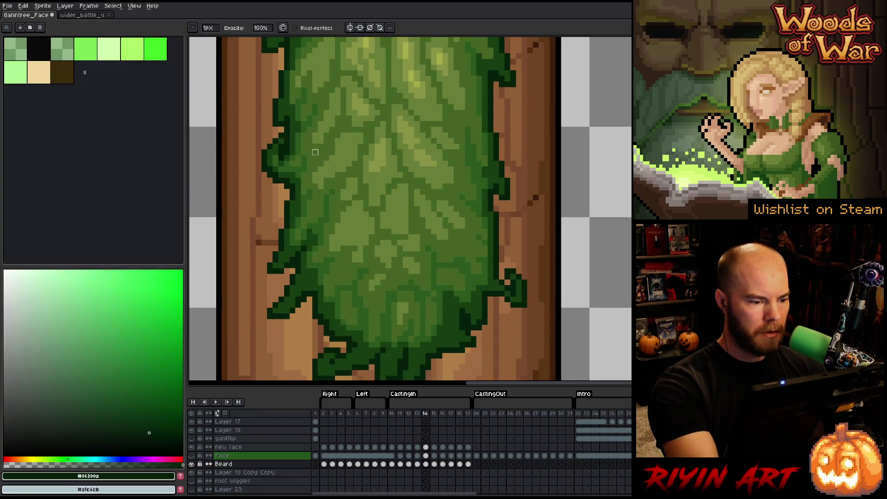
Step: Lasso a leaf tip on the beard's left edge and move it into place
scroll(315, 152, "up", 2)
key("q")
mouse_move(267, 162)
left_mouse_down()
mouse_move(280, 183)
mouse_move(259, 230)
mouse_move(254, 195)
left_mouse_up()
left_click(283, 190)
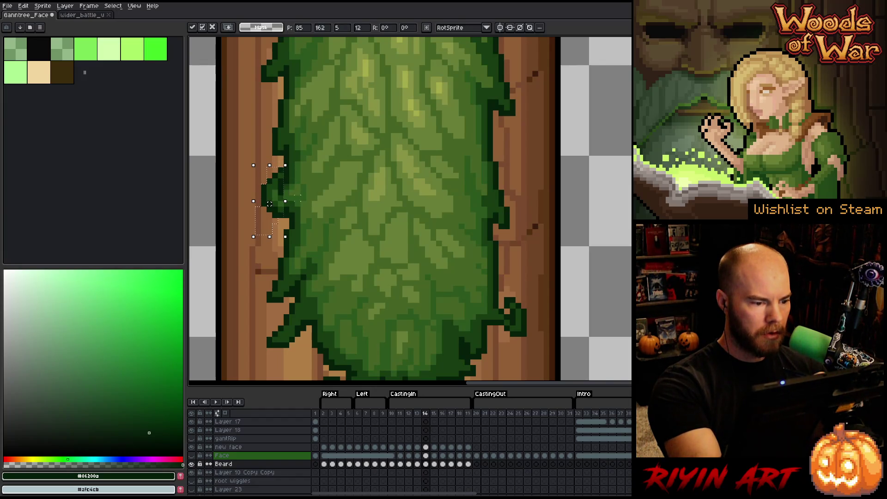
key("Return")
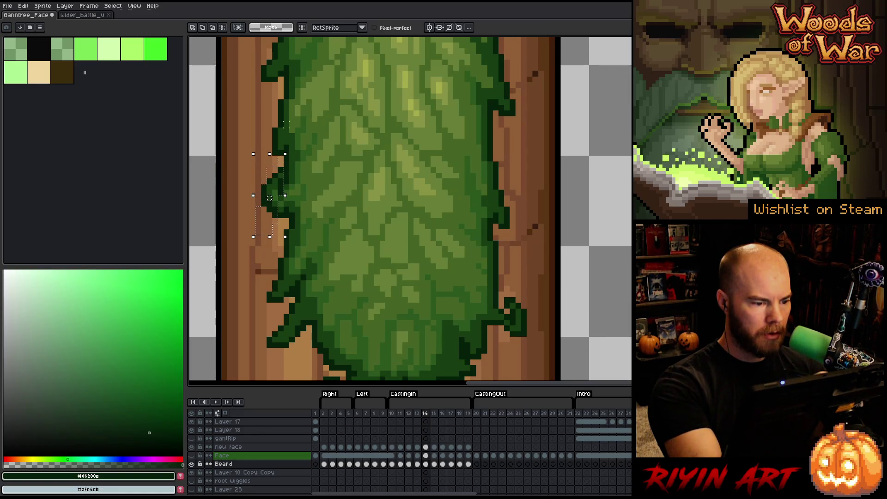
left_click(302, 119)
Step: Redraw pixels along that leaf edge in the darker leaf green
key("b")
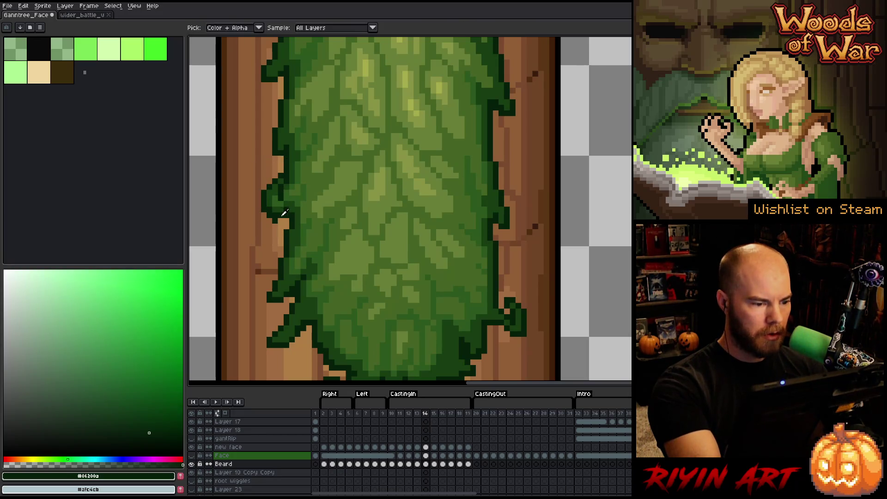
left_click(280, 214, "alt")
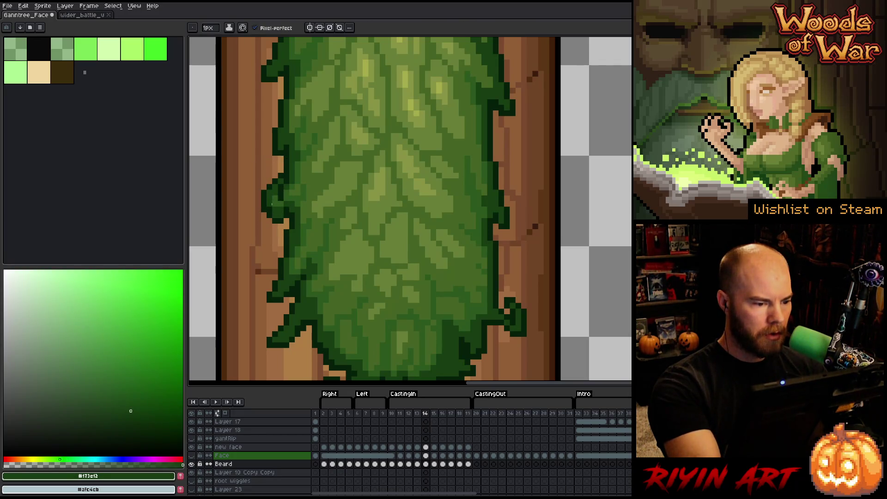
left_click_drag(278, 150, 292, 221)
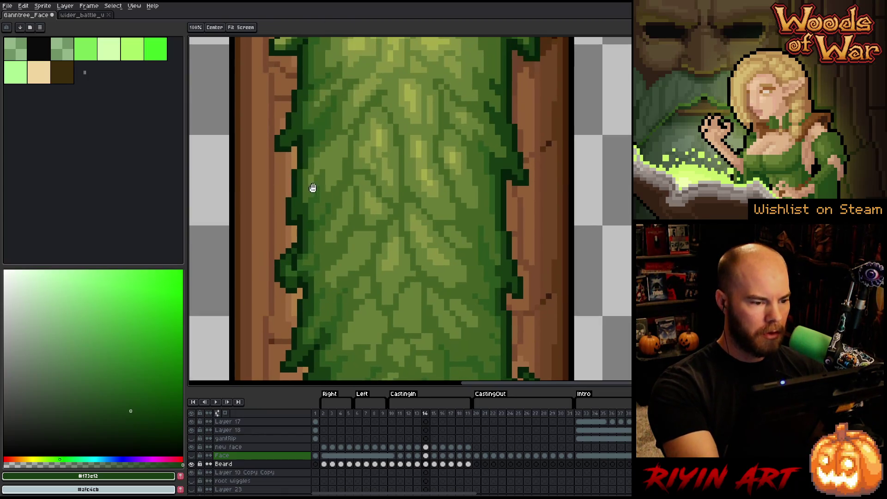
left_click(294, 217, "alt")
left_click(294, 230)
left_click(298, 209, "alt")
left_click_drag(321, 147, 325, 216)
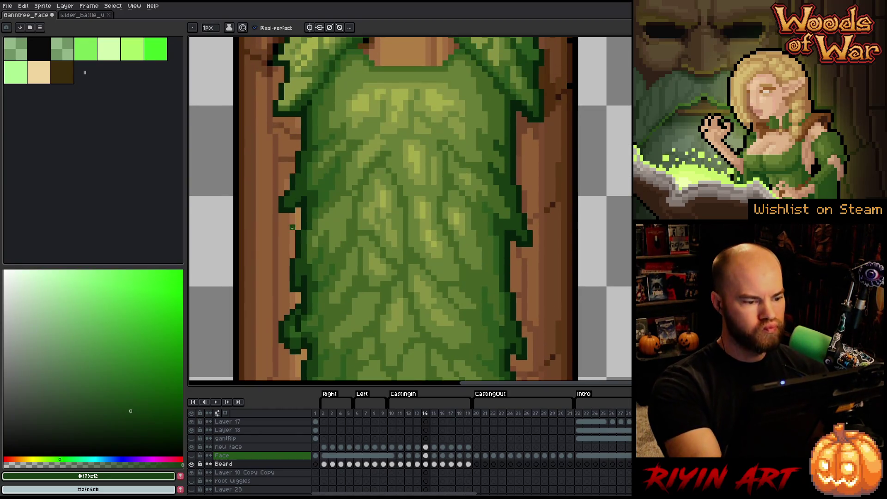
Step: Adjust another left-edge leaf tip and fix its outline with the dark outline green and eraser
key("m")
left_click_drag(276, 188, 302, 226)
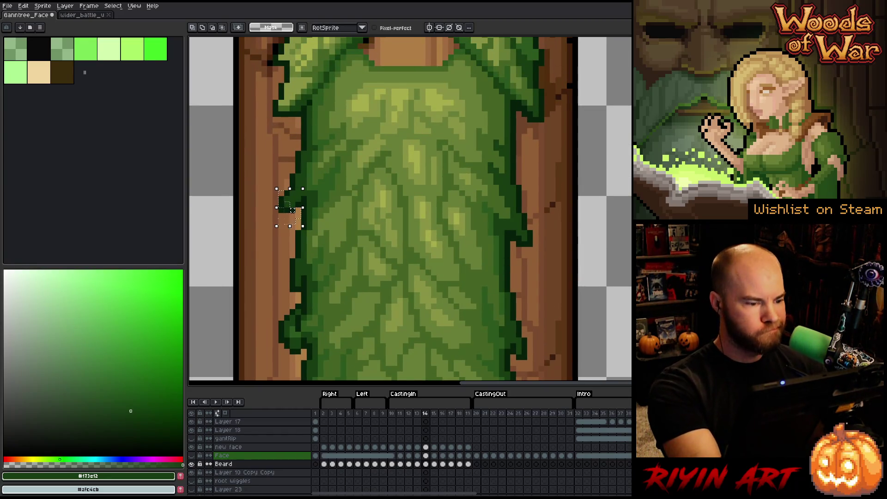
key("ctrl+d")
key("b")
left_click(289, 221)
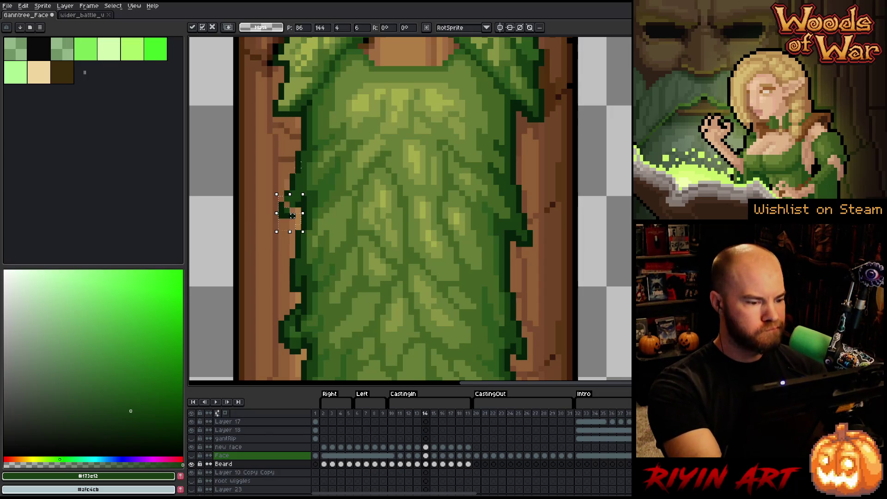
key("i")
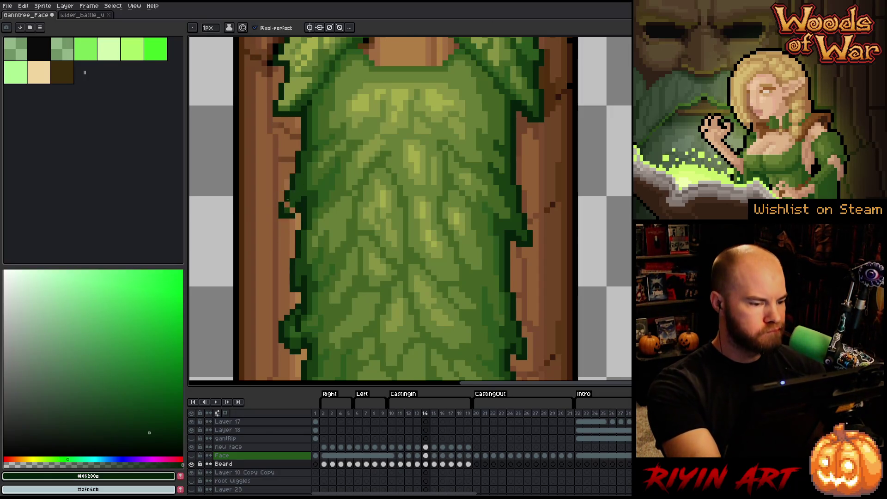
key("b")
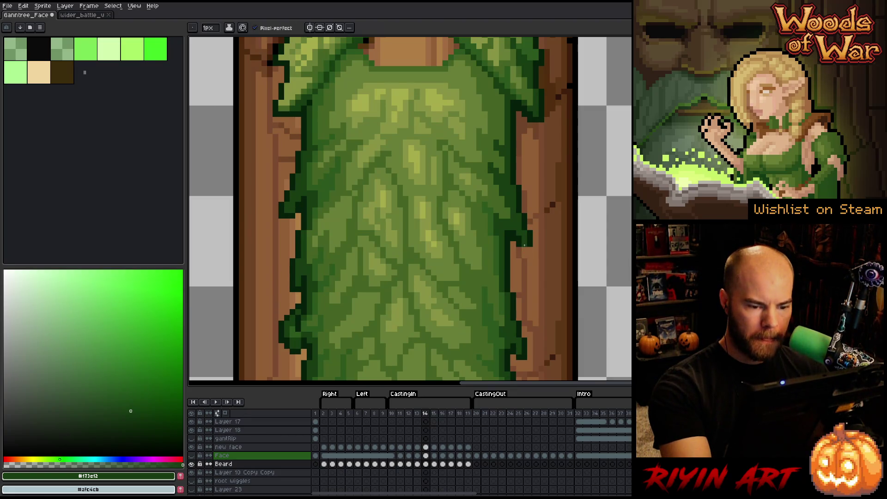
left_click(529, 250, "alt")
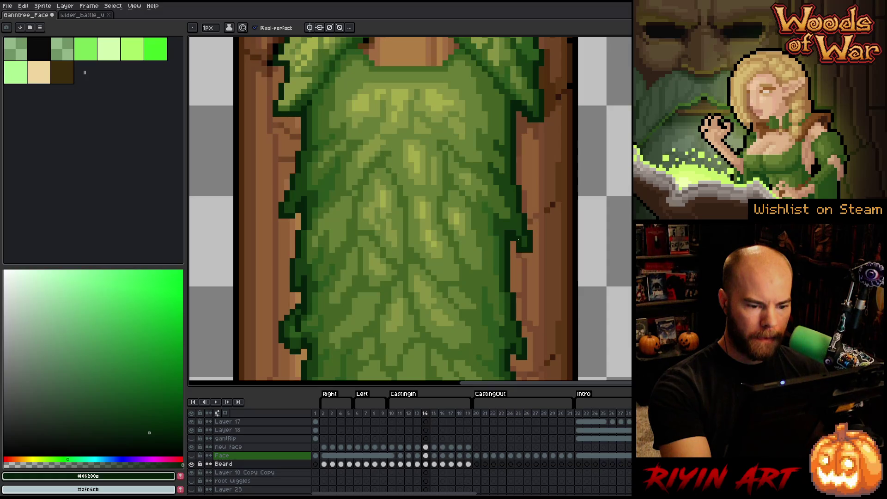
key("e")
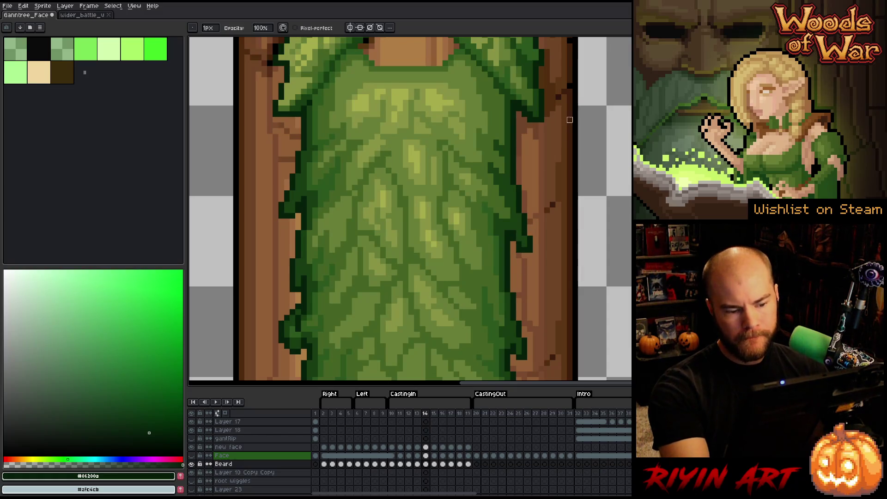
Step: Advance to frame 15 of the animation
key("Left")
key("Right")
key("Right")
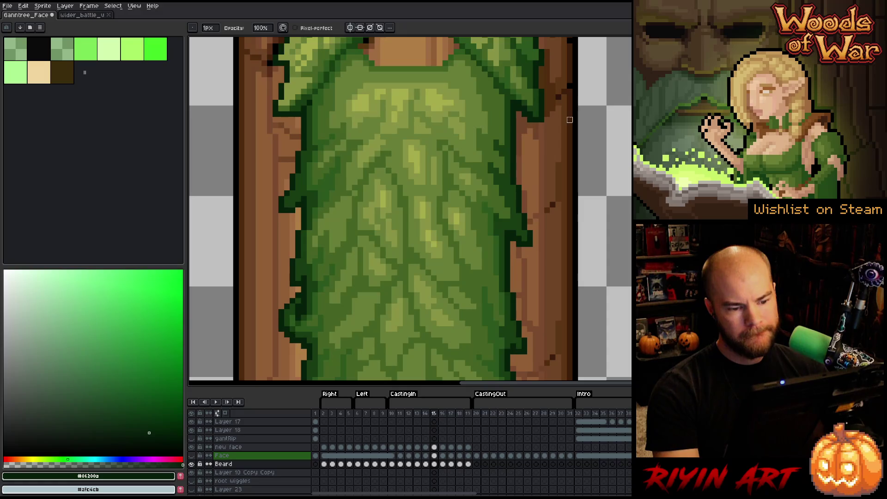
scroll(543, 203, "down", 2)
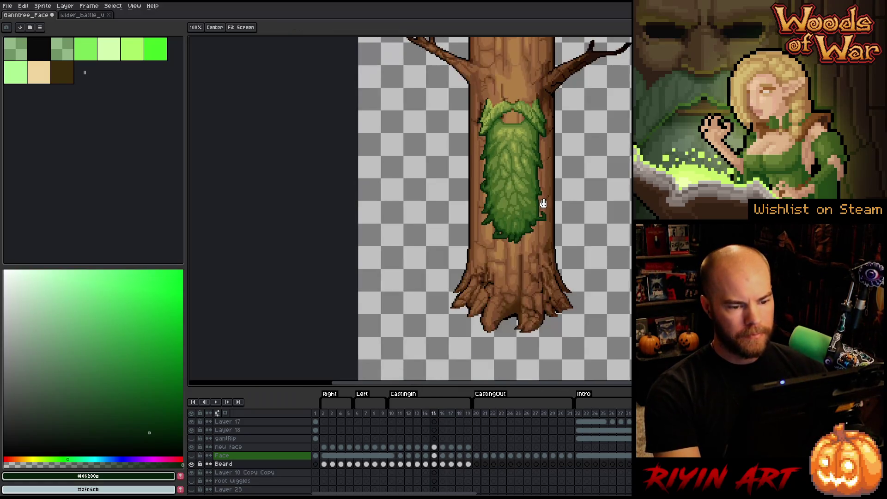
left_click_drag(544, 203, 458, 233)
key("Return")
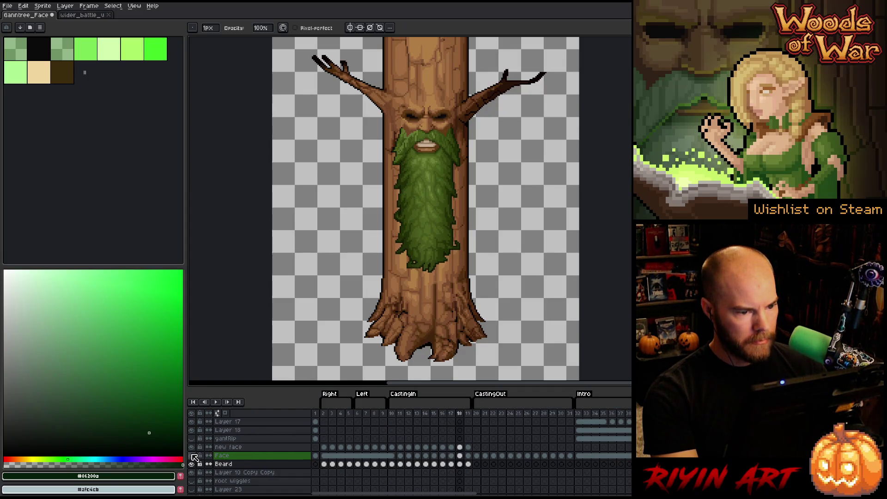
left_click(235, 466)
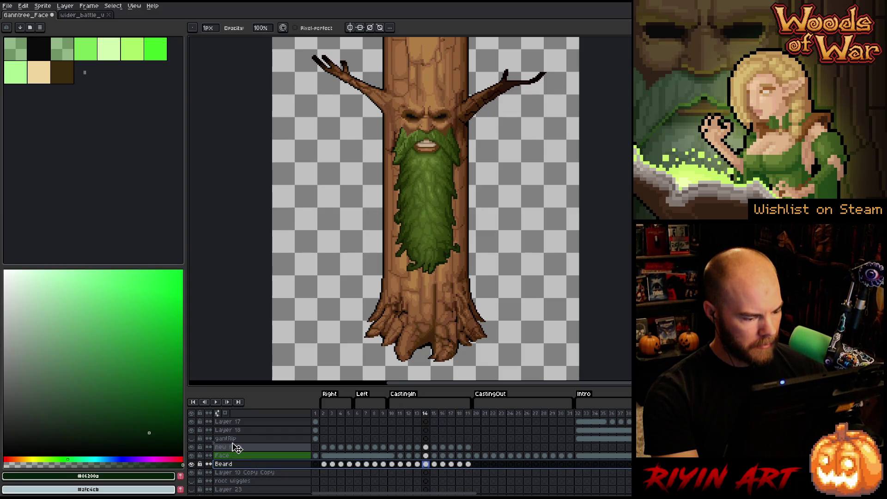
left_click_drag(236, 447, 235, 447)
key("Return")
scroll(450, 214, "up", 2)
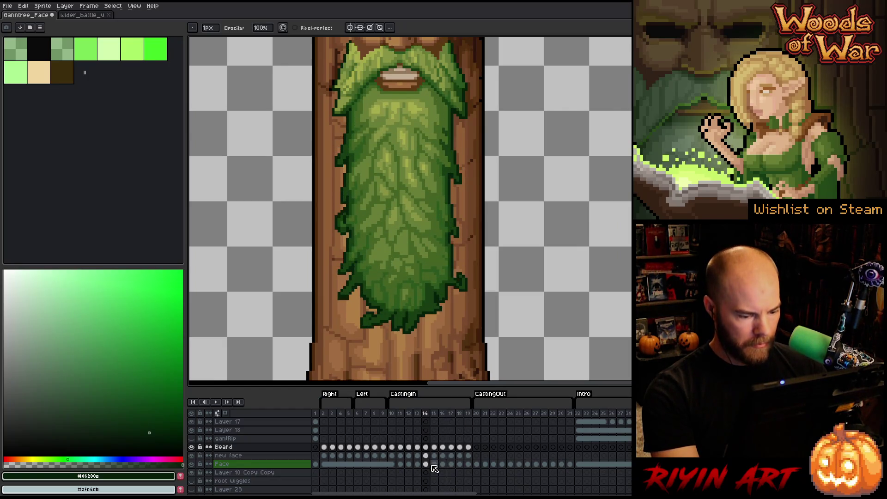
left_click(191, 464)
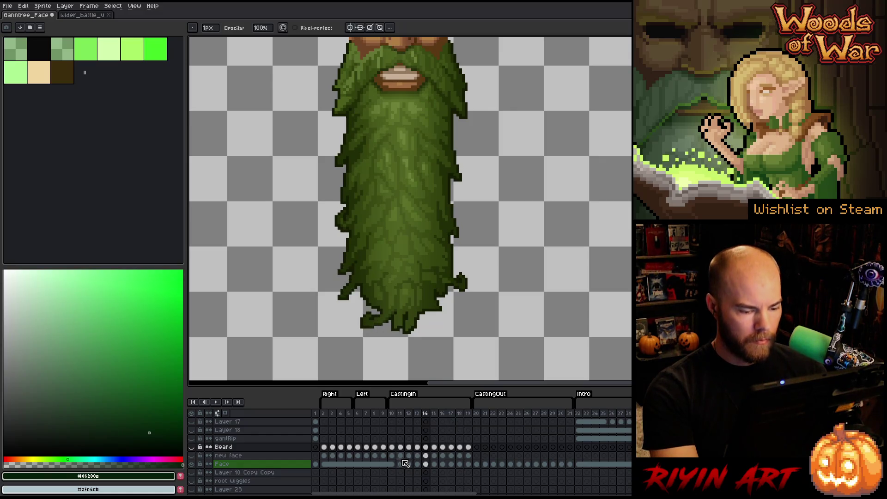
key("Right")
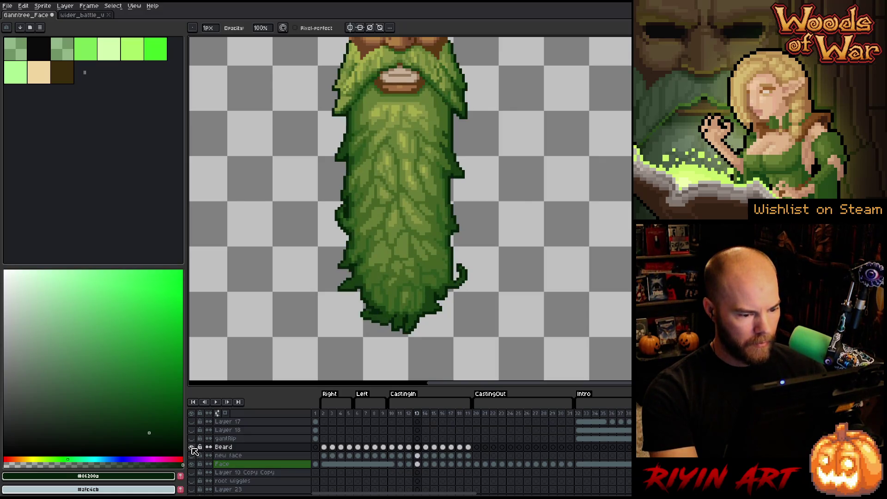
key("Left")
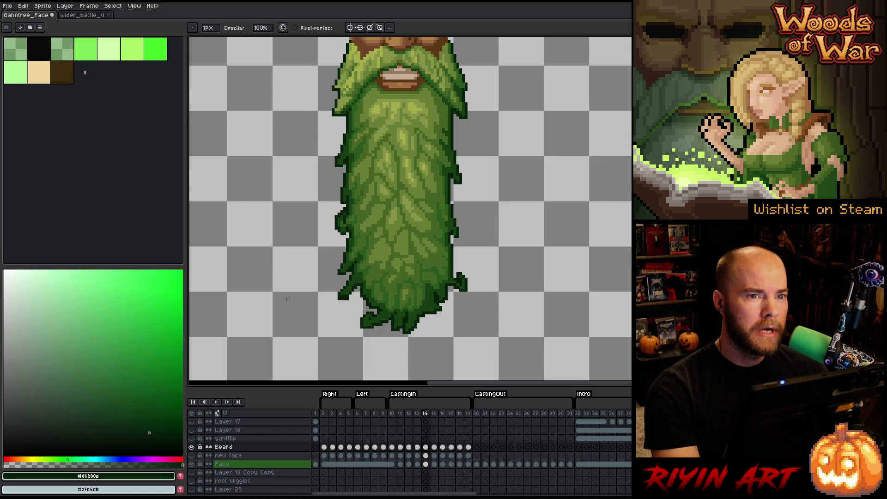
scroll(358, 273, "down", 1)
left_click_drag(419, 239, 398, 246)
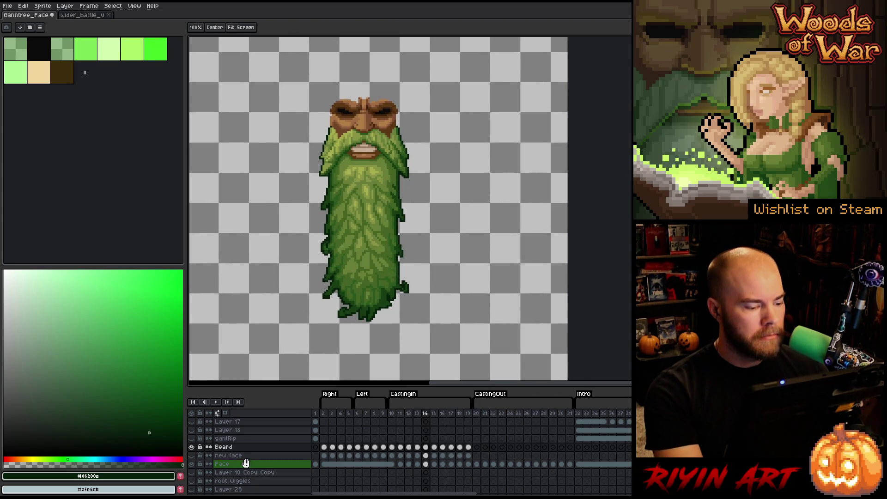
left_click(191, 464)
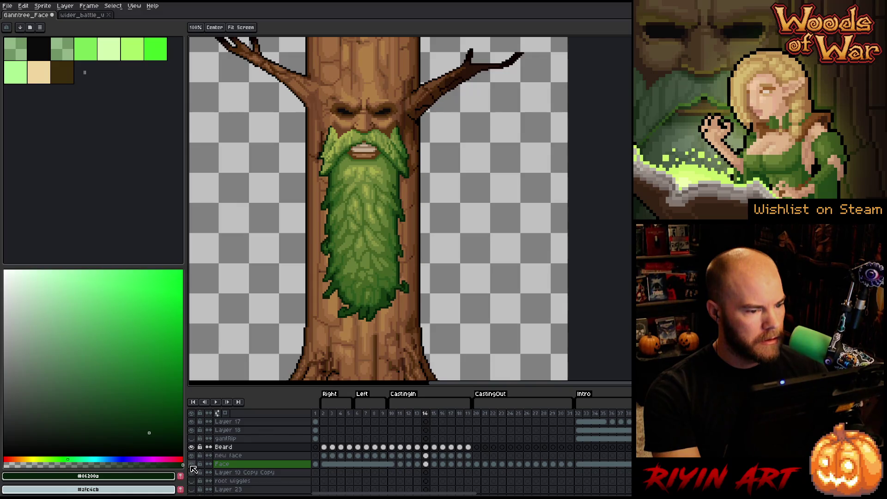
key("b")
scroll(328, 267, "down", 2)
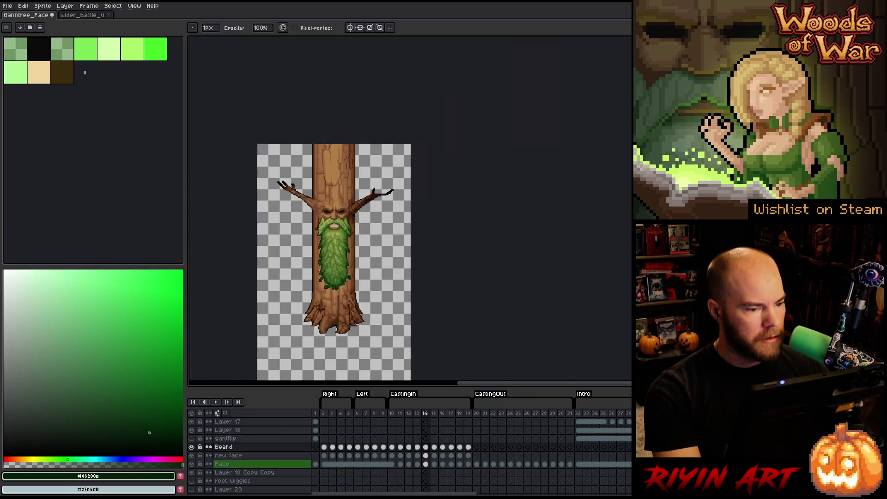
scroll(327, 267, "up", 1)
scroll(327, 267, "up", 1)
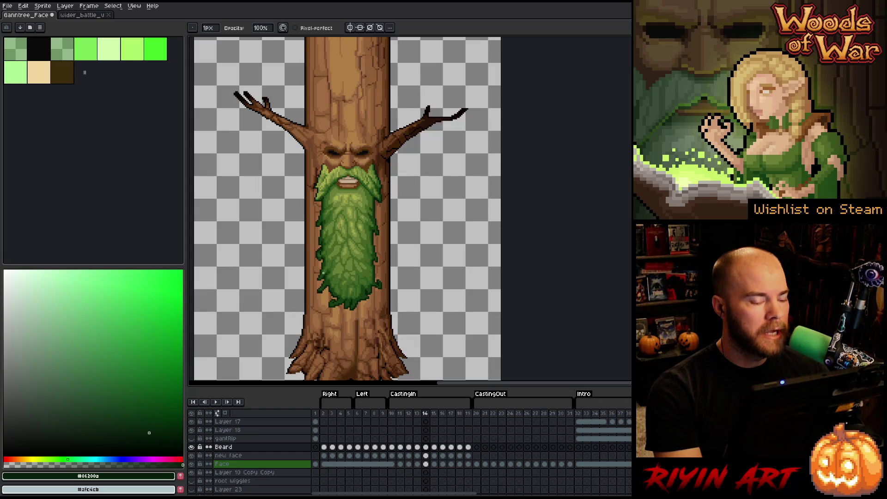
scroll(323, 272, "up", 1)
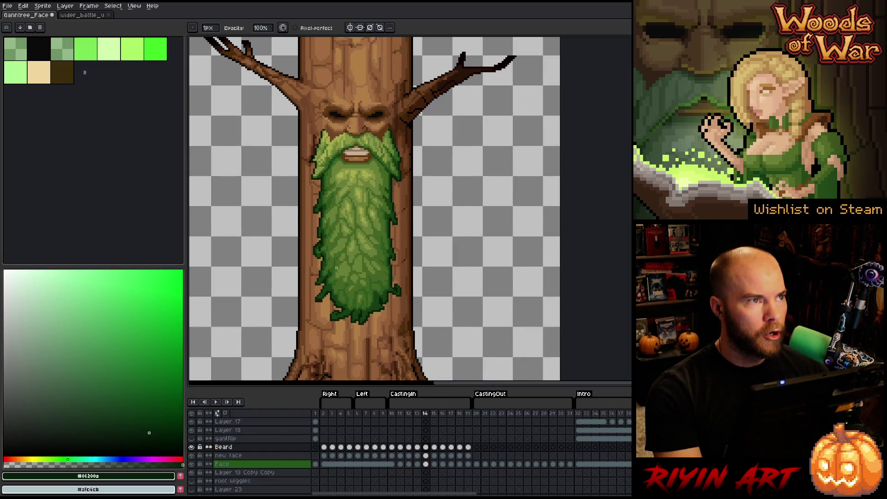
scroll(344, 247, "down", 1)
scroll(351, 240, "up", 1)
scroll(365, 231, "down", 1)
key("h")
scroll(372, 225, "up", 3)
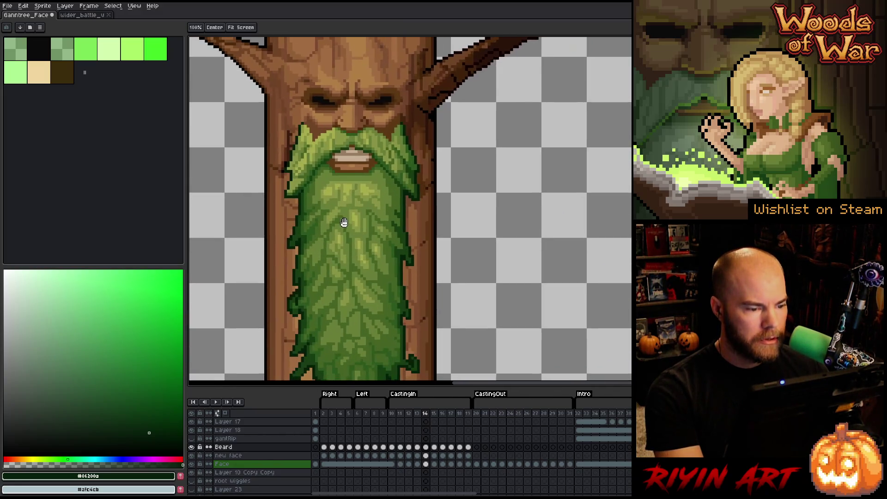
scroll(344, 242, "down", 2)
scroll(348, 297, "up", 2)
scroll(347, 297, "down", 2)
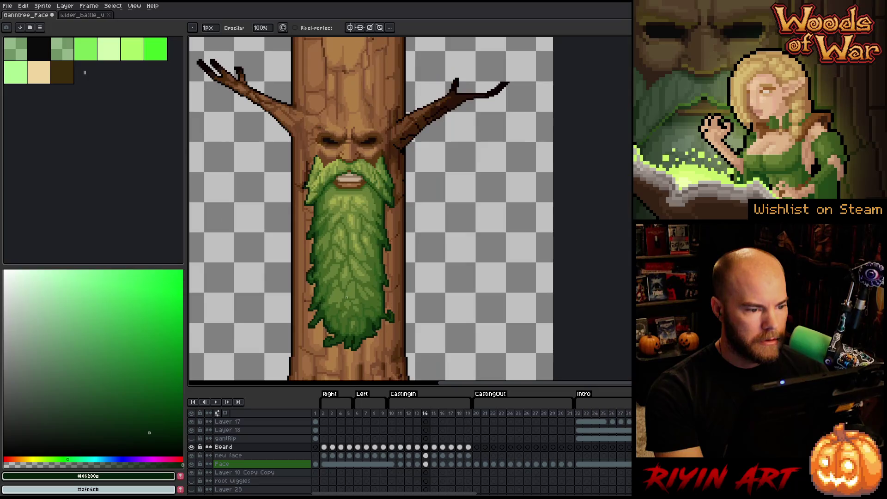
key("Left")
key("Right")
key("Left")
key("Right")
key("Left")
key("Right")
key("Left")
key("Right")
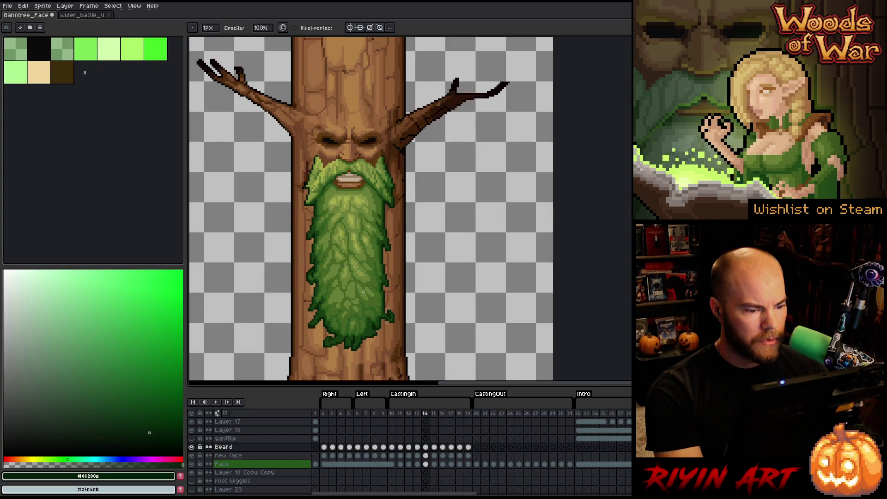
key("Left")
key("Right")
scroll(386, 259, "up", 5)
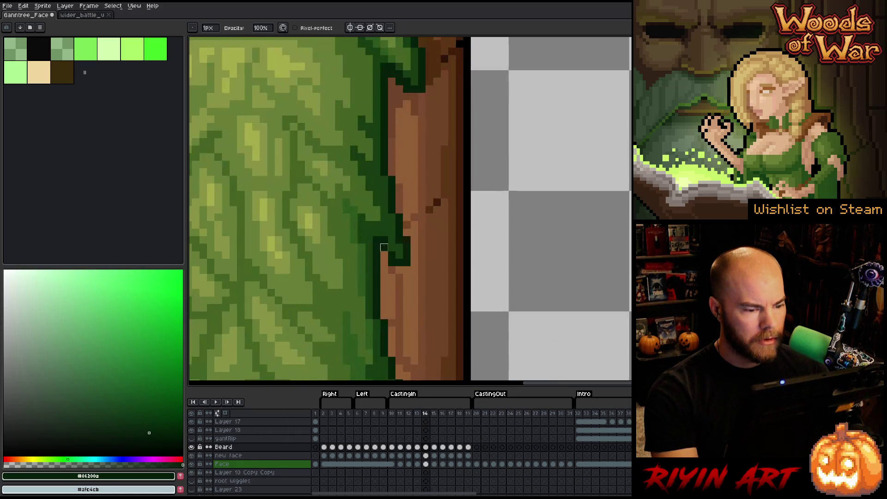
Step: Sample mid green #173e12 from the beard edge and move to frame 15
key("alt")
left_click(403, 245, "alt")
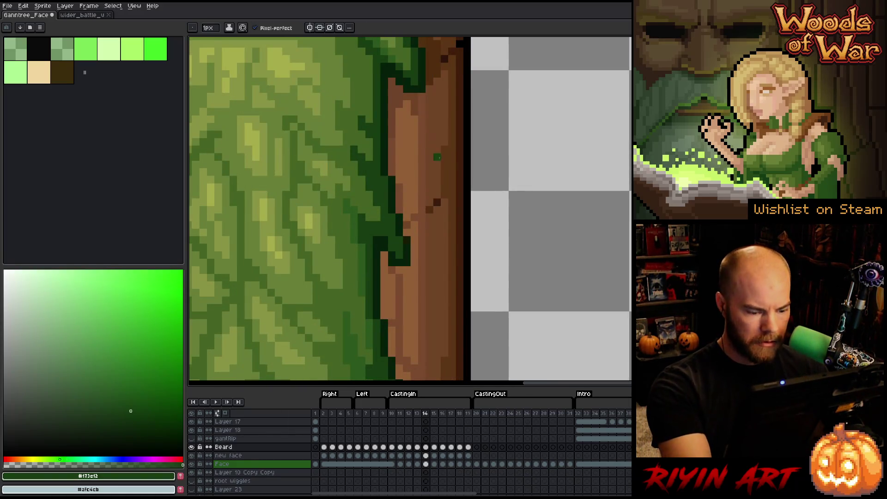
key("Left")
key("Right")
key("Right")
key("Right")
key("Right")
key("Left")
key("Left")
Step: Solo the Face layer on frame 15 so the other layers are hidden
scroll(444, 171, "down", 5)
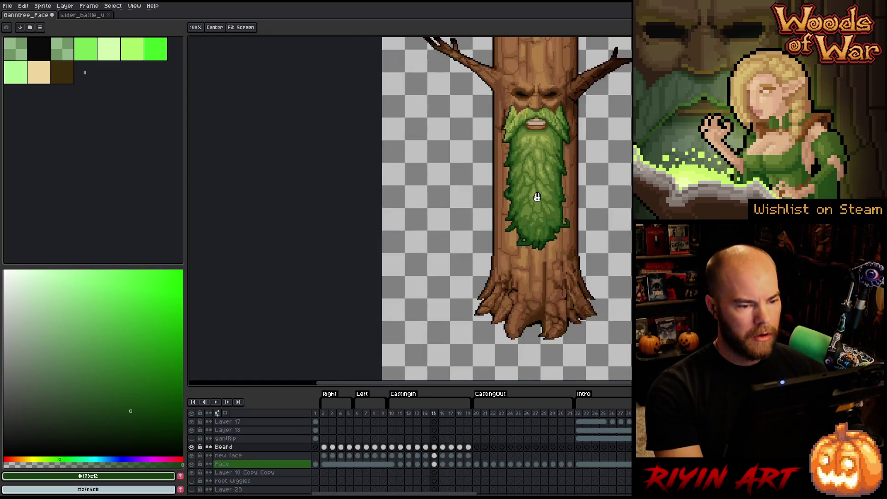
left_click_drag(436, 271, 414, 271)
scroll(414, 270, "up", 2)
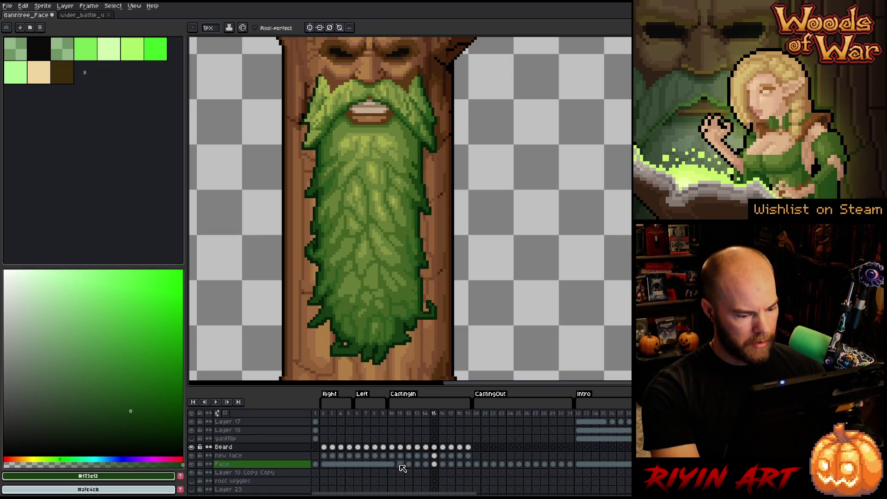
left_click(193, 464, "alt")
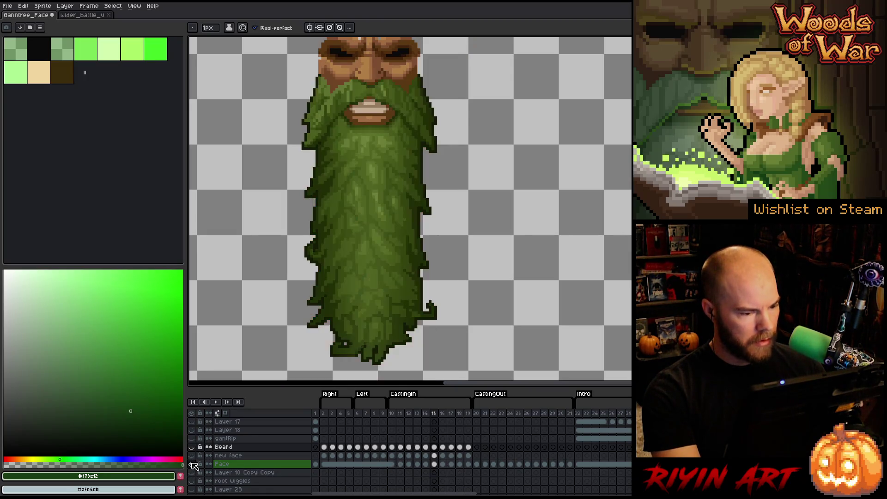
Step: Erase the lower beard below the mouth from the Face cels in frames 11–19
left_click(326, 464)
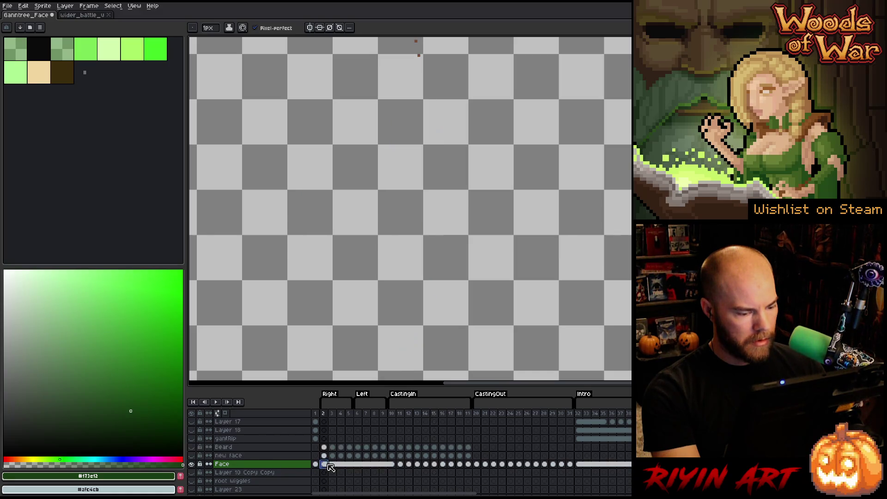
left_click_drag(330, 468, 468, 465)
left_click(402, 464)
key("m")
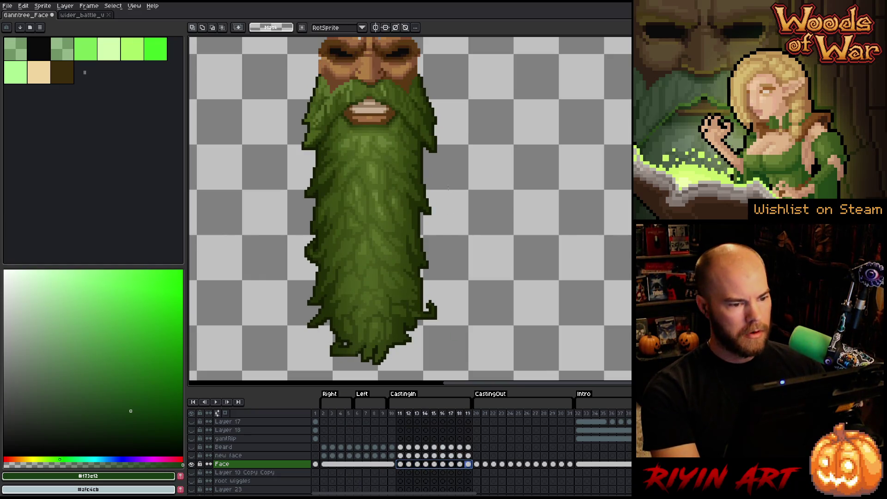
mouse_move(486, 146)
left_mouse_down()
mouse_move(307, 362)
mouse_move(241, 377)
left_mouse_up()
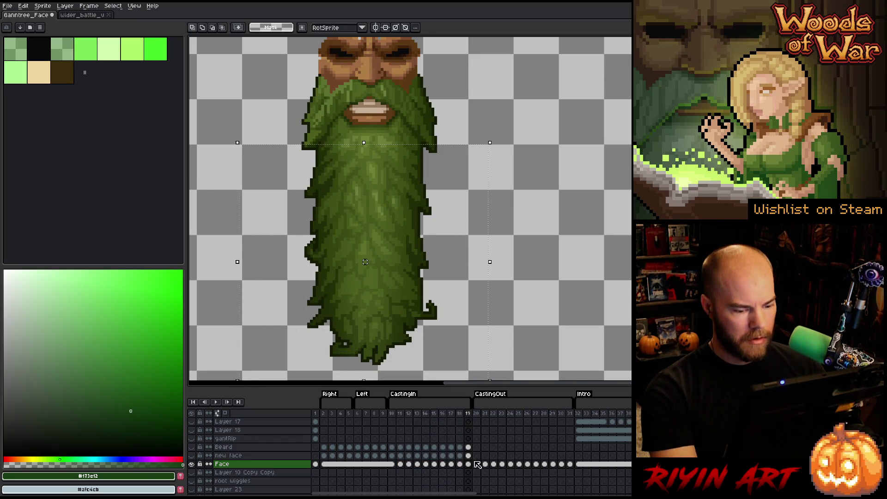
left_click_drag(471, 466, 403, 464)
key("Delete")
Step: Deselect, make all hidden layers visible again and play the animation
left_click(523, 210)
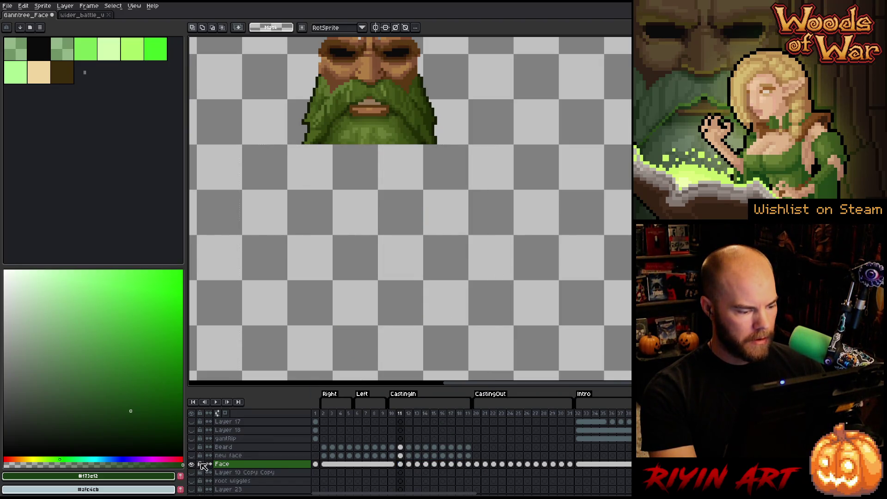
left_click(191, 464, "alt")
key("Return")
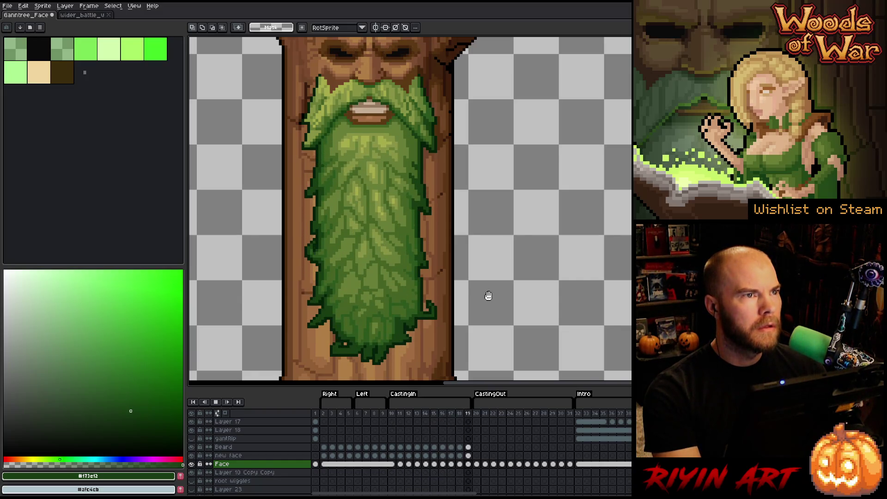
scroll(396, 234, "down", 3)
scroll(395, 226, "up", 1)
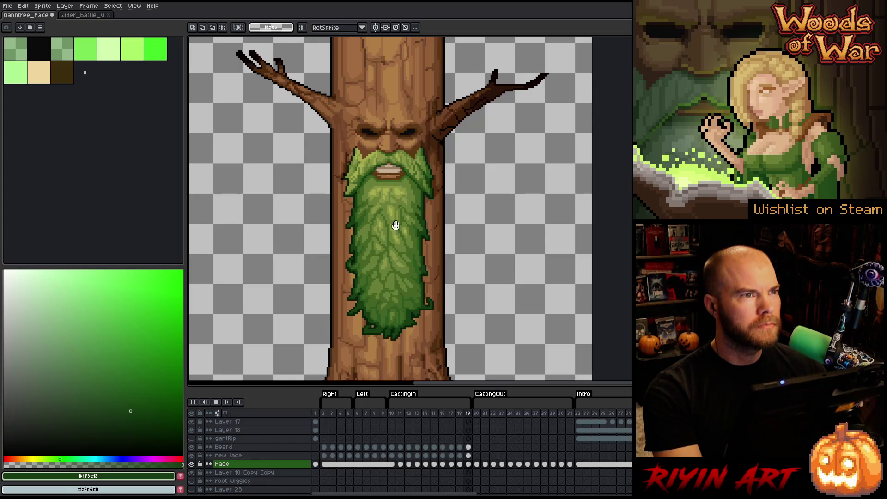
scroll(396, 226, "up", 4)
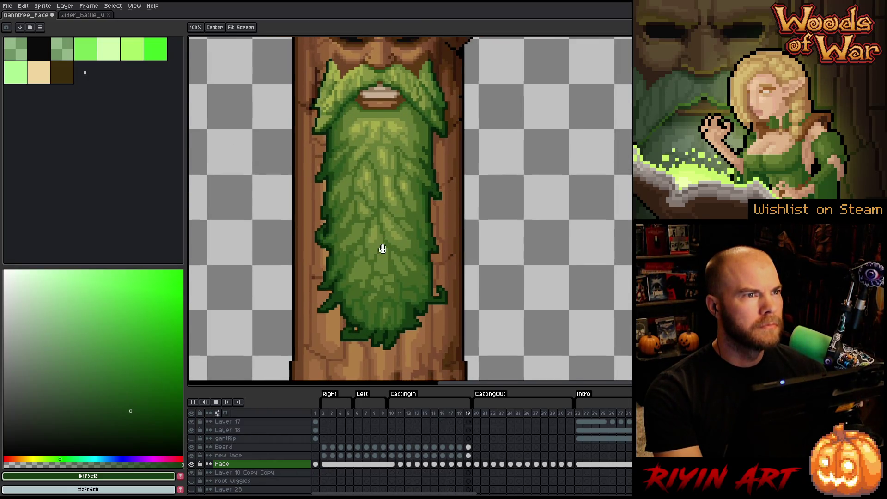
left_click_drag(382, 249, 378, 254)
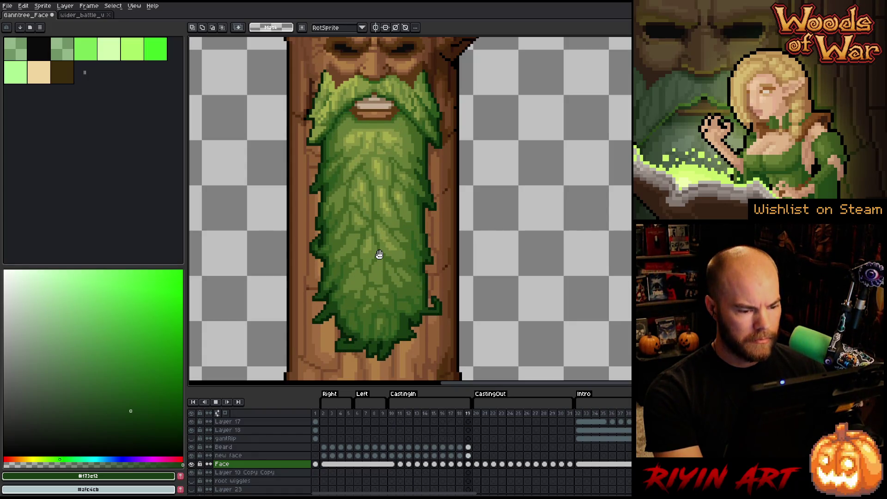
key("Return")
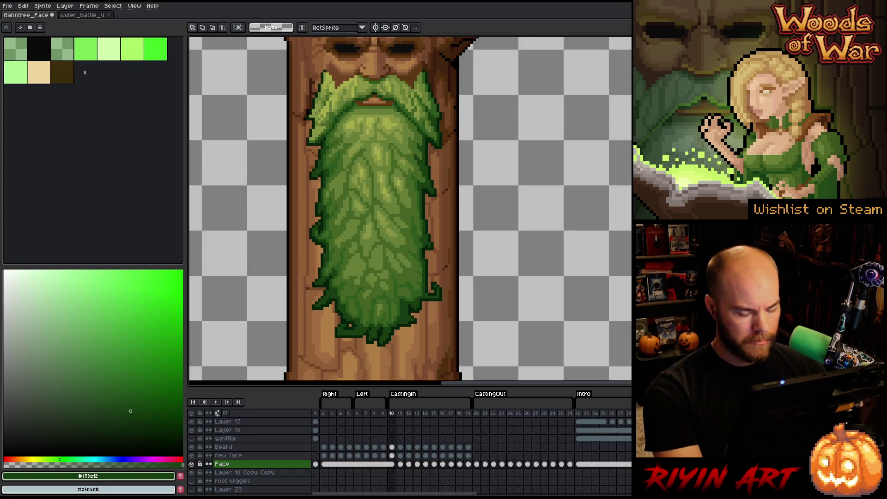
key("Return")
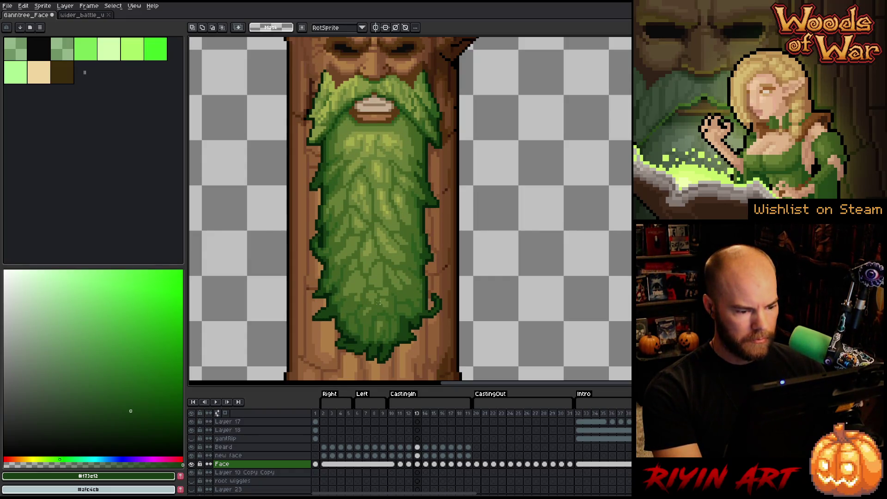
scroll(375, 322, "up", 3)
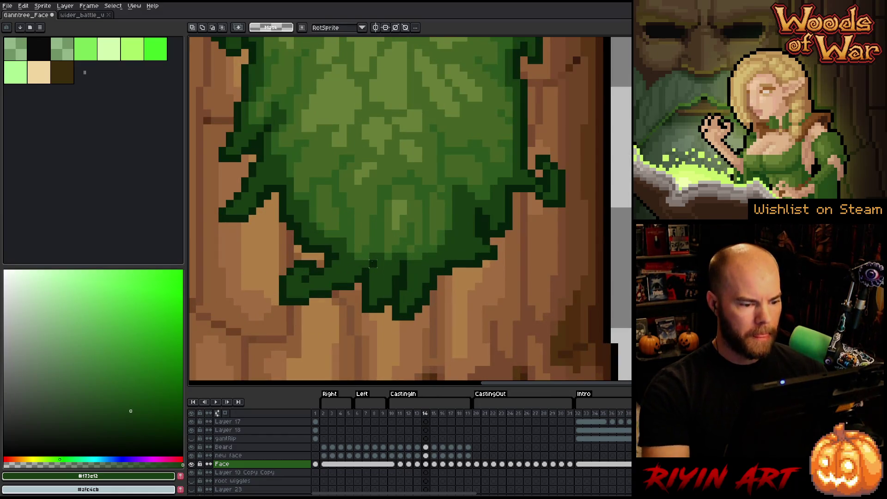
Step: Sample the beard's dark and mid greens and place a dark green pixel on the bark
key("alt")
left_click(383, 307, "alt")
left_click(380, 314, "alt")
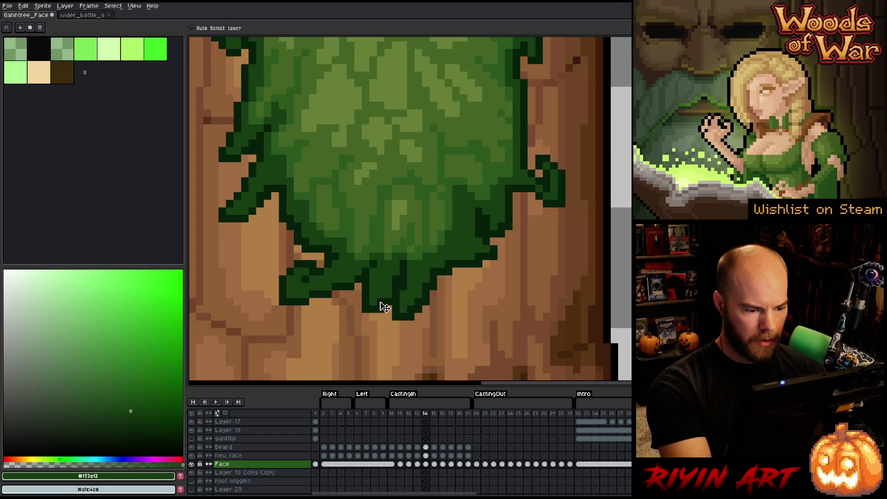
left_click(382, 303, "alt")
left_click(381, 304, "alt")
left_click(380, 324)
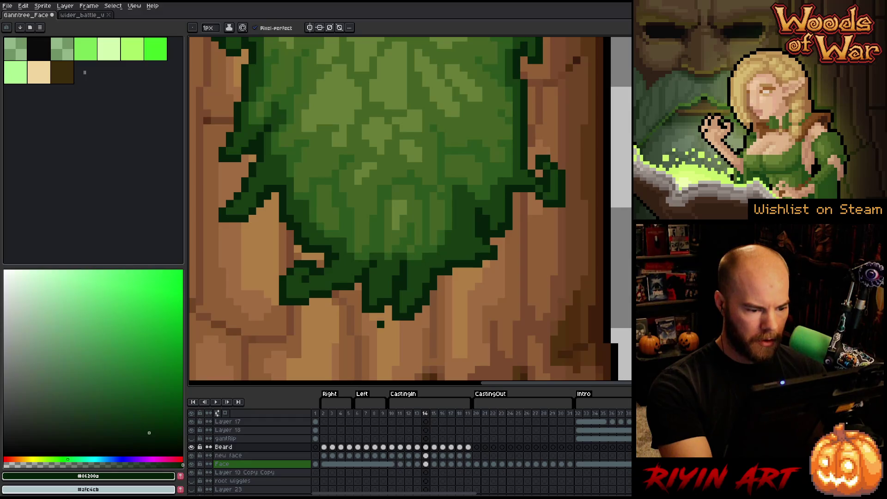
Step: Sample mid and dark outline greens along the beard tip and right edge
left_click(377, 303, "alt")
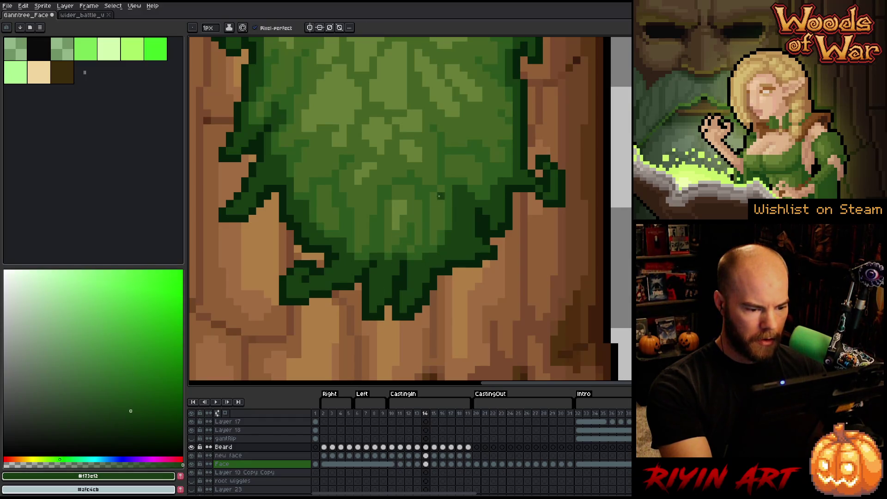
left_click(389, 304, "alt")
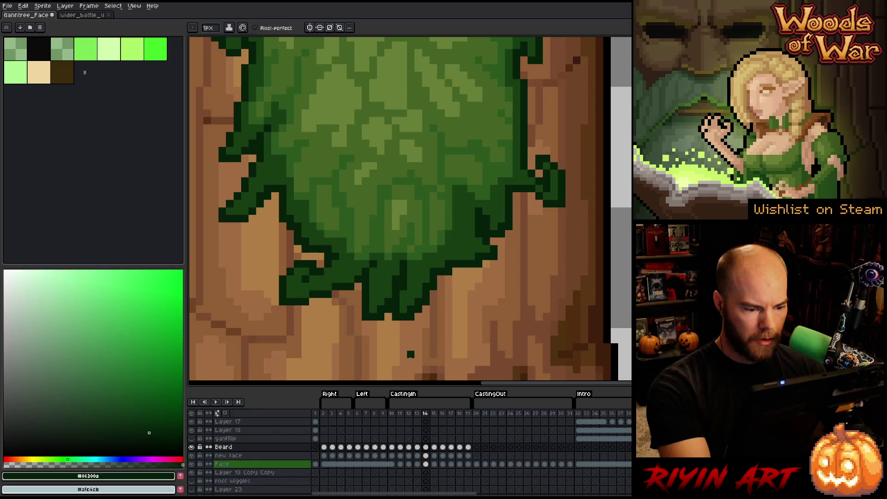
left_click(403, 311, "alt")
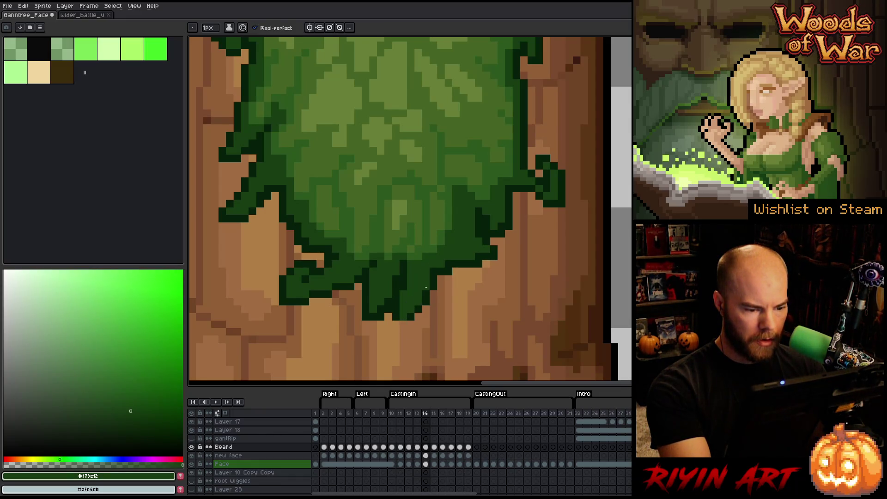
left_click(426, 288, "alt")
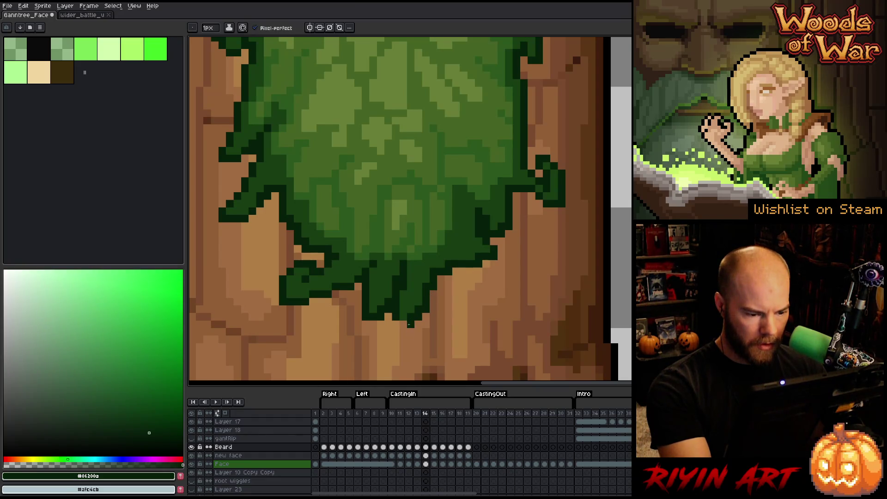
left_click(471, 234, "alt")
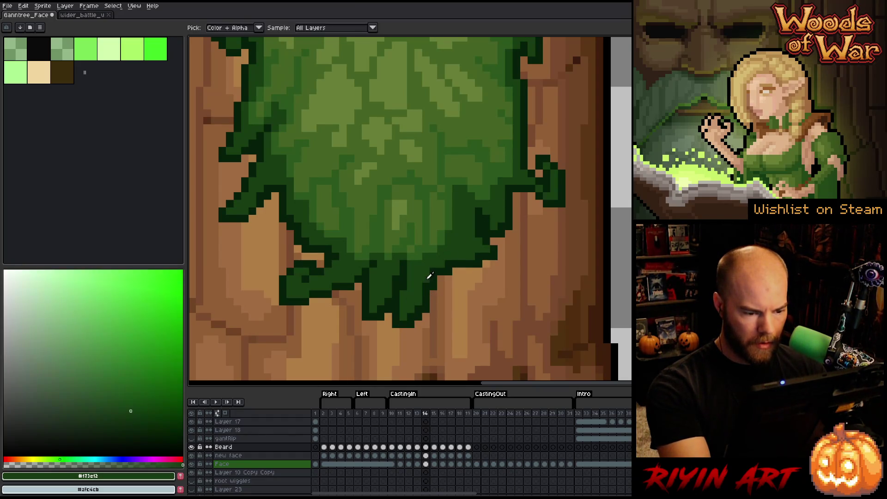
left_click(434, 293, "alt")
left_click(434, 274, "alt")
left_click(440, 272, "alt")
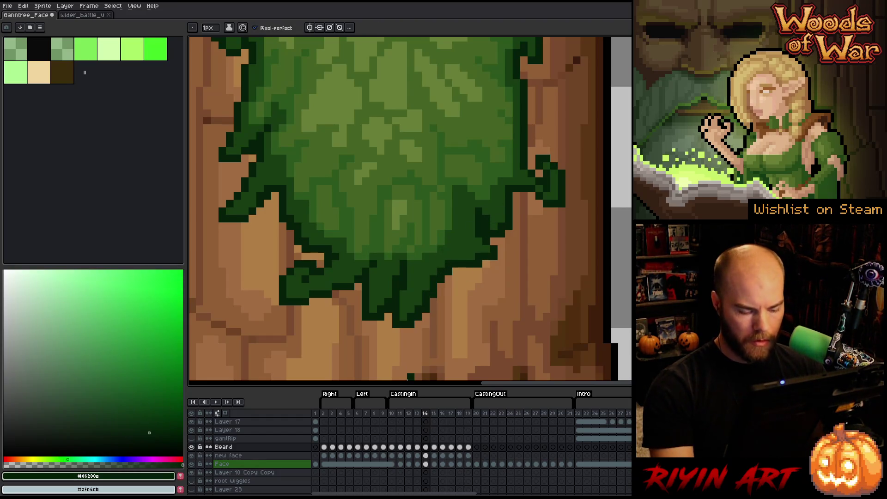
Step: Compare the beard between frames 14 and 15, then pick its mid and dark greens
key("Right")
key("Left")
key("Right")
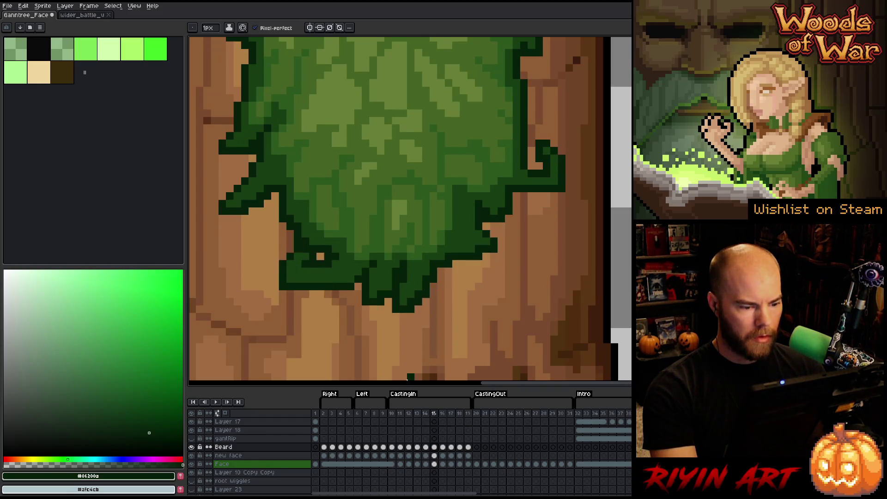
key("Left")
key("Right")
key("Left")
key("Left")
key("Right")
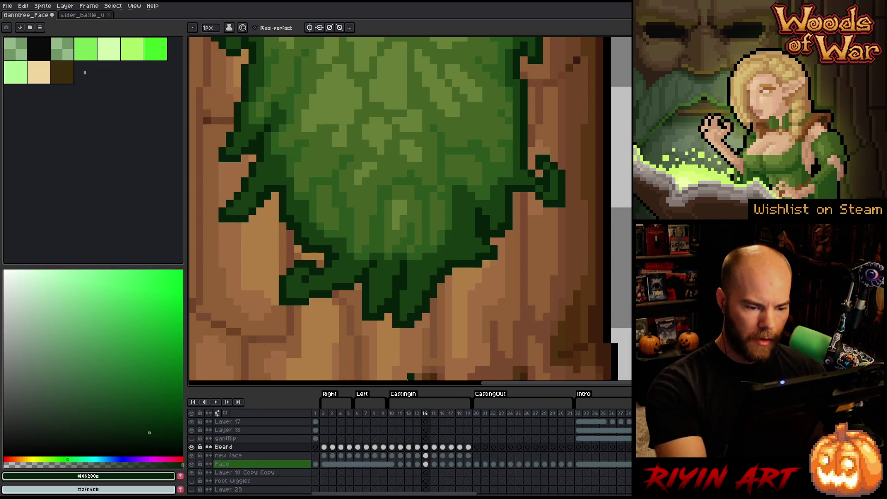
left_click(481, 254, "alt")
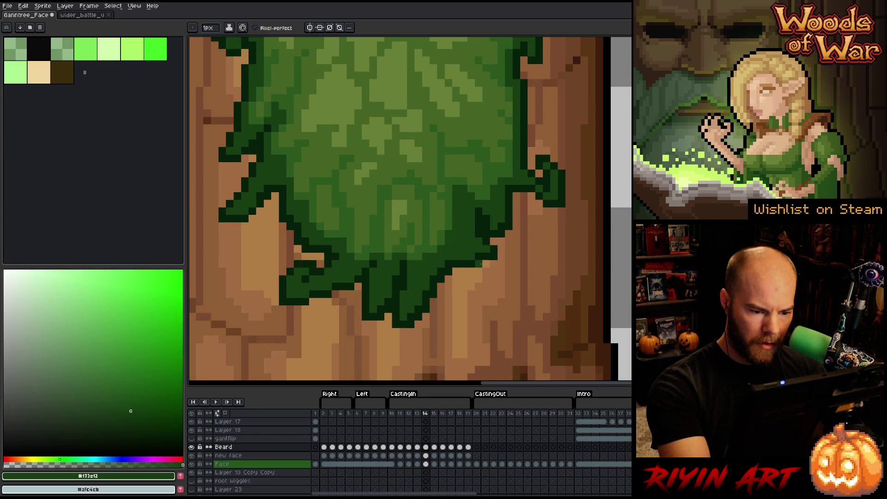
left_click(492, 264, "alt")
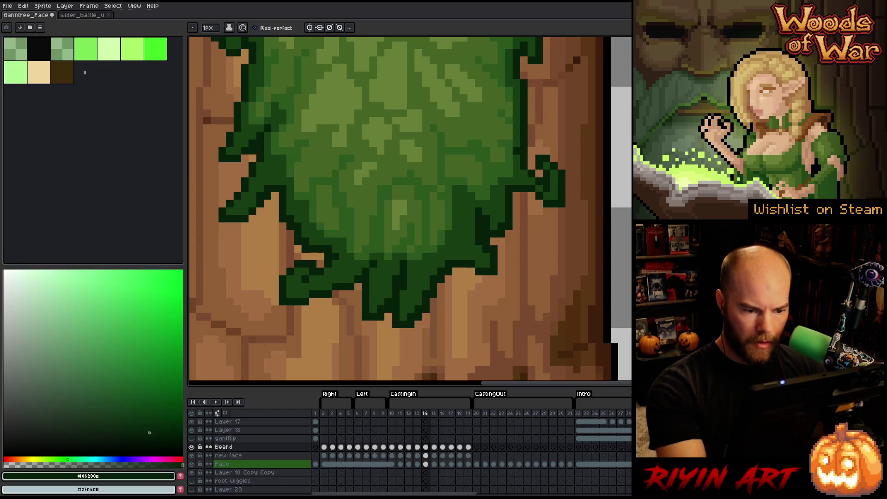
Step: Erase the stray dark-green pixels along the beard's right edge in frame 14
key("Right")
key("Left")
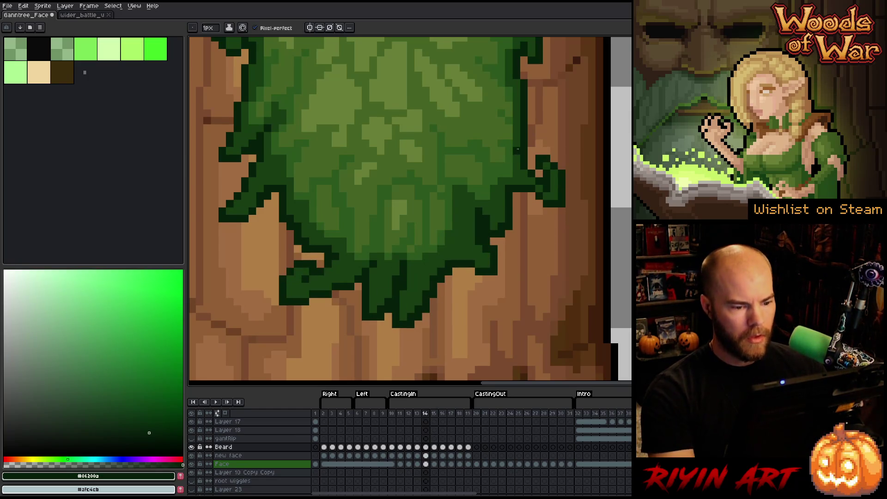
key("e")
left_click(486, 241)
left_click(494, 249)
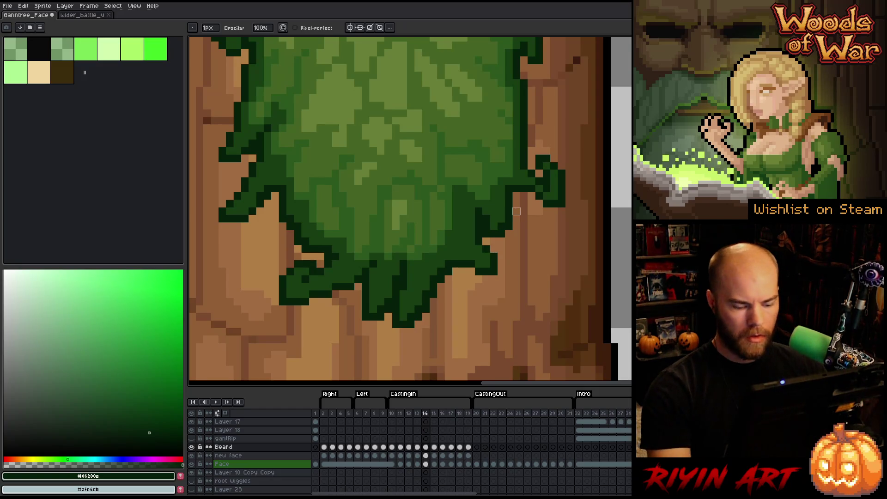
key("Right")
key("Right")
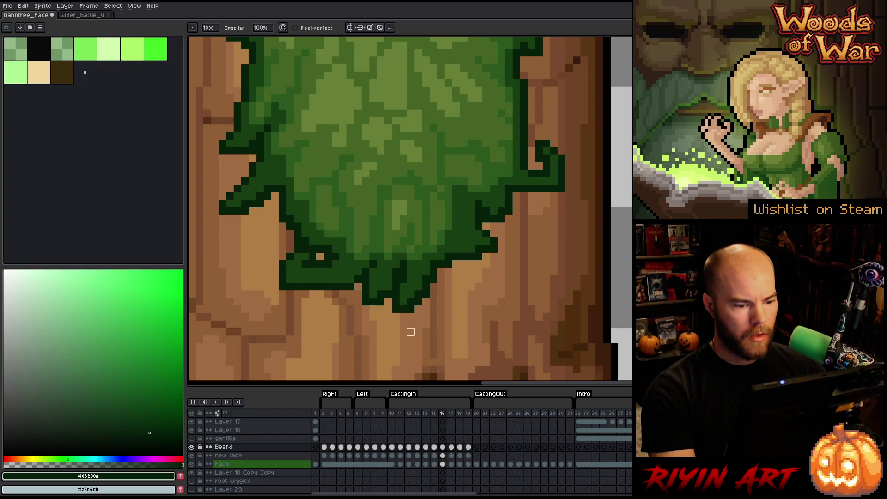
Step: Play the beard animation with the tree centred, then save the Ganntree_Face sprite
scroll(403, 331, "down", 3)
key("Return")
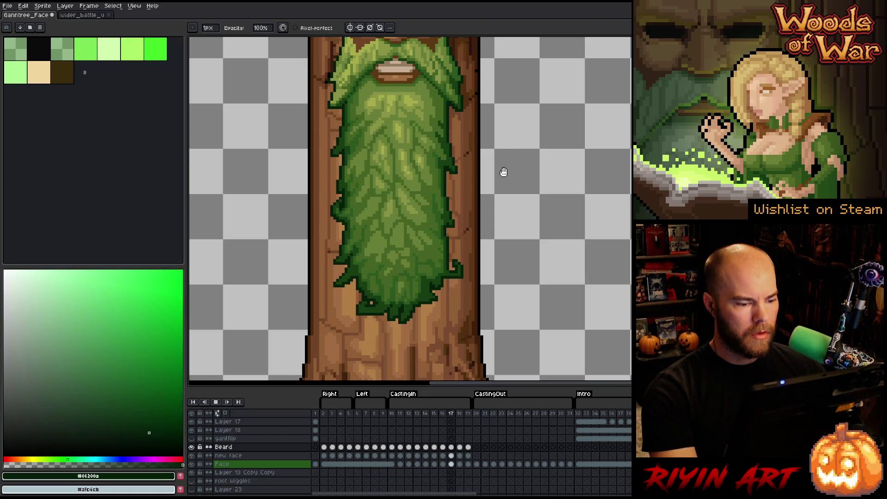
key("Return")
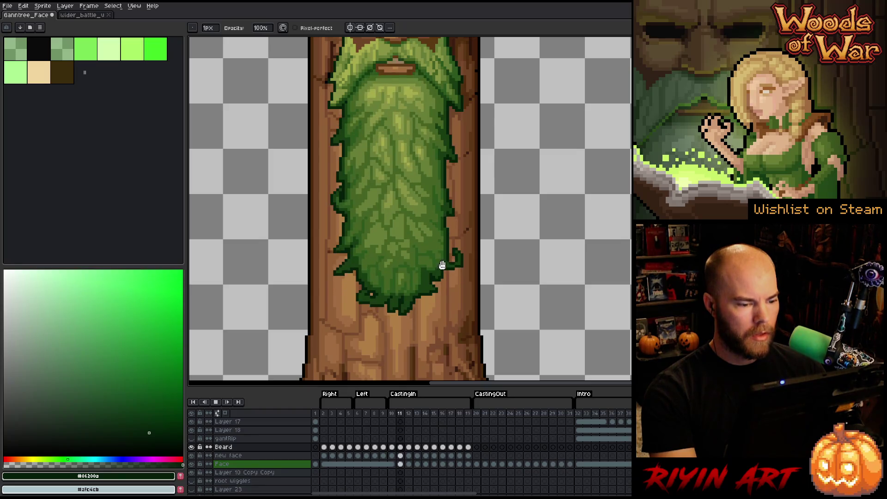
scroll(444, 257, "down", 2)
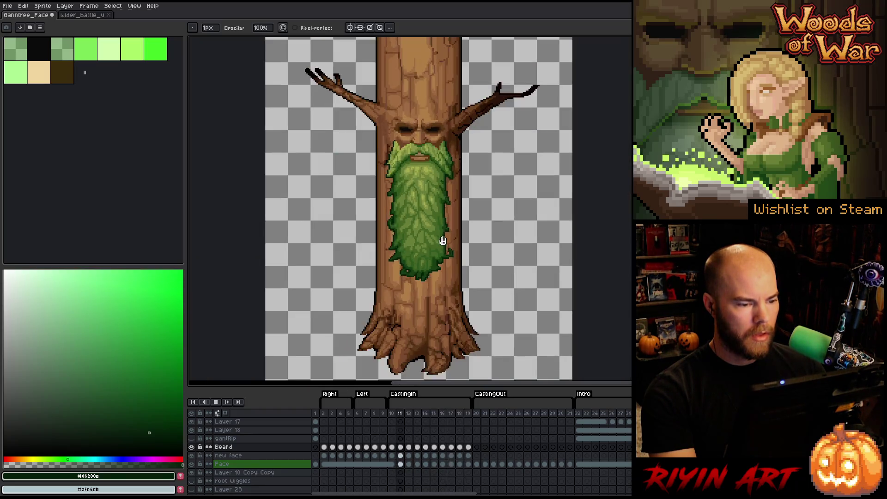
scroll(455, 173, "up", 1)
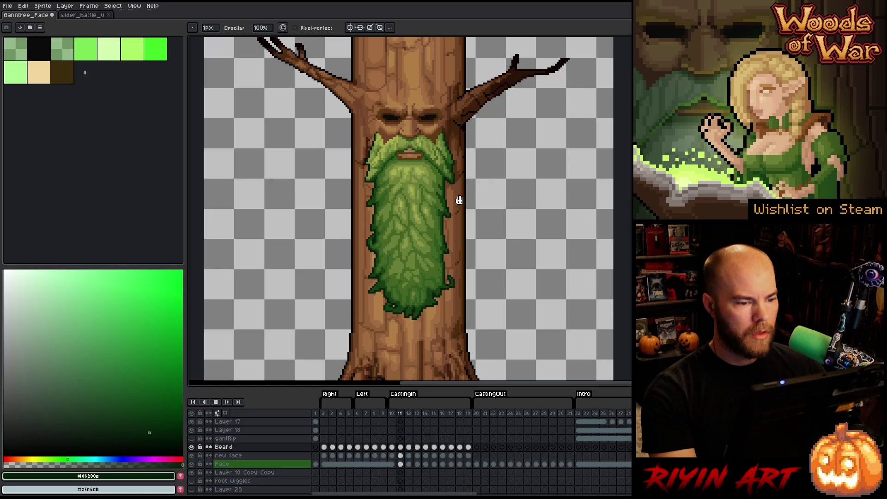
mouse_move(459, 210)
left_mouse_down()
mouse_move(439, 238)
mouse_move(369, 275)
left_mouse_up()
key("b")
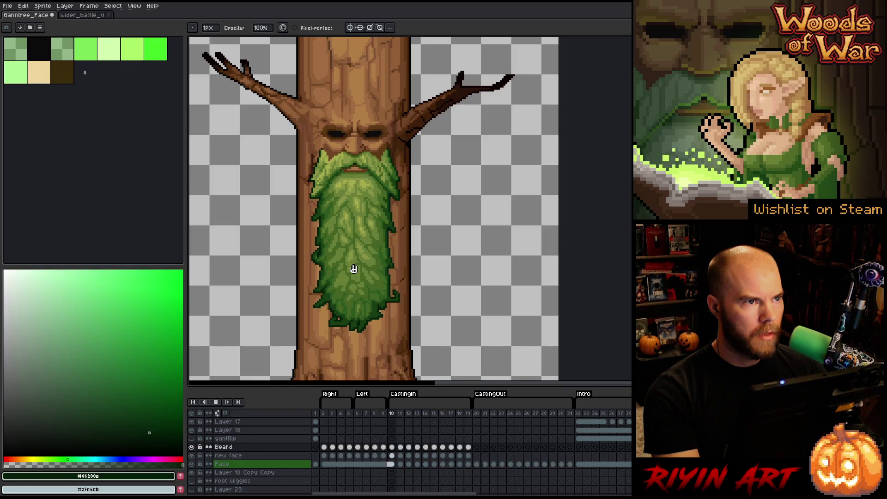
key("Return")
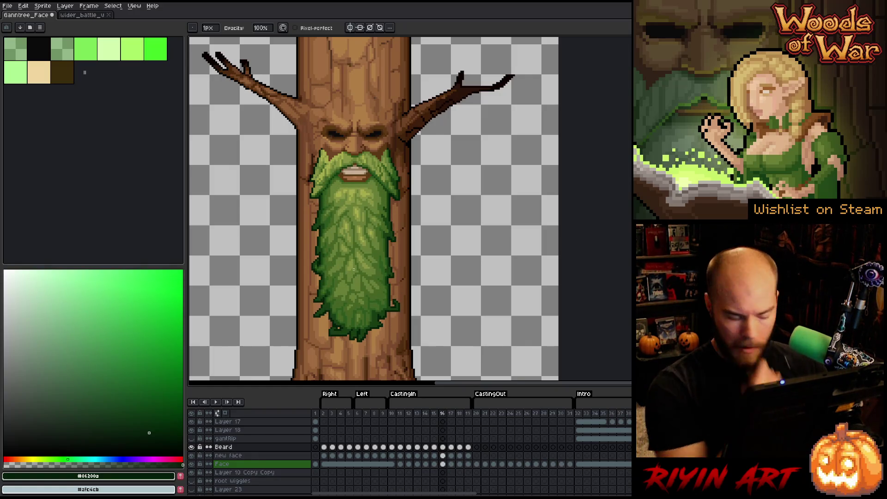
key("ctrl+s")
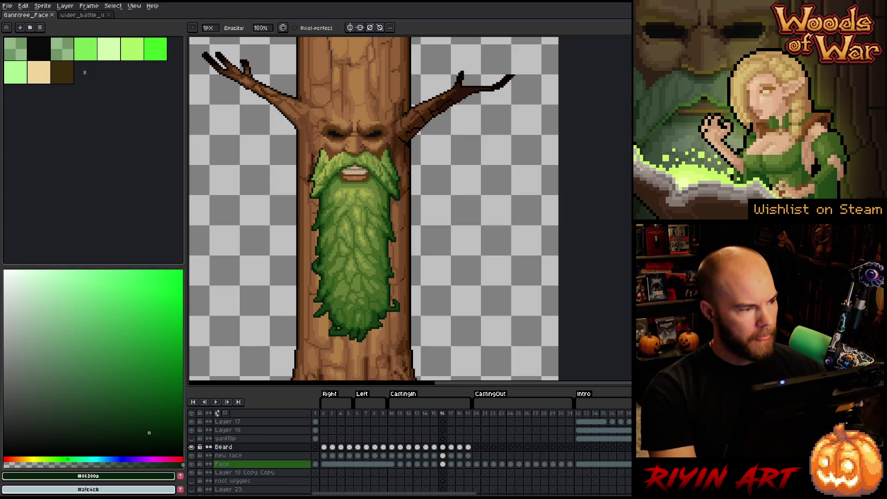
Step: Make the new face layer active, select frames 2–25, and go to frame 20
left_click(273, 455)
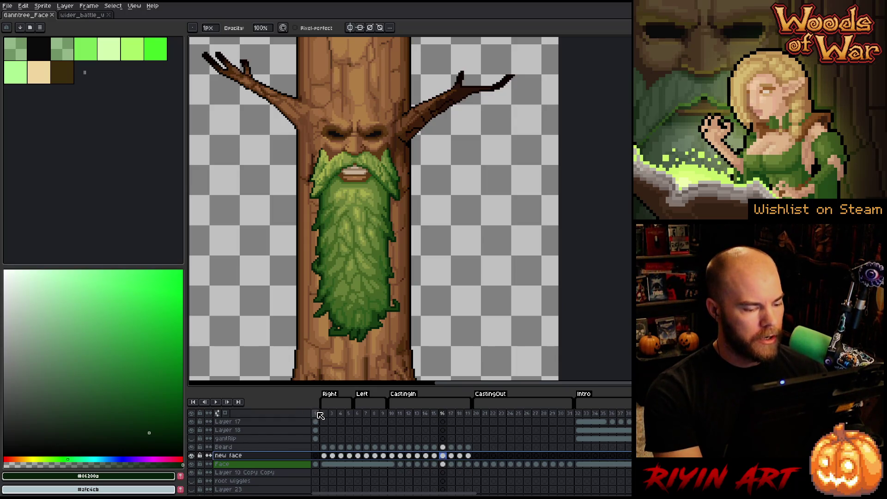
scroll(318, 184, "down", 2)
left_click_drag(366, 319, 343, 342)
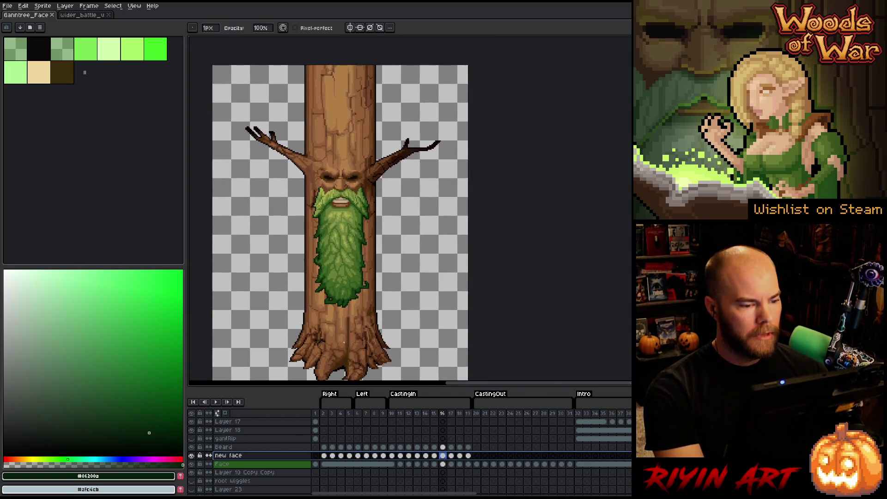
scroll(329, 340, "up", 1)
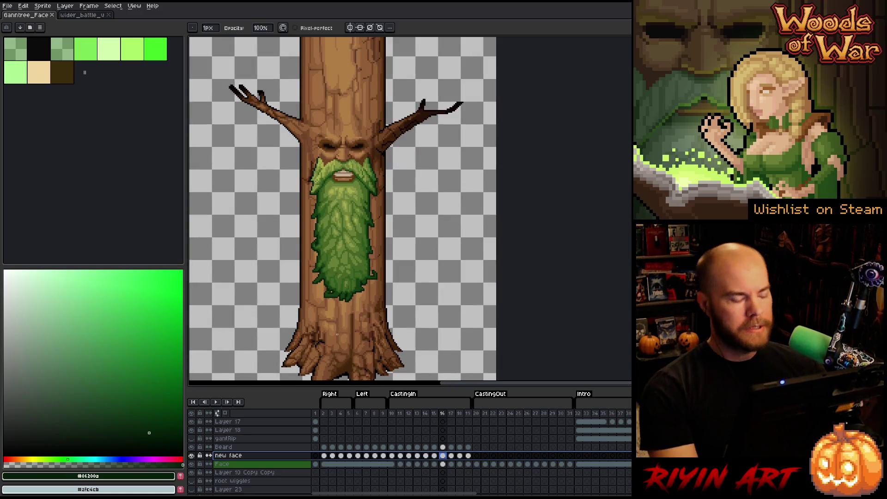
left_click(318, 413)
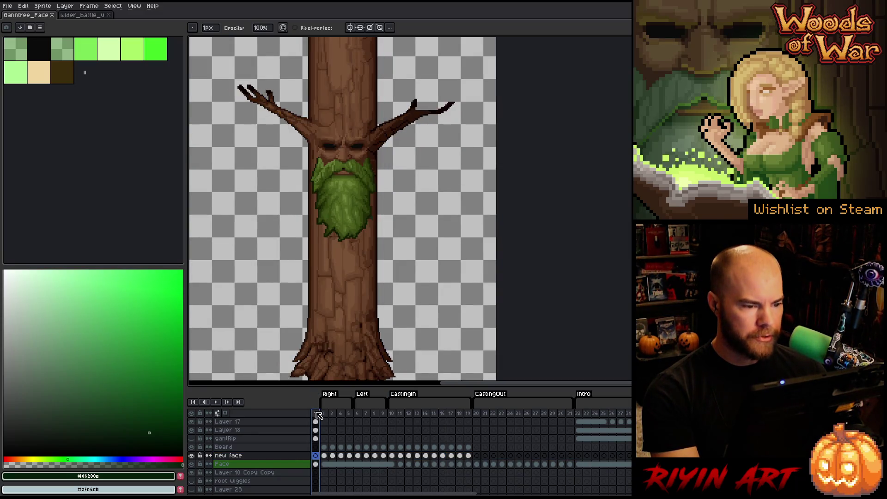
scroll(360, 253, "down", 1)
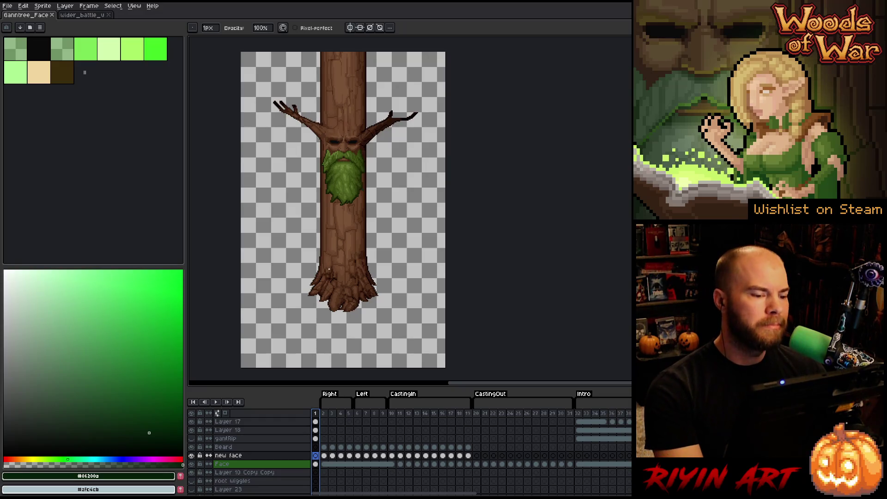
mouse_move(328, 414)
left_mouse_down()
mouse_move(623, 411)
mouse_move(573, 413)
left_mouse_up()
left_click(480, 416)
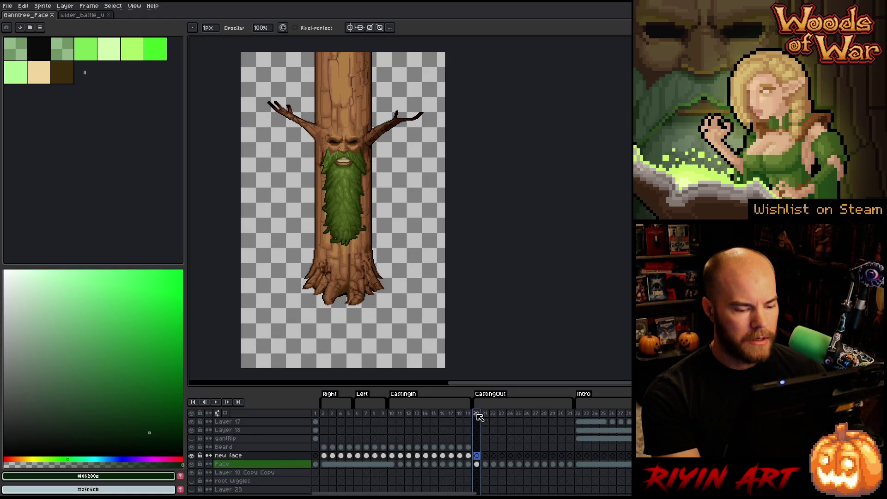
Step: Copy the frames 10–19 Beard, new face and Face cels and paste them at frame 20
right_click(392, 465)
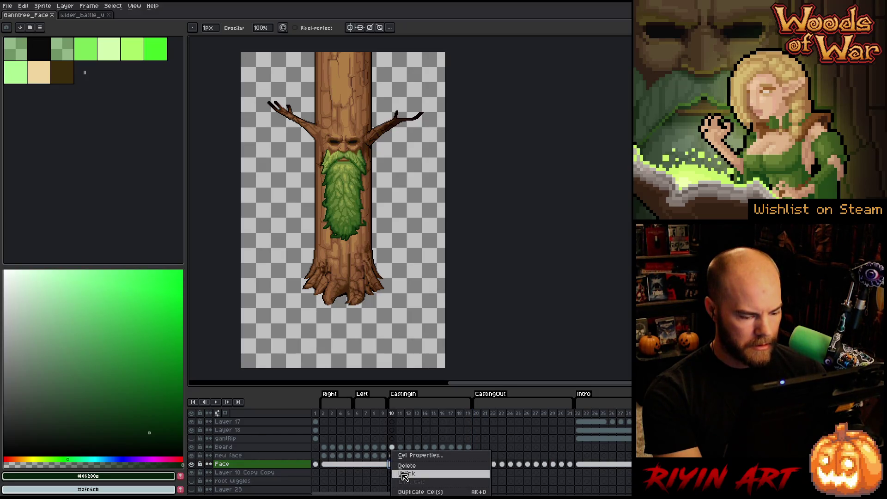
left_click(404, 483)
mouse_move(392, 447)
left_mouse_down()
mouse_move(468, 464)
mouse_move(572, 466)
left_mouse_up()
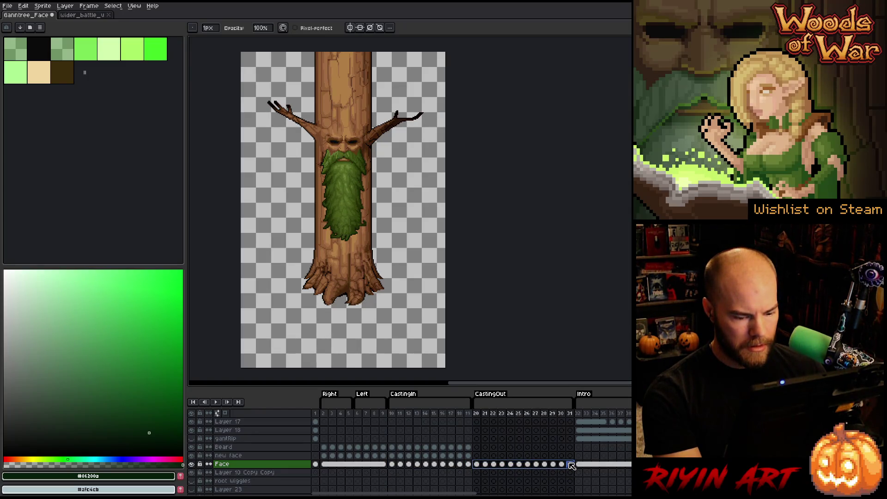
left_click_drag(391, 447, 469, 467)
key("ctrl+c")
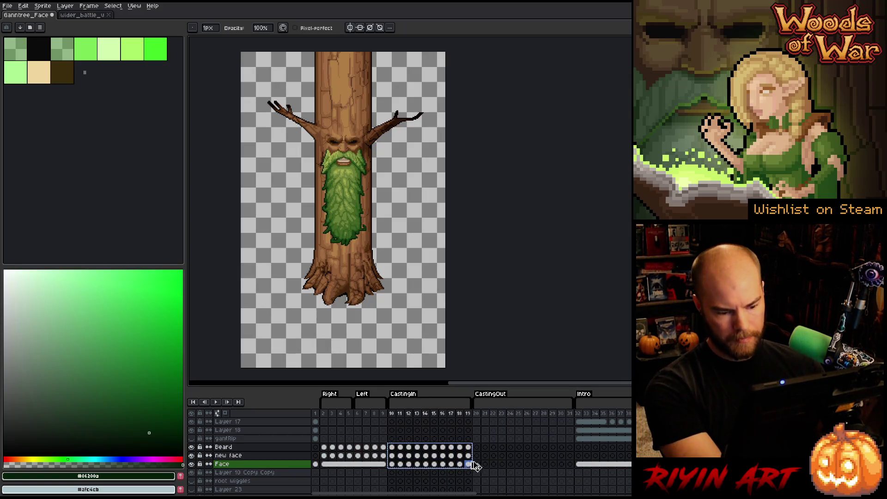
left_click(477, 448)
key("ctrl+v")
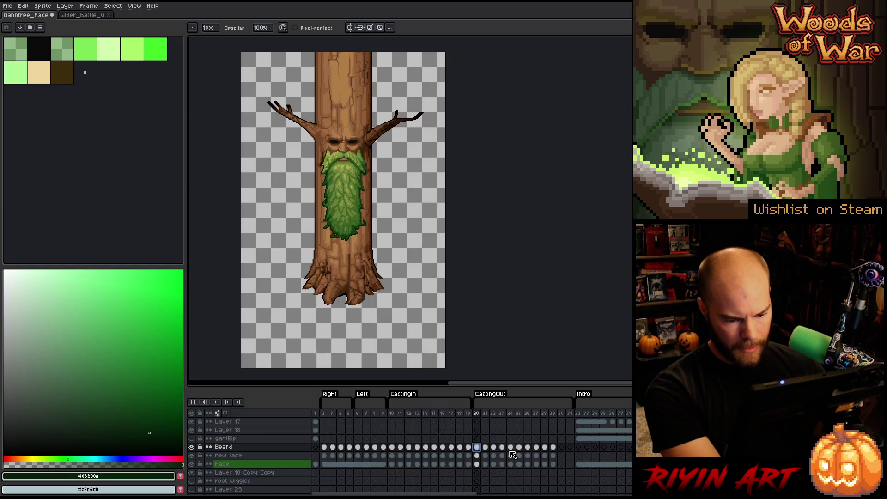
key("ctrl+z")
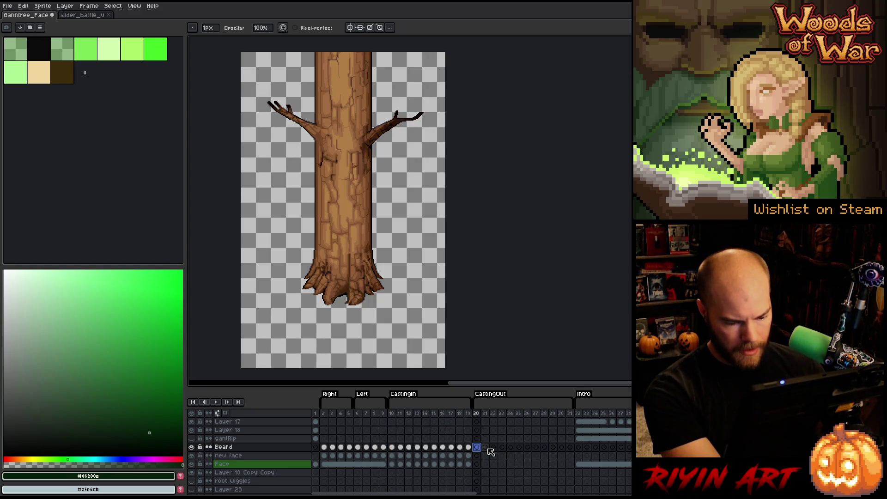
key("ctrl+v")
Step: Shift the frames 21–29 cels two frames later, link frames 20–22, and play
left_click_drag(554, 447, 486, 464)
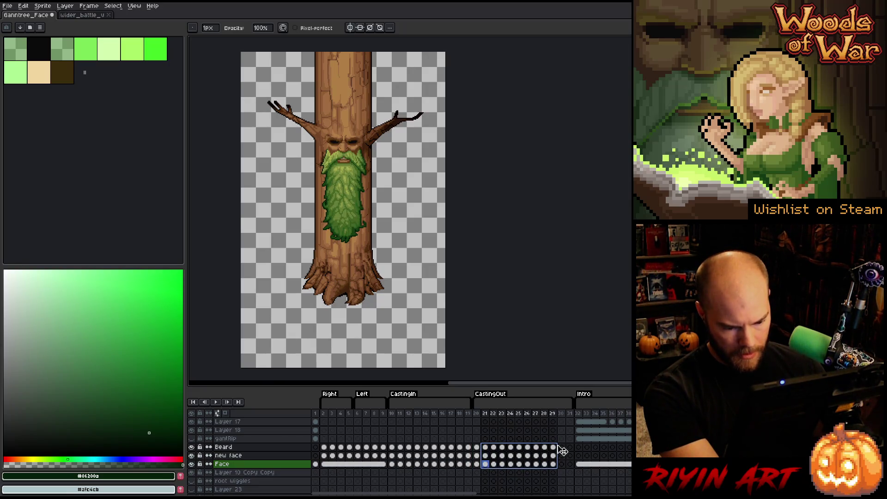
left_click_drag(572, 450, 558, 453)
left_click_drag(476, 447, 492, 463)
right_click(493, 451)
left_click(506, 482)
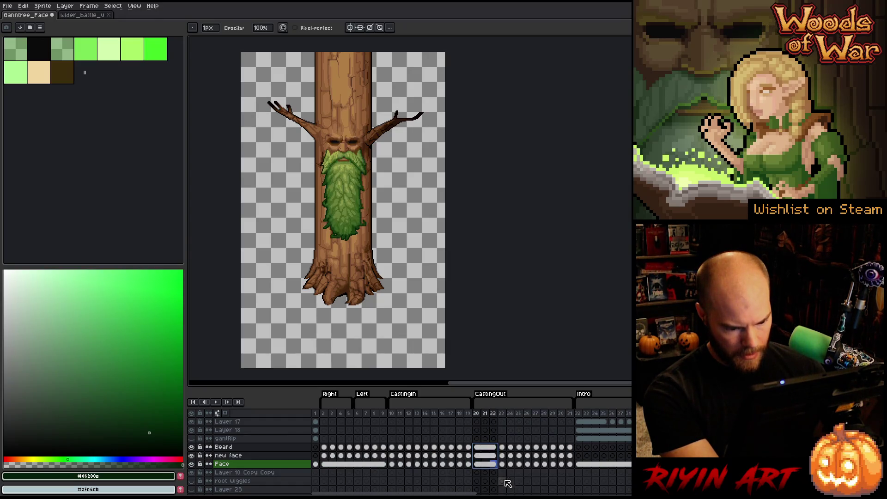
key("Return")
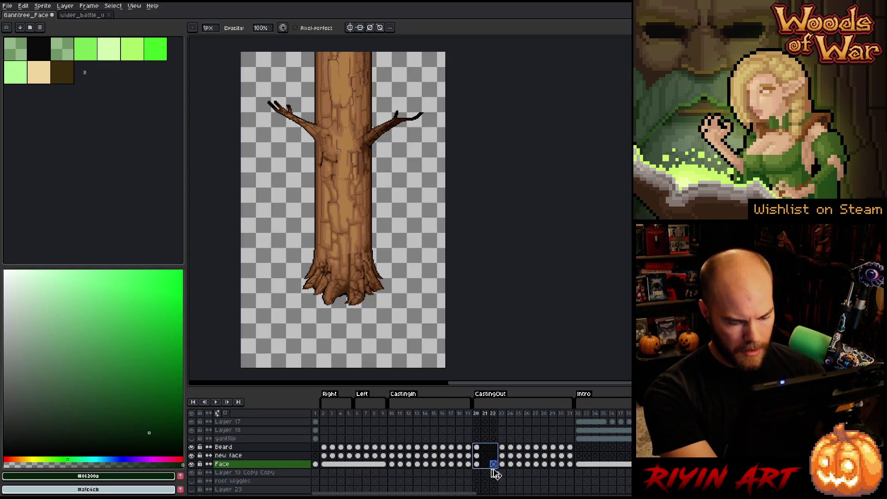
Step: Select the cels in frames 20–29 and open the Frame menu
left_click_drag(485, 464, 553, 446)
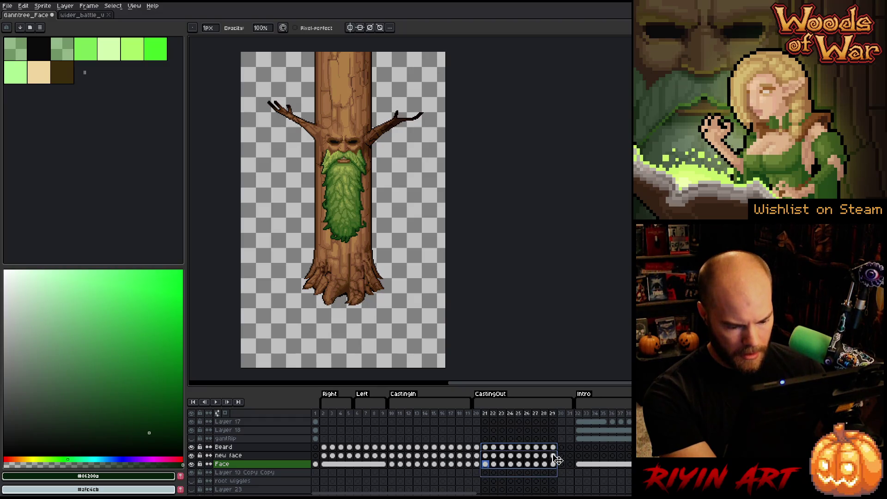
left_click_drag(478, 448, 553, 464)
left_click(96, 7)
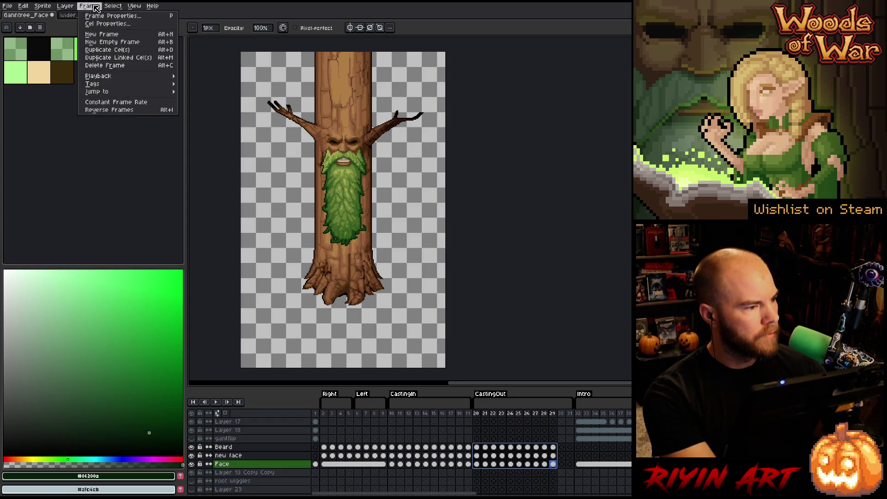
Step: Reverse frames 20–29, shift the cels two frames, link frames 20–22 and preview
left_click(126, 110)
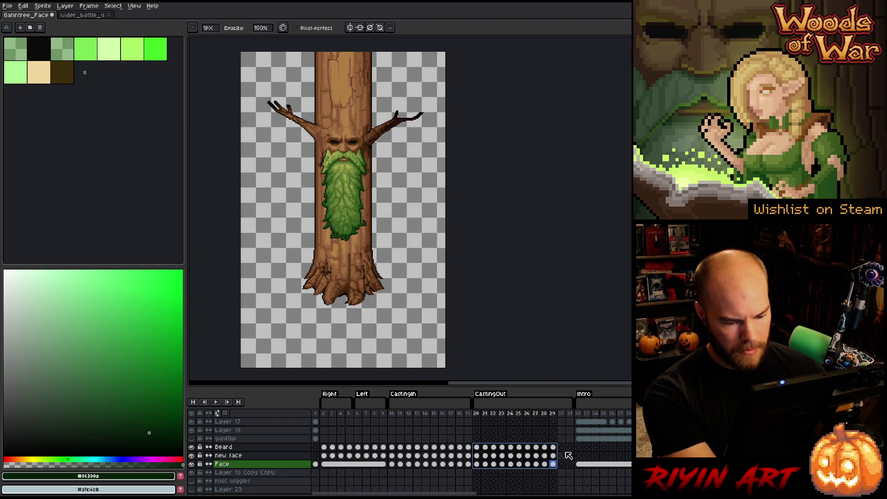
left_click_drag(573, 454, 589, 453)
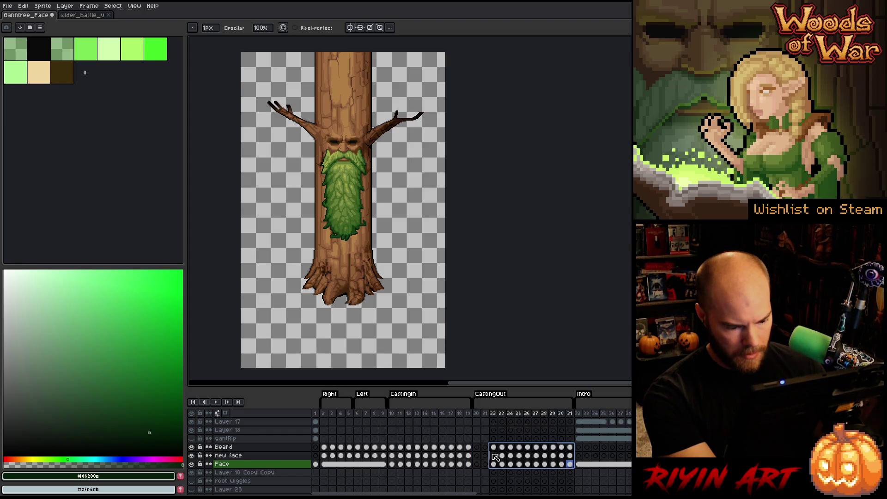
left_click(493, 450)
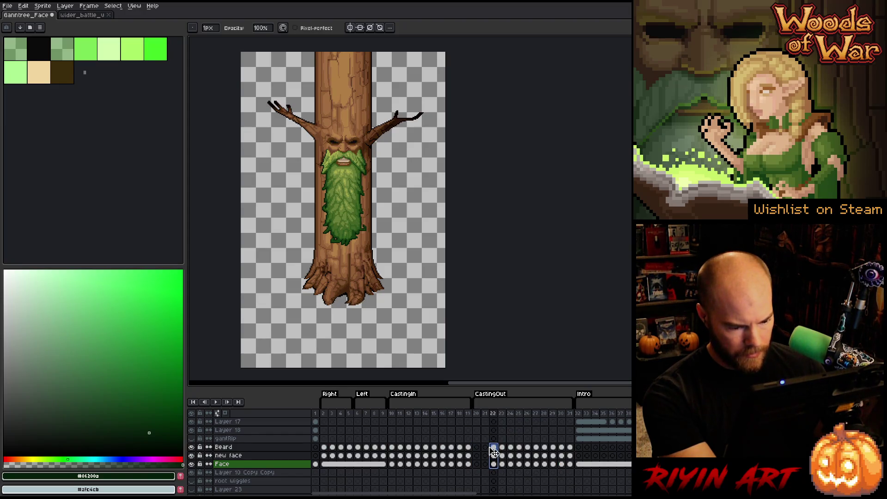
left_click_drag(480, 453, 497, 468)
right_click(497, 467)
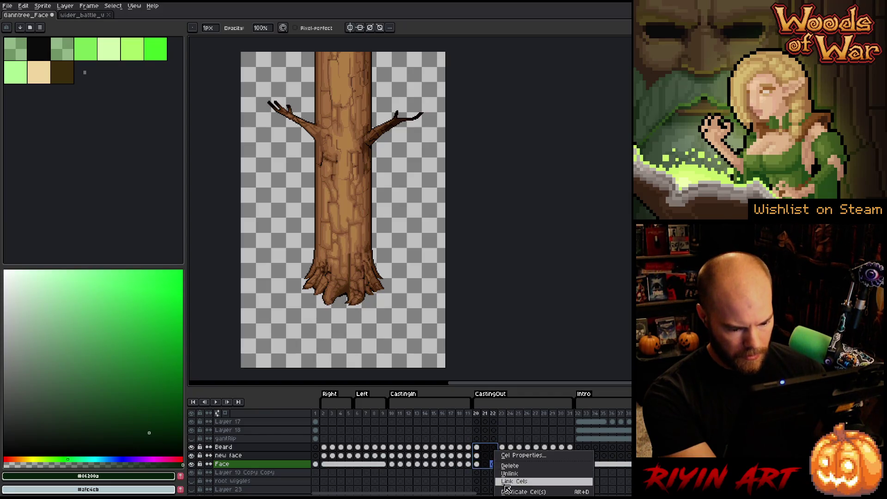
left_click(499, 471)
left_click(480, 417)
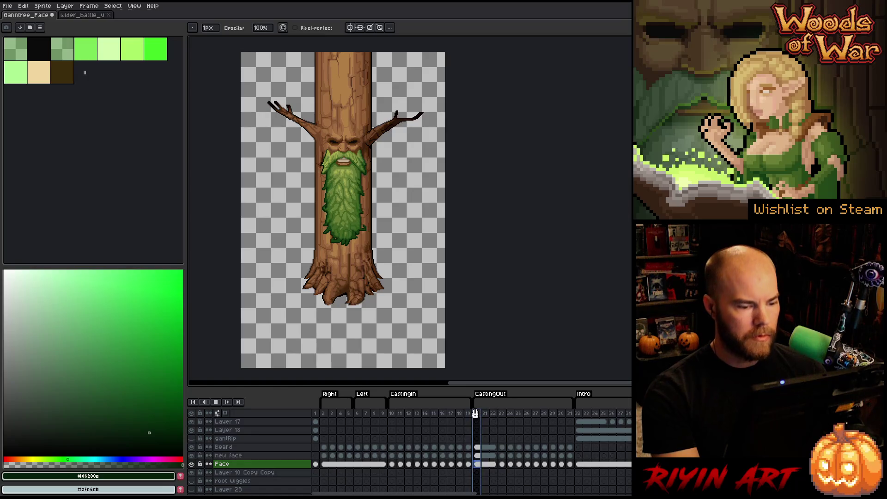
key("Return")
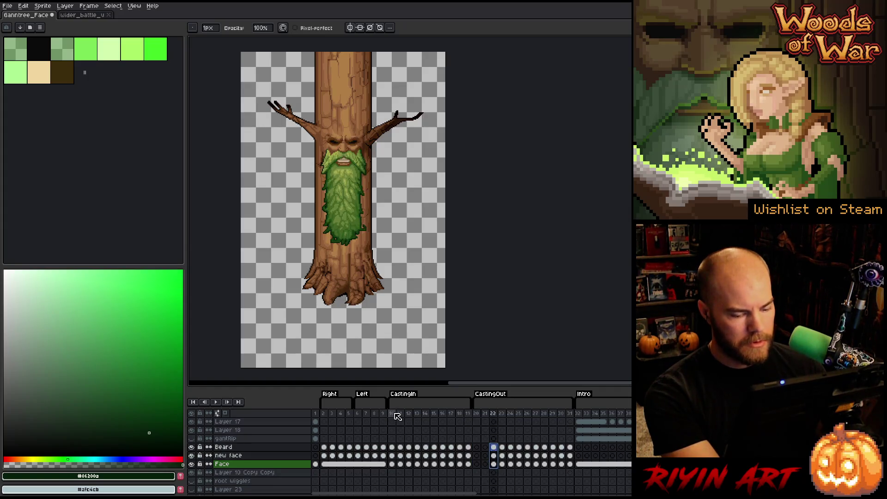
Step: Undo to clear the face and beard from CastingOut, then replay from frame 20
key("ctrl+z")
key("ctrl+z")
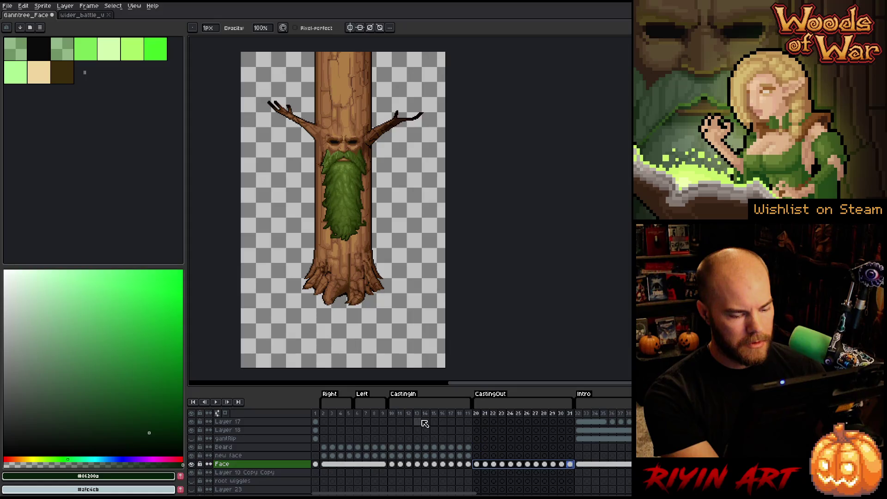
key("Return")
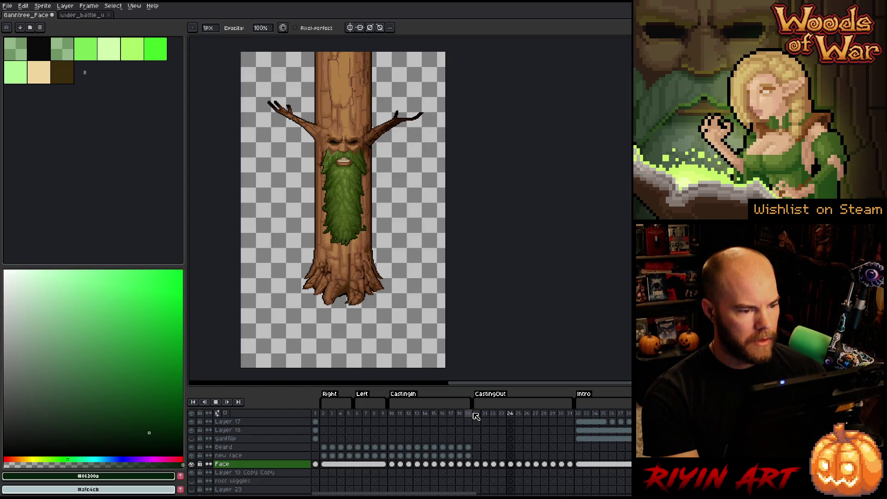
key("Return")
Step: Copy the Face cels of frames 10–19 and add a new empty layer
mouse_move(395, 413)
left_mouse_down()
mouse_move(449, 425)
mouse_move(404, 429)
mouse_move(460, 436)
left_mouse_up()
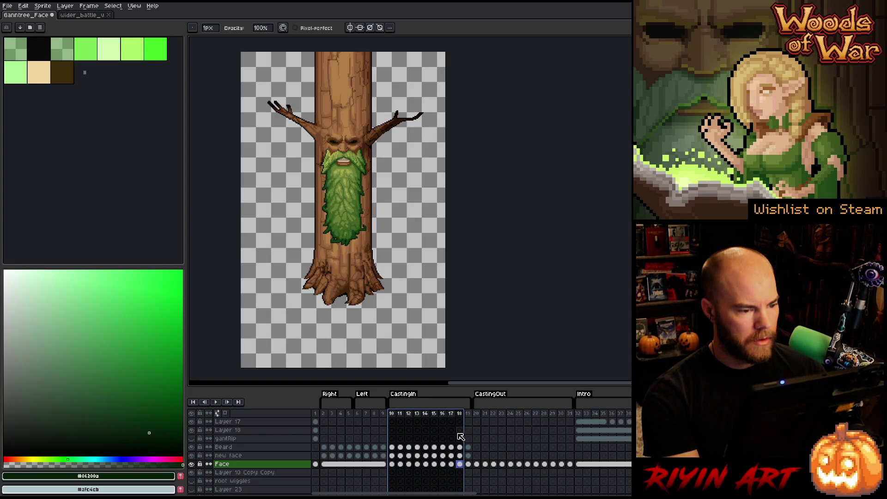
left_click(392, 455)
left_click_drag(394, 462, 468, 466)
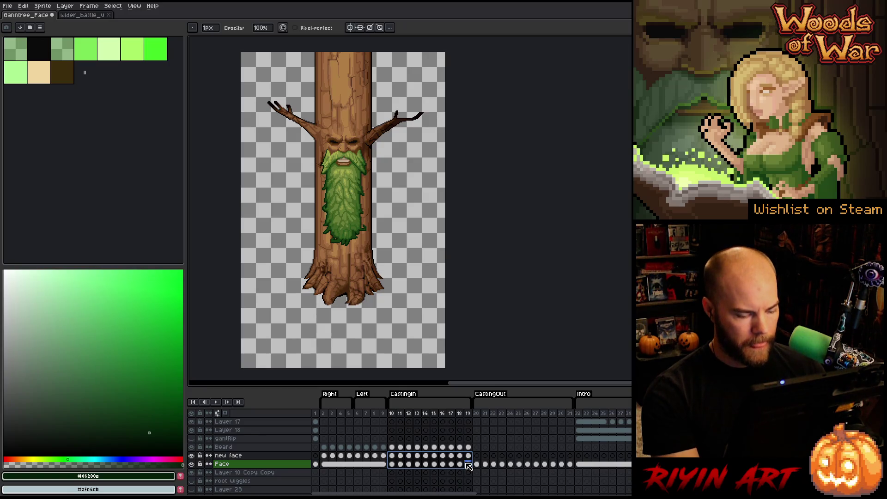
key("ctrl+c")
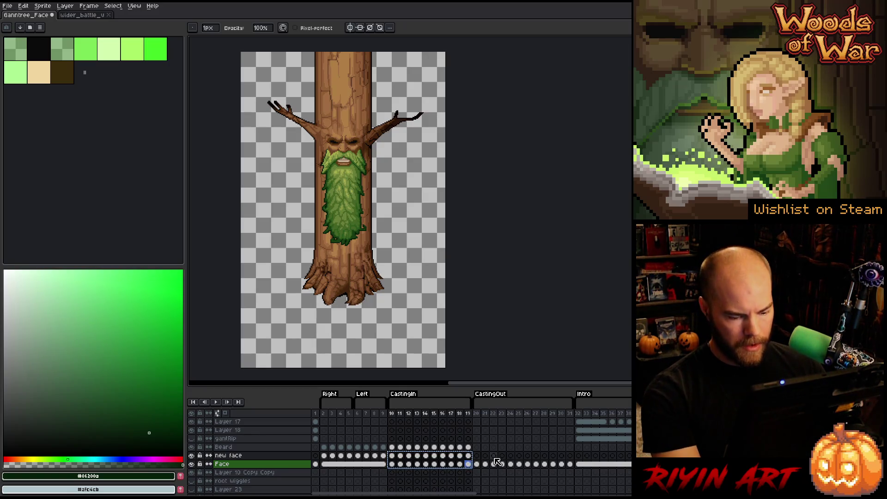
key("shift+n")
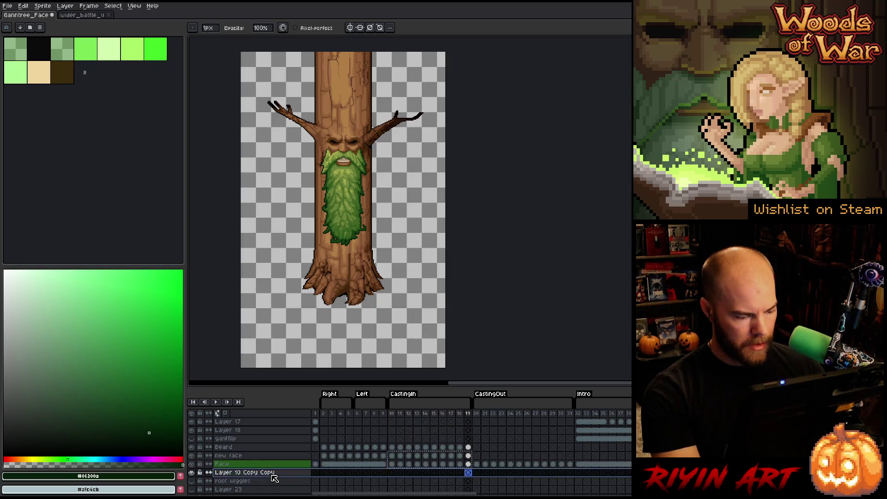
Step: Move the CastingOut Face cels to Layer 29, then paste the frames 10–19 face cels at frame 20
mouse_move(476, 463)
left_mouse_down()
mouse_move(567, 465)
mouse_move(547, 475)
left_mouse_up()
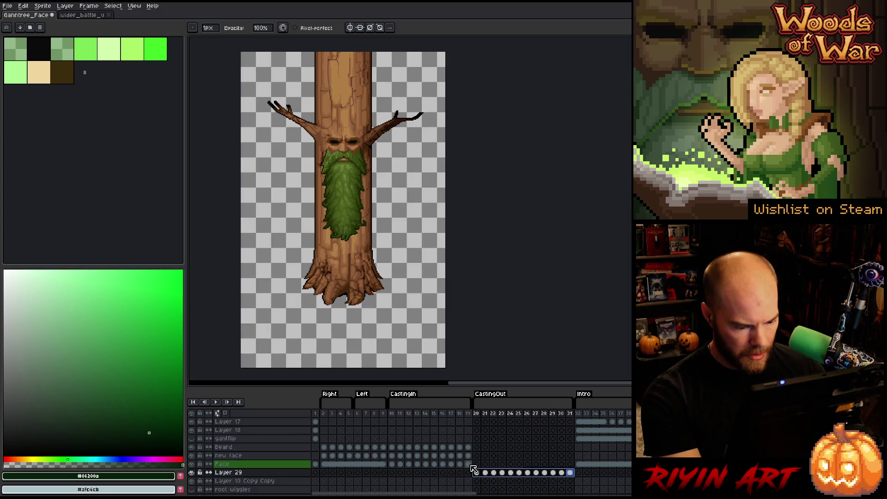
mouse_move(470, 463)
left_mouse_down()
mouse_move(395, 451)
mouse_move(468, 466)
left_mouse_up()
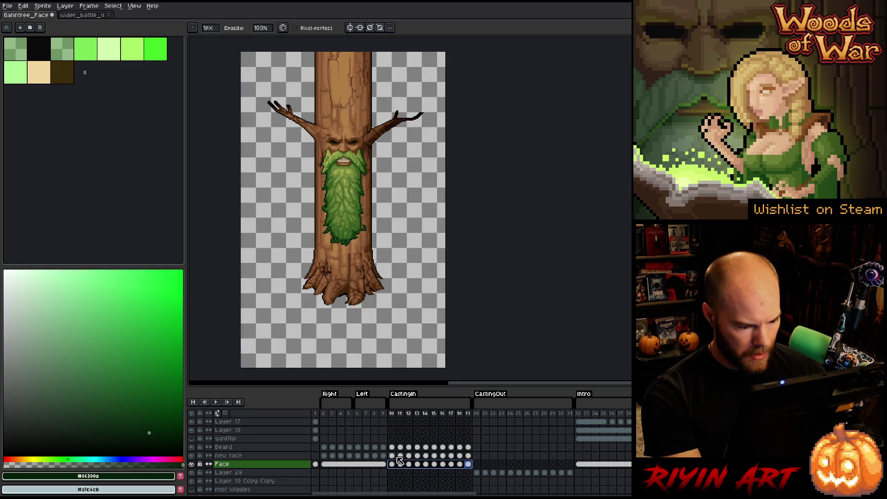
left_click_drag(395, 457, 470, 464)
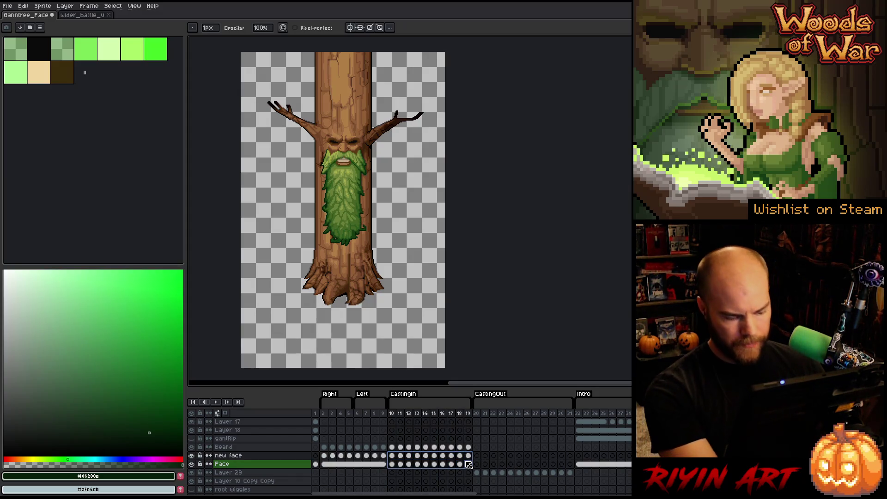
left_click(476, 455)
key("ctrl+v")
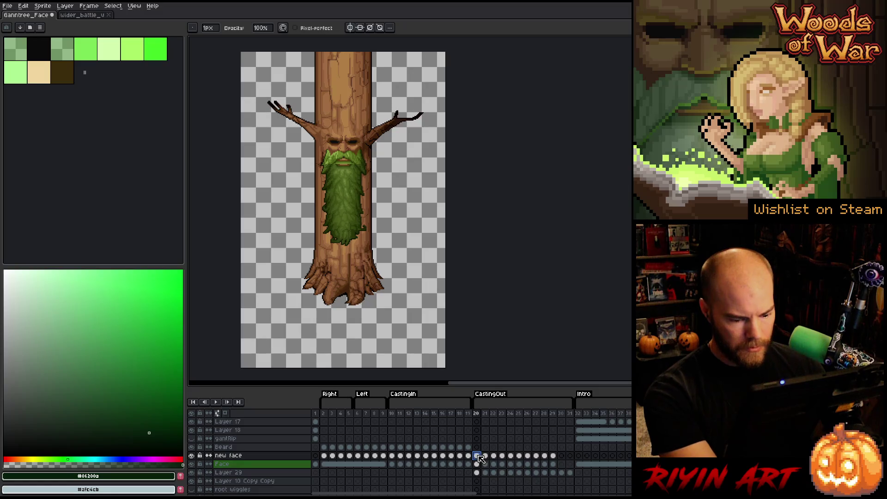
key("ctrl+v")
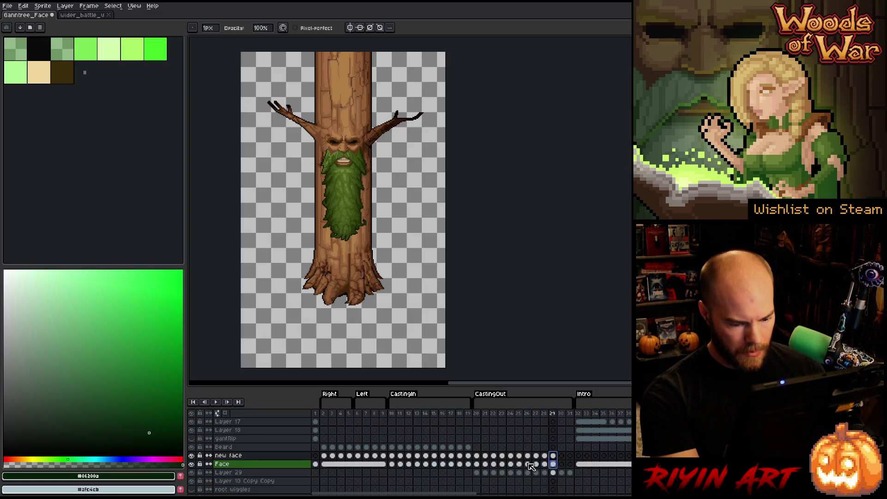
Step: Reverse frames 20–29 and link the CastingOut cels on frames 20–22
left_click(89, 6)
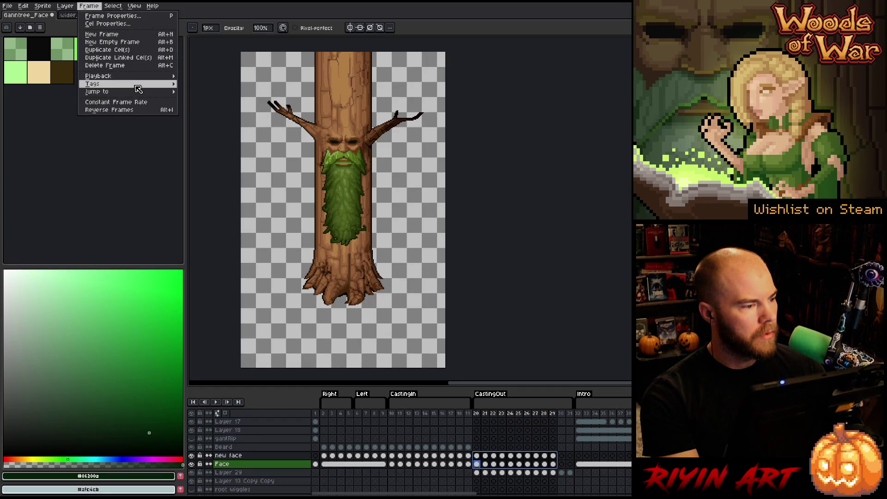
mouse_move(119, 10)
mouse_move(57, 4)
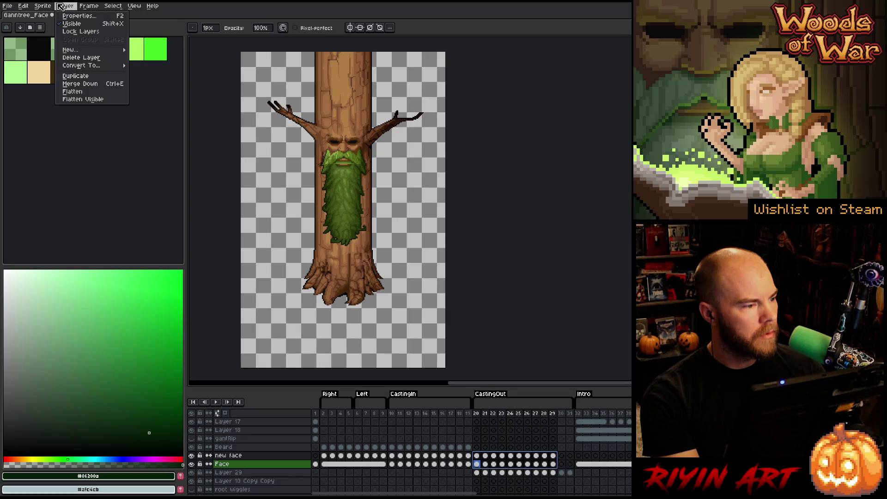
mouse_move(88, 6)
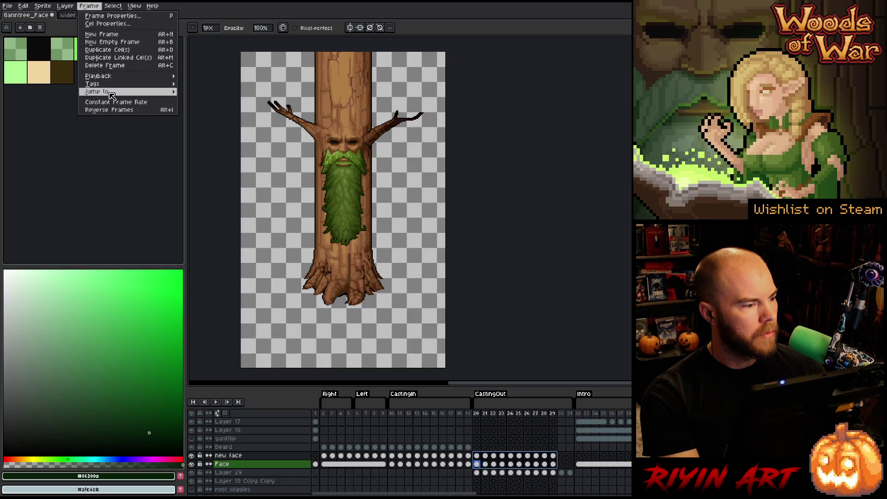
left_click(110, 111)
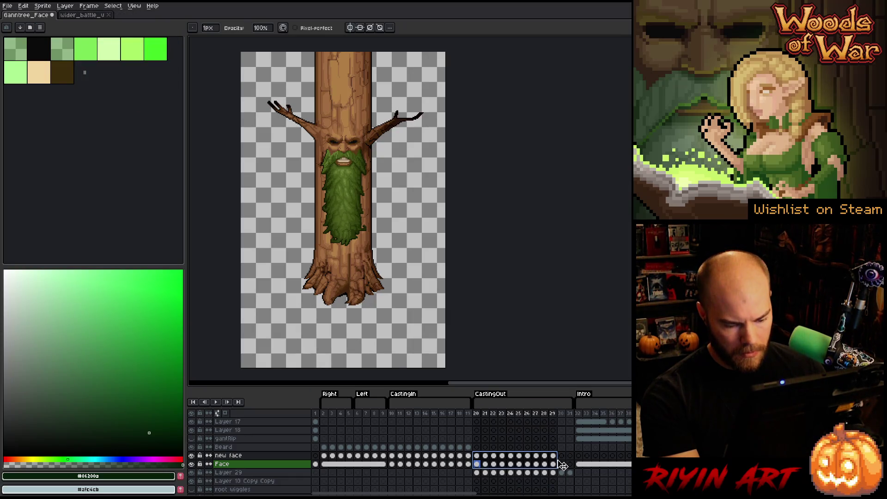
mouse_move(554, 459)
left_mouse_down()
mouse_move(485, 466)
mouse_move(499, 468)
mouse_move(478, 457)
mouse_move(494, 467)
left_mouse_up()
right_click(495, 467)
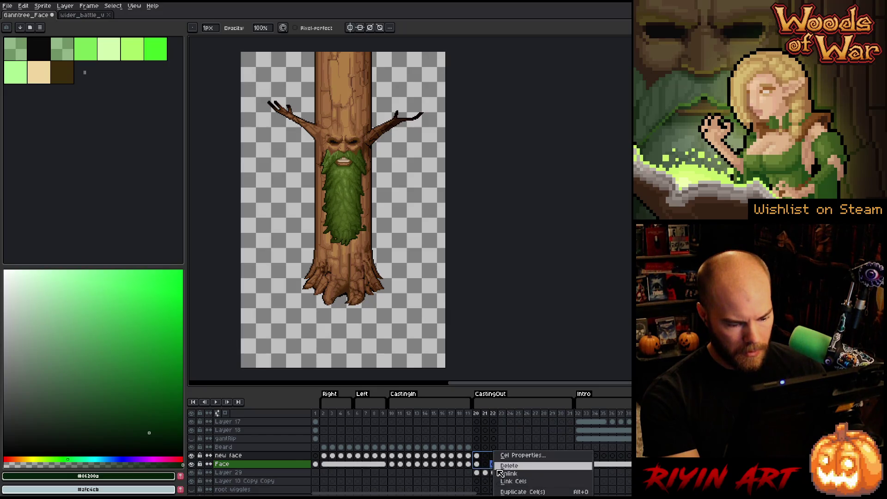
left_click(505, 483)
Step: Play and step through CastingOut, toggle a face layer's visibility, and select frames 20–29
key("Return")
key("Return")
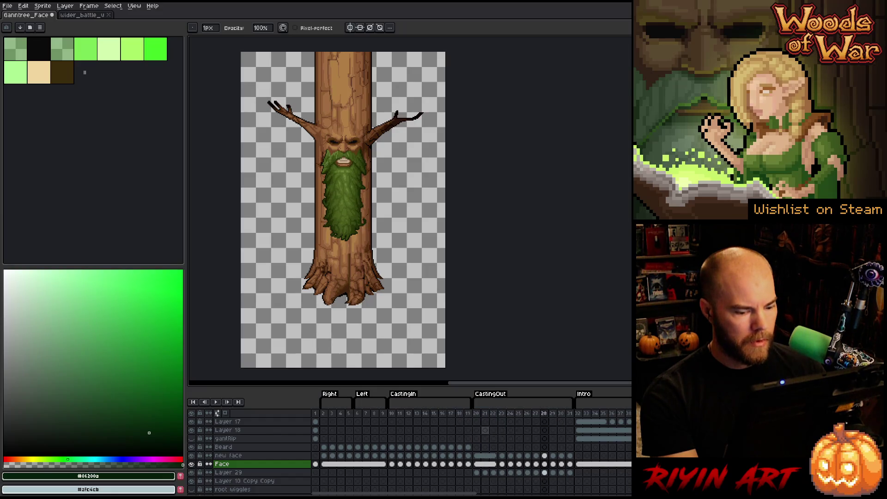
key("Right")
key("Right")
key("Right")
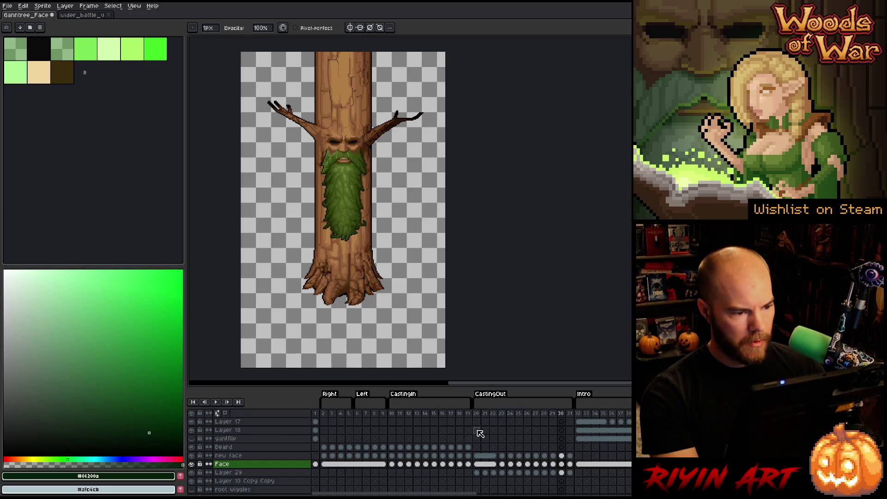
key("Left")
key("Left")
key("Left")
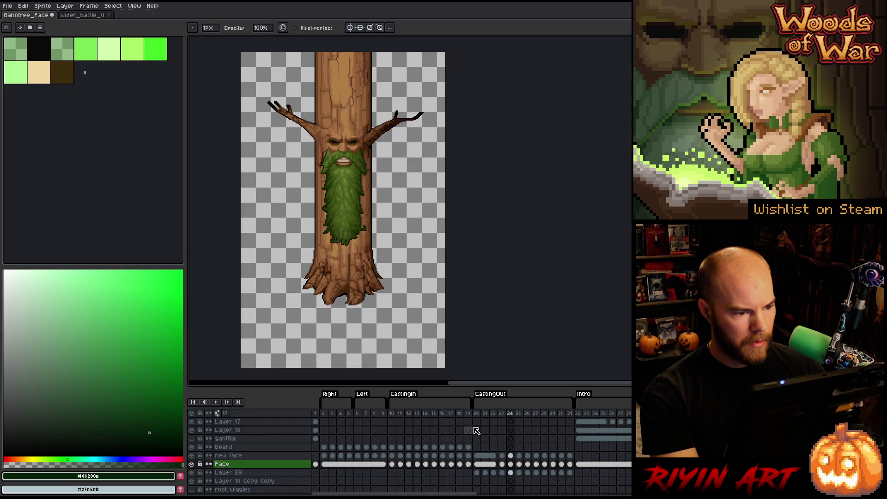
key("Right")
key("Right")
key("Right")
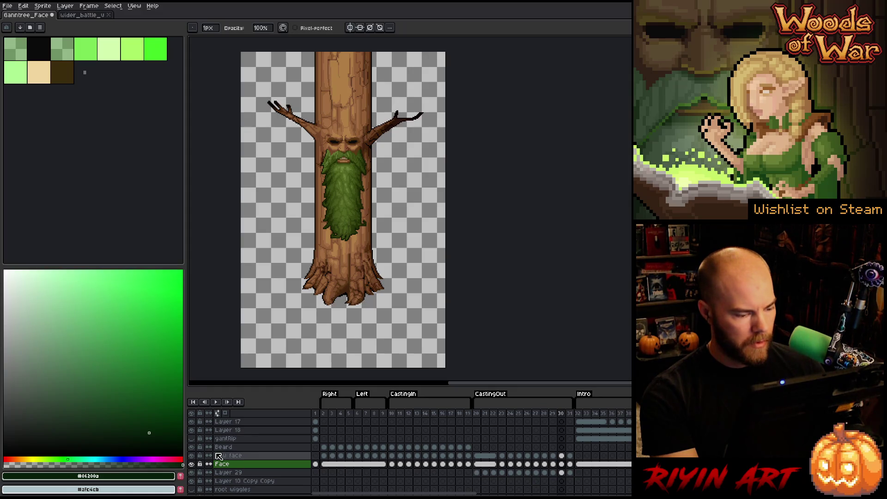
left_click(192, 463)
mouse_move(476, 413)
left_mouse_down()
mouse_move(557, 413)
mouse_move(502, 420)
left_mouse_up()
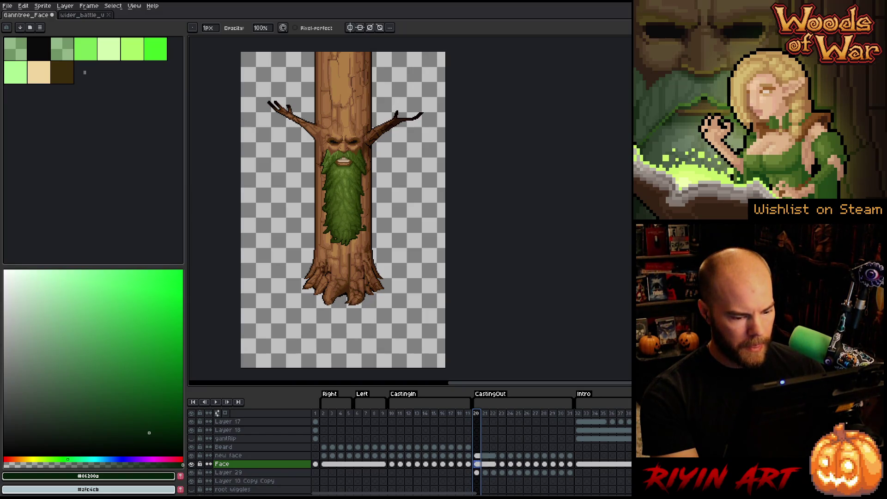
left_click_drag(510, 416, 566, 417)
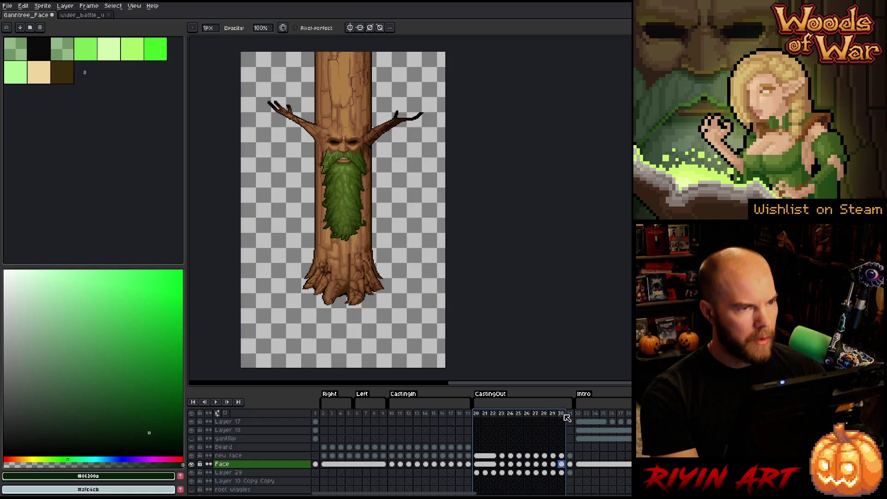
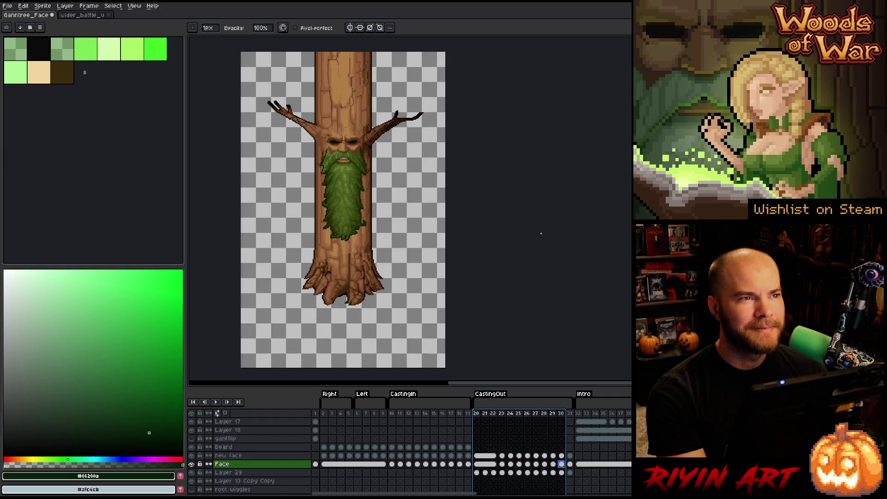
Step: Add an empty Layer 30 above the Beard layer
scroll(364, 171, "up", 1)
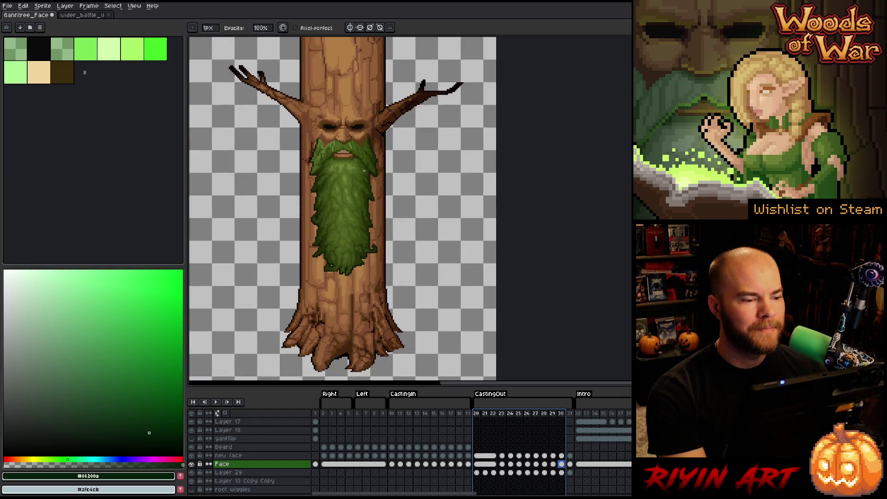
left_click(477, 414)
mouse_move(487, 418)
left_mouse_down()
mouse_move(580, 418)
mouse_move(539, 417)
mouse_move(531, 421)
mouse_move(562, 423)
mouse_move(523, 426)
mouse_move(551, 429)
mouse_move(501, 440)
mouse_move(547, 434)
left_mouse_up()
left_click_drag(394, 452, 470, 452)
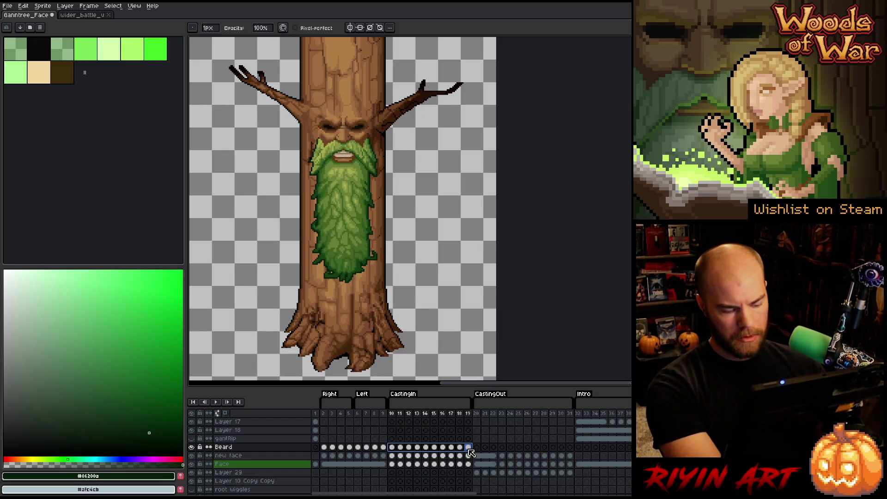
left_click(265, 448)
key("shift+n")
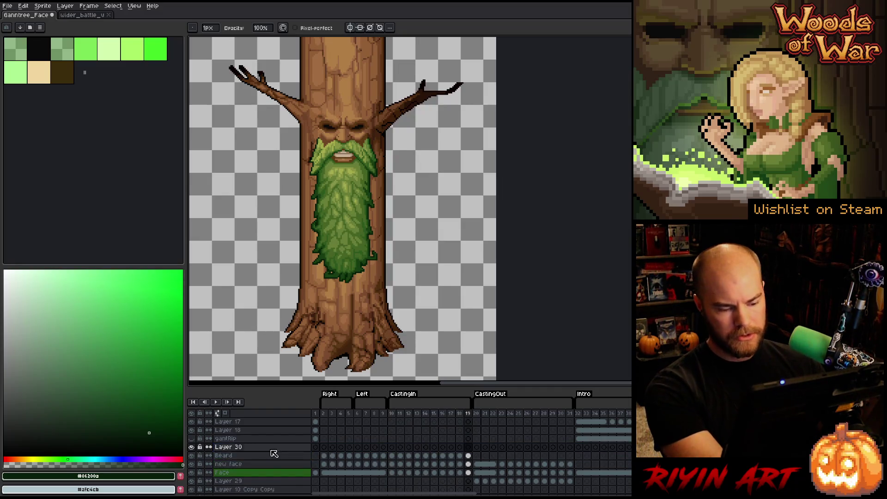
Step: Copy the Beard frames 10–19 into CastingOut frames 20–29
left_click_drag(392, 456, 478, 459)
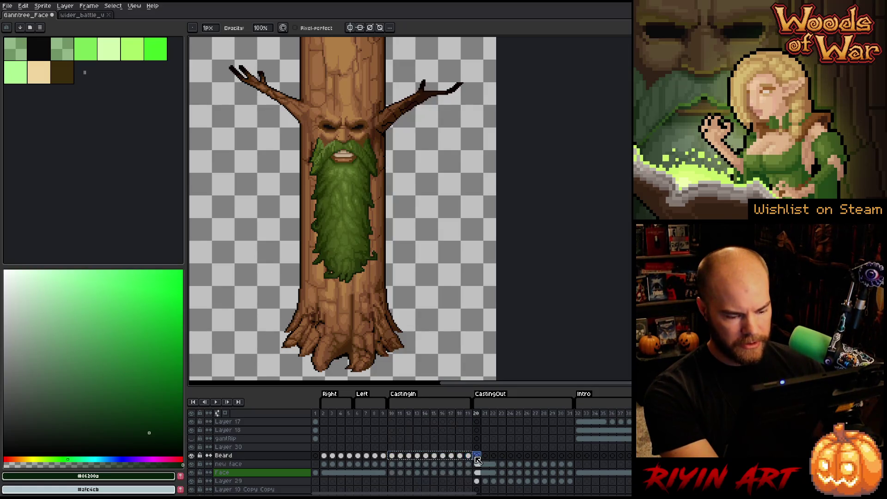
left_click_drag(553, 456, 480, 459)
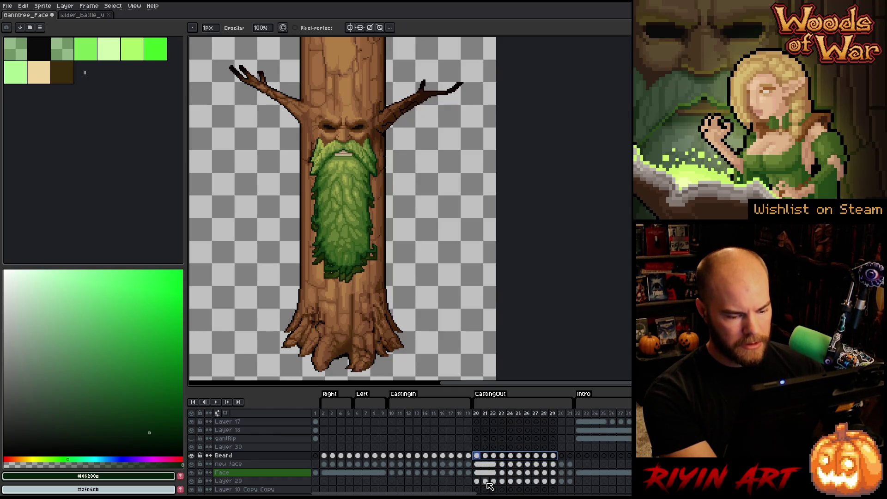
left_click(112, 6)
mouse_move(140, 61)
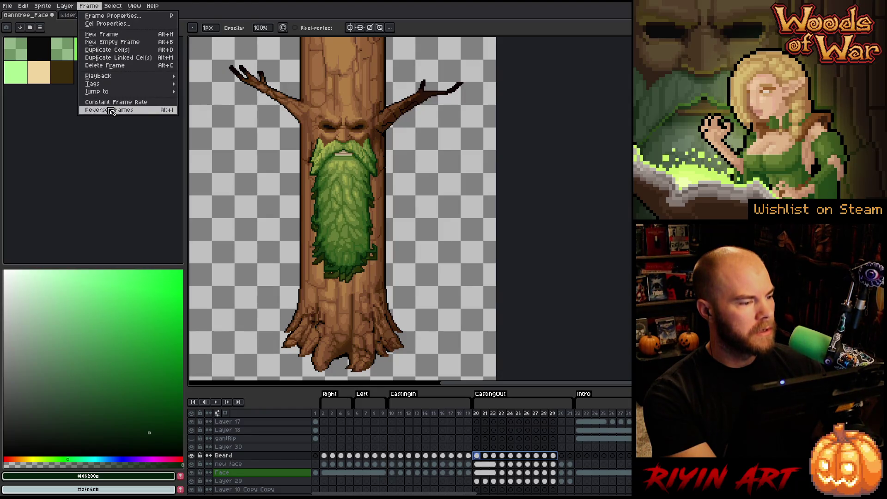
Step: Reverse the beard's frames 20–29, shift them two frames later, and link cels 20–22
left_click(111, 110)
left_click_drag(554, 457, 484, 456)
mouse_move(560, 462)
left_mouse_down()
mouse_move(568, 461)
mouse_move(553, 461)
left_mouse_up()
left_click_drag(480, 457, 493, 471)
right_click(494, 471)
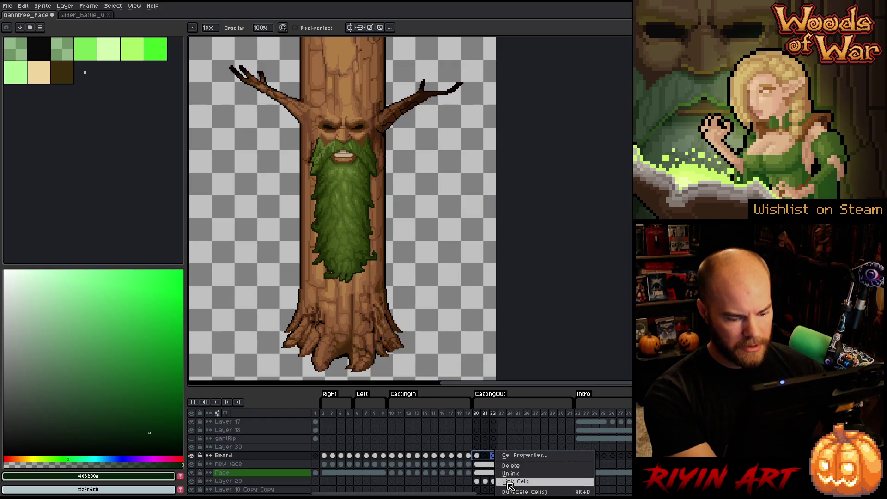
left_click(508, 481)
Step: Preview CastingOut and compare frames 21–25 with the Beard and Face layers toggled
left_click(473, 412)
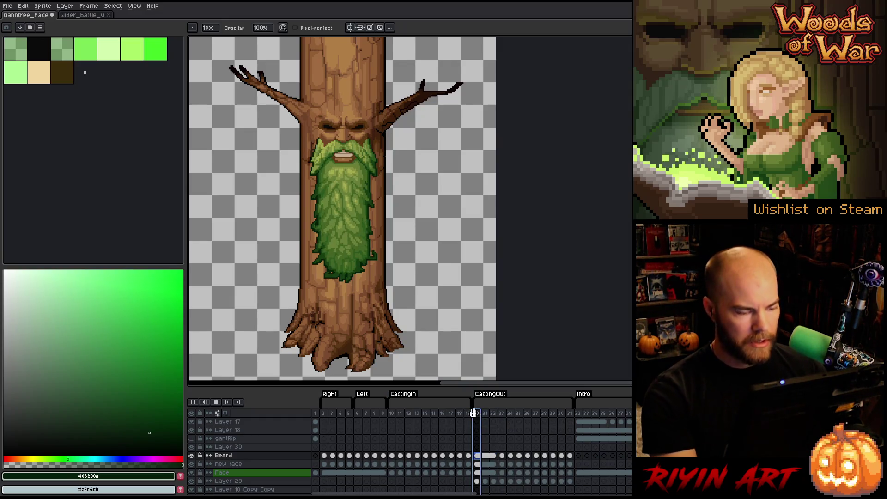
key("Return")
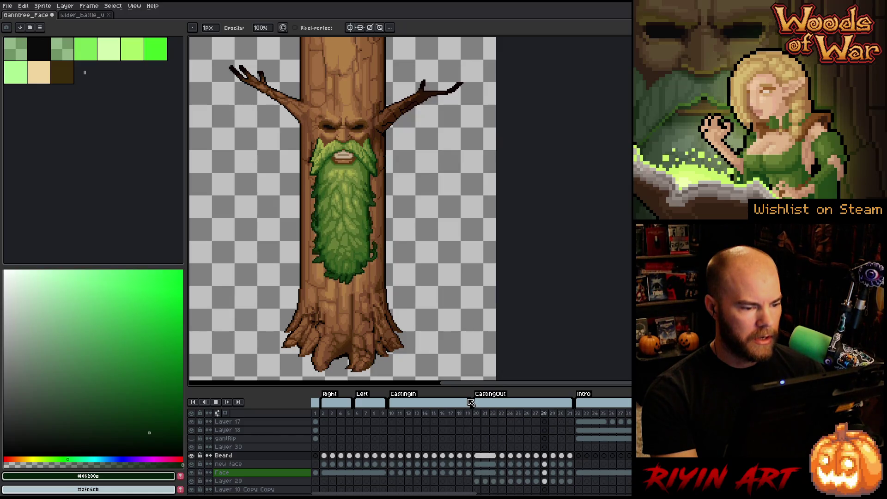
key("Return")
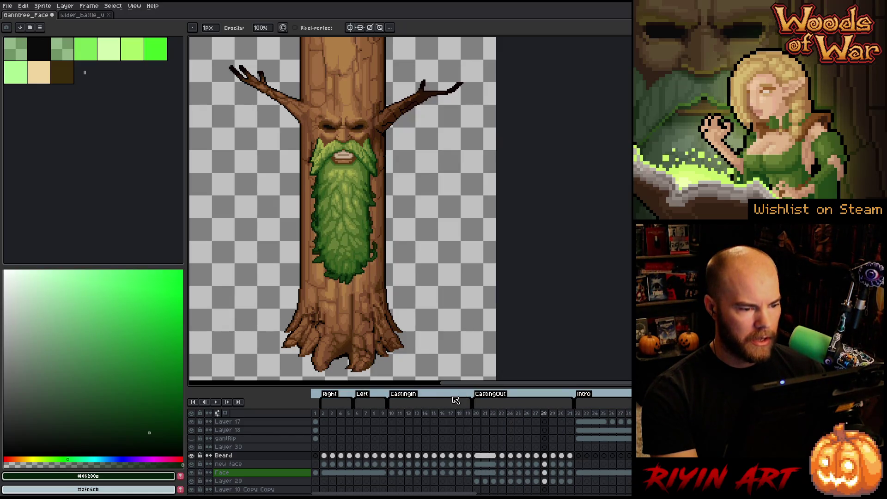
left_click(485, 413)
key("Right")
key("Right")
key("Right")
key("Left")
key("Left")
key("Left")
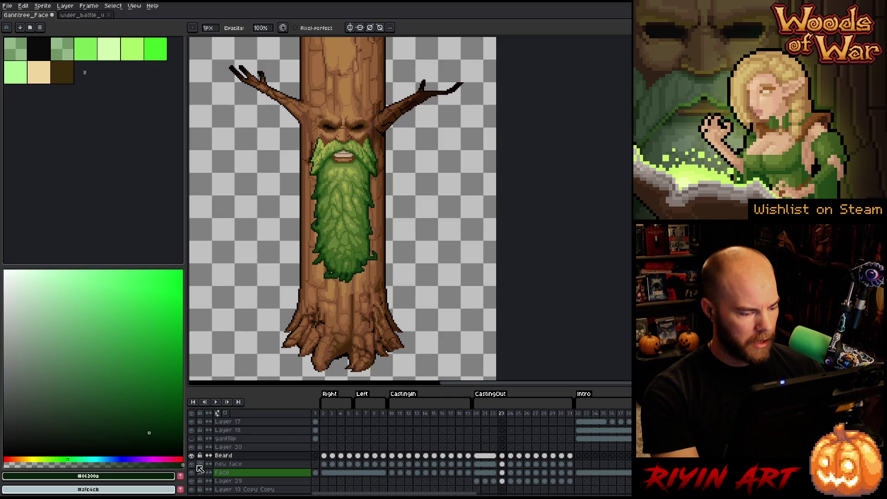
left_click(191, 455)
key("Right")
key("Right")
key("Right")
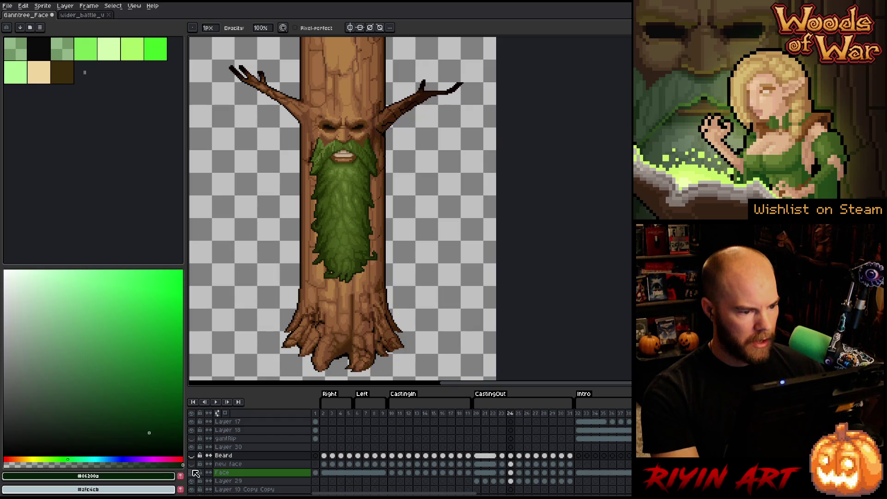
left_click(192, 472)
left_click(192, 472)
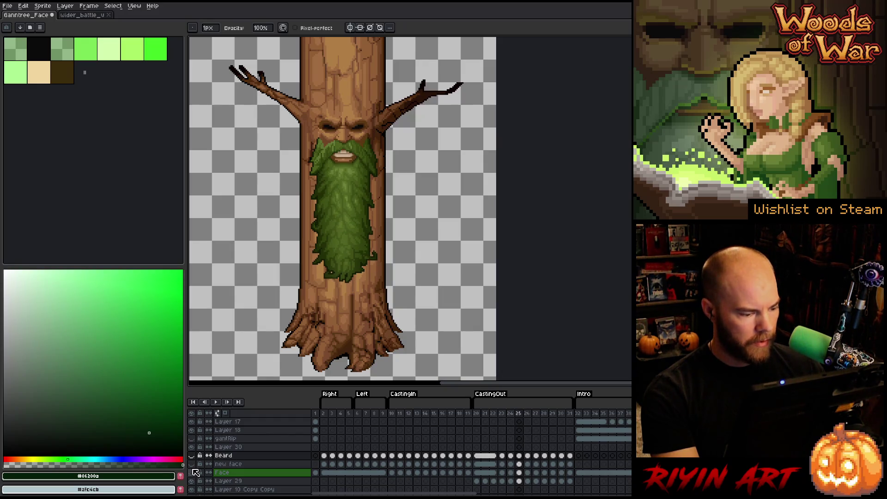
left_click(192, 455)
Step: Flip between frames 25 and 26 to compare the beard, ending on frame 25
key("Right")
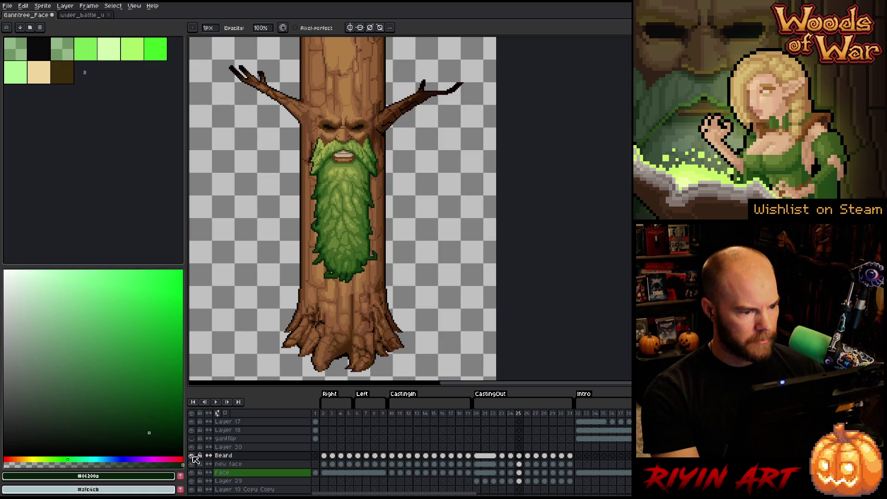
key("Left")
key("Right")
key("Left")
key("Right")
key("Left")
key("Right")
key("Left")
key("Right")
key("Left")
Step: Review frames 28–31 with Beard toggled, then select frames 23–31 on Beard, new face and Face
left_click(570, 416)
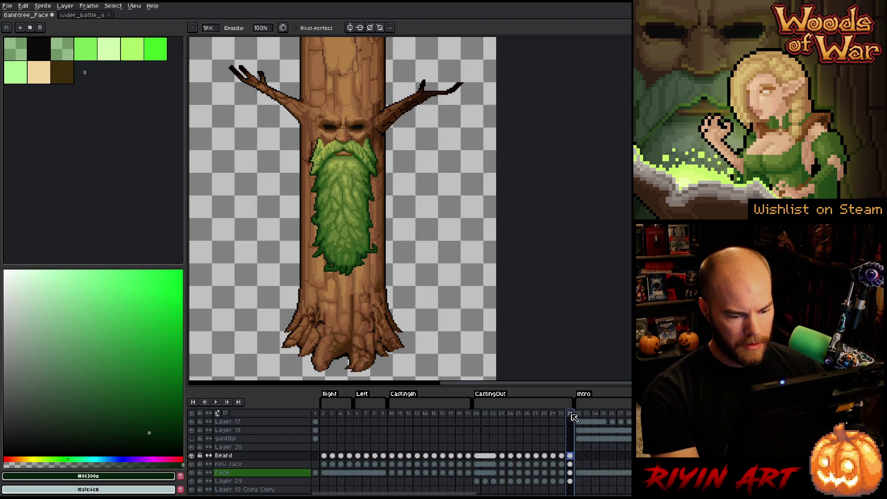
left_click(192, 455)
left_click(193, 455)
key("Left")
key("Left")
key("Right")
key("Left")
key("Left")
key("Left")
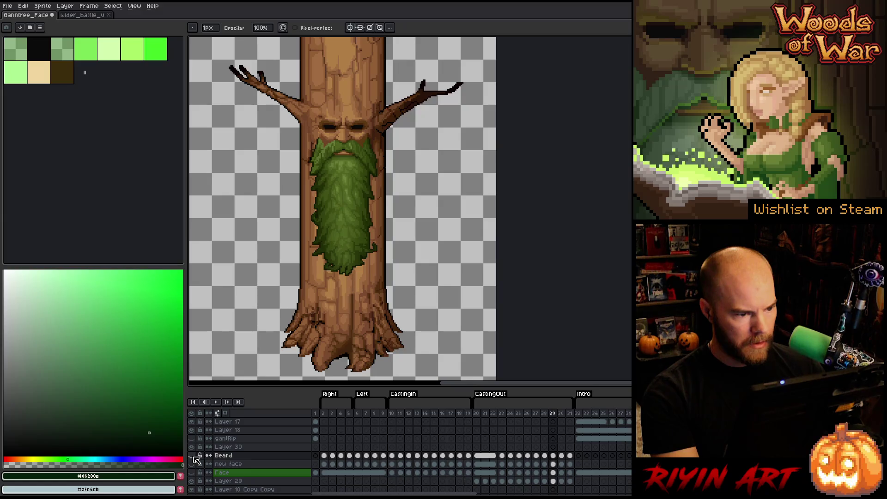
key("Right")
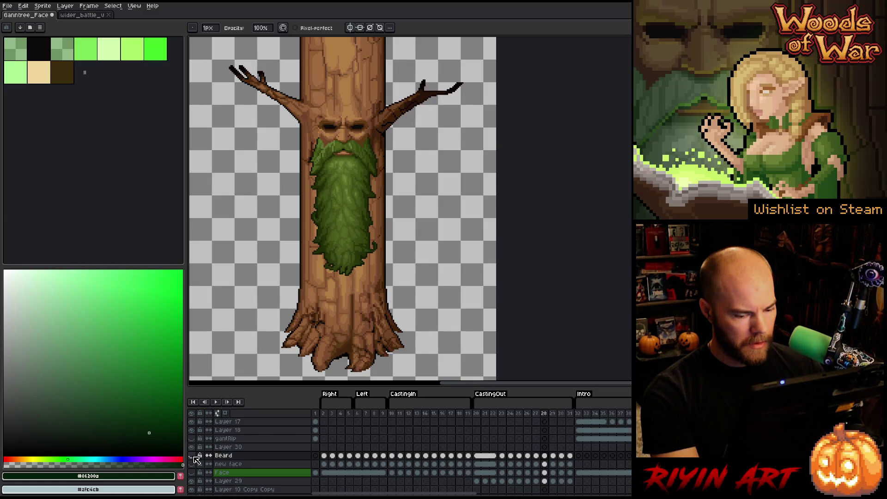
mouse_move(569, 455)
left_mouse_down()
mouse_move(568, 469)
mouse_move(485, 469)
left_mouse_up()
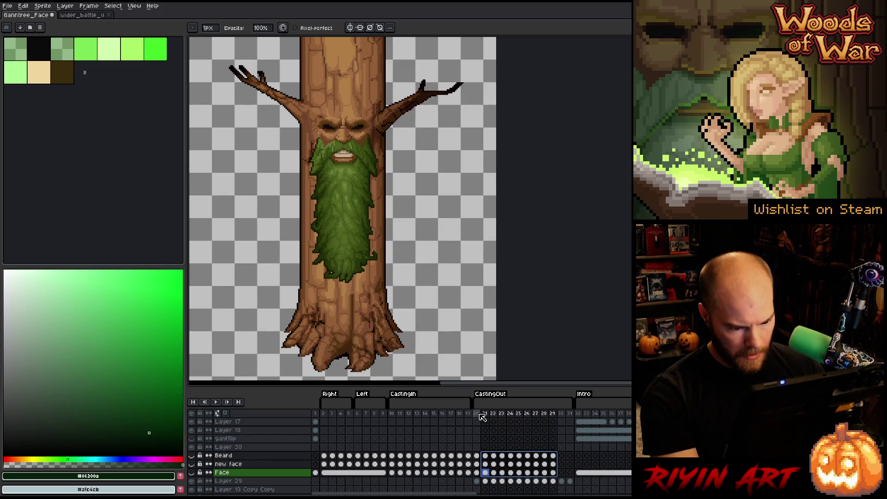
Step: Link the cels at frames 29–31 and preview the held ending pose
left_click_drag(552, 455, 571, 473)
right_click(571, 473)
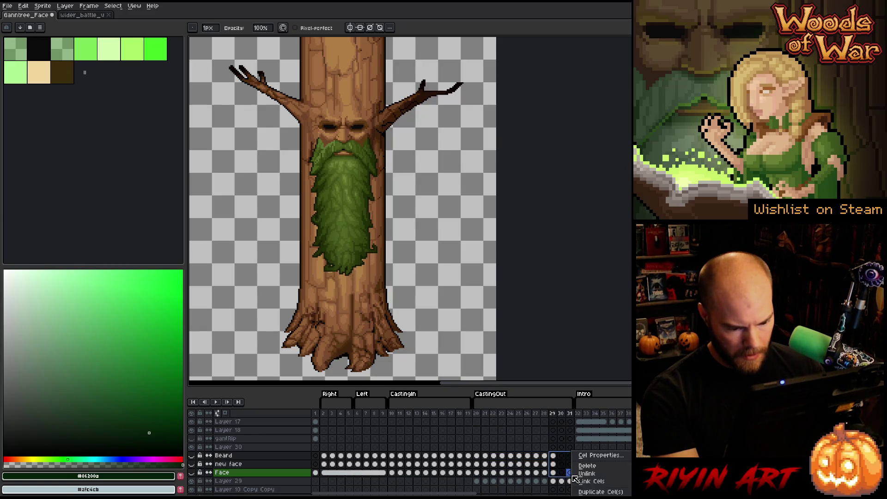
left_click(589, 481)
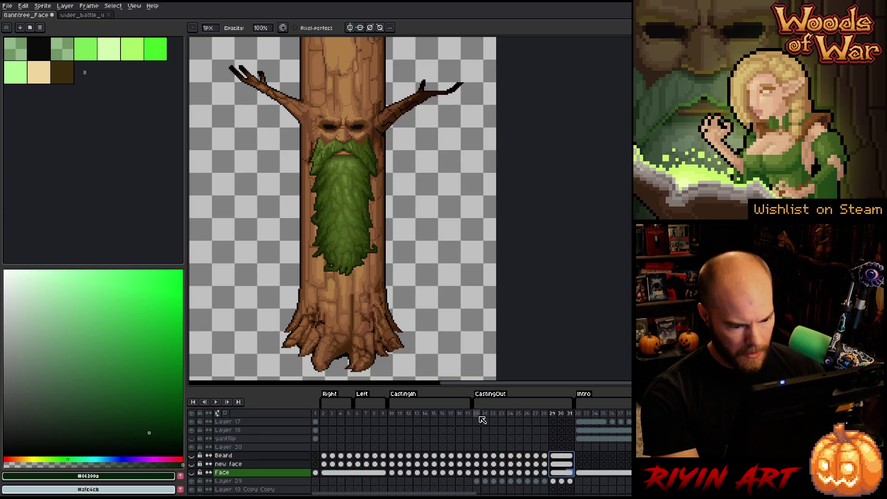
key("Return")
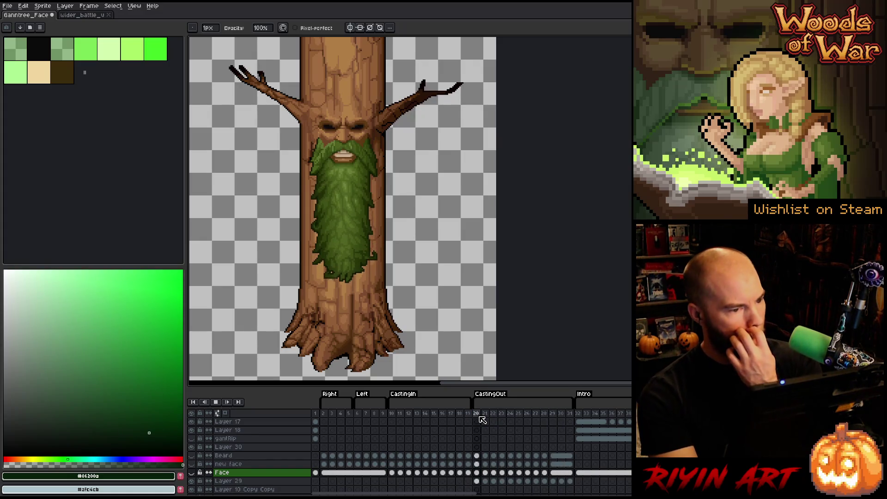
key("Return")
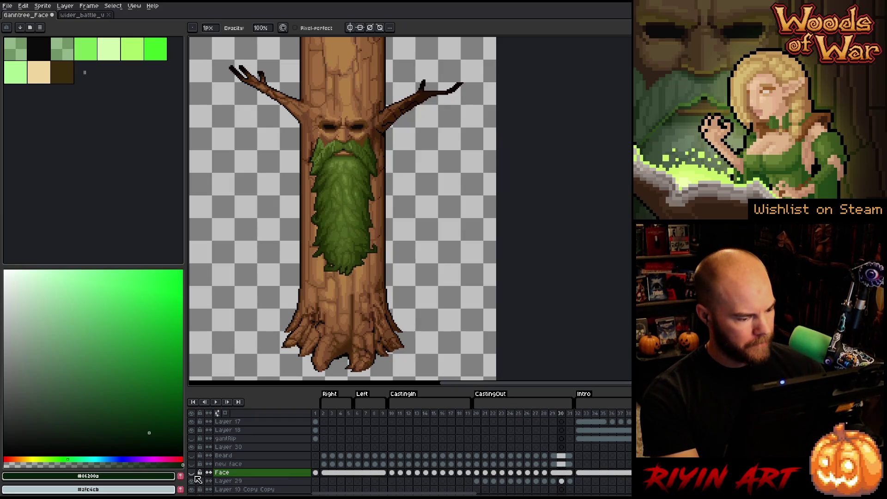
Step: Show the Face layer and Layer 30, then play CastingOut from frame 20
left_click(193, 471)
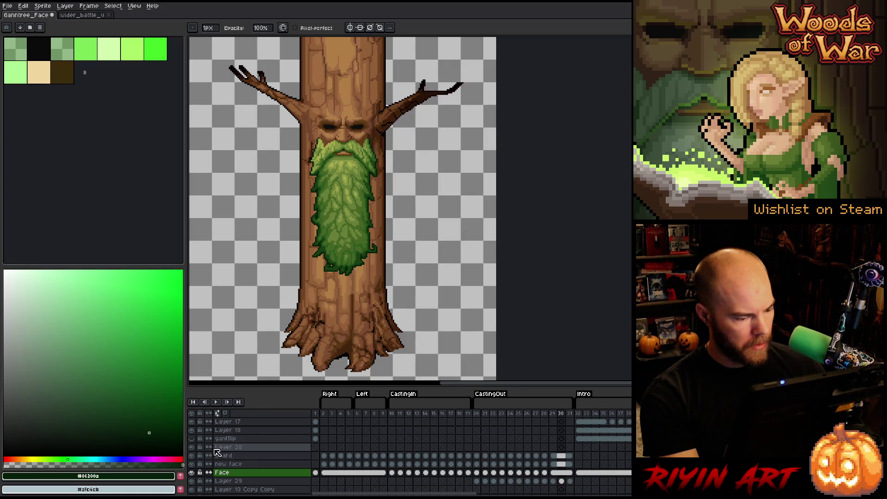
left_click(191, 446)
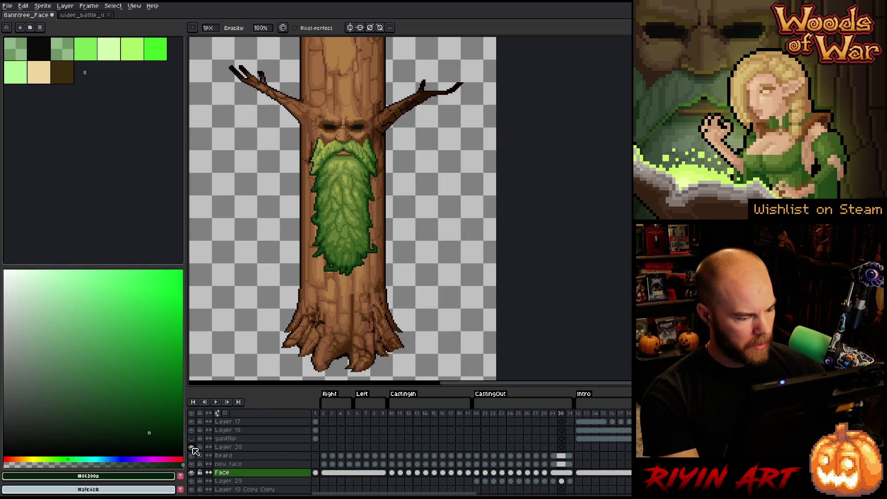
left_click(476, 413)
key("Return")
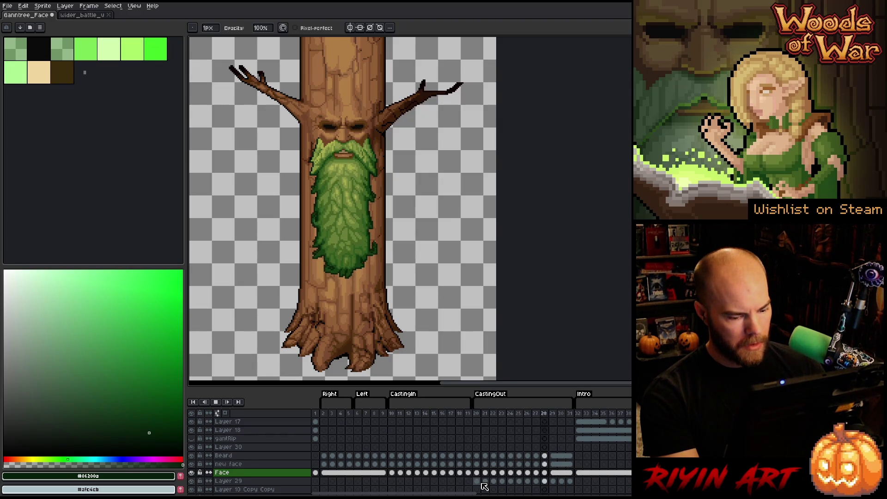
Step: Stop playback and step through frames 23–26 to compare the beard
left_click(478, 456)
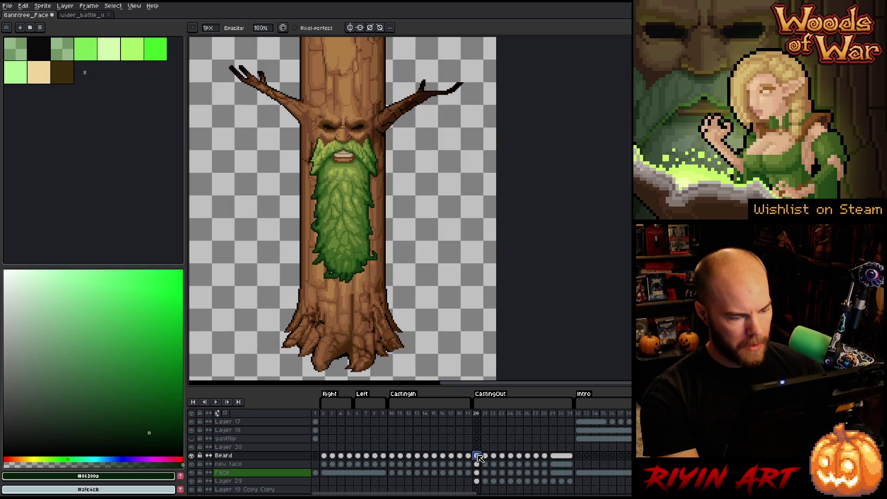
key("Right")
key("Right")
key("Right")
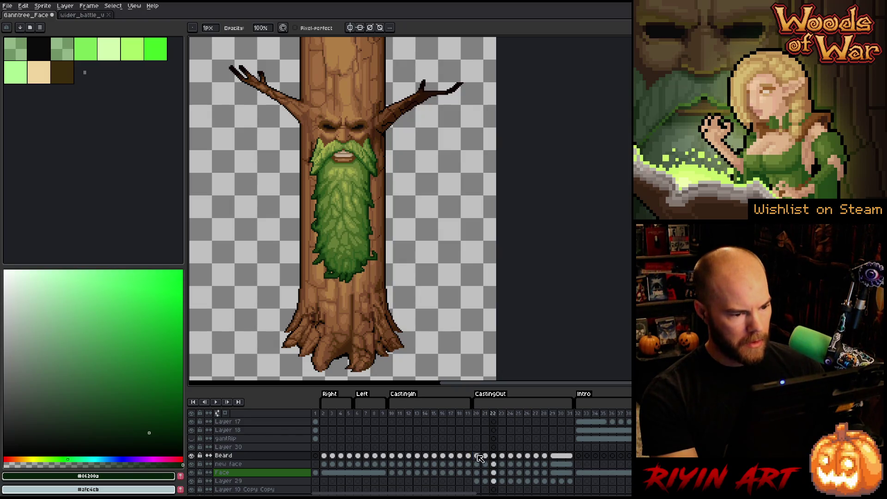
key("Right")
key("Right")
key("Left")
key("Right")
key("Left")
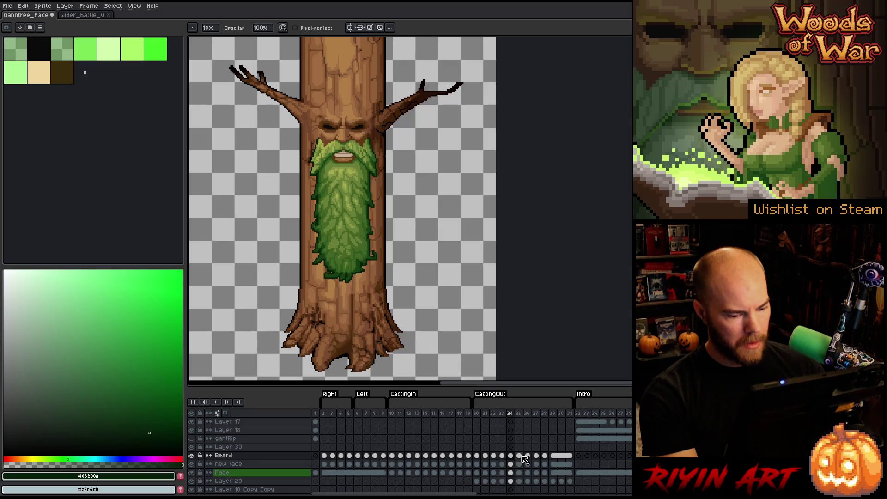
key("Right")
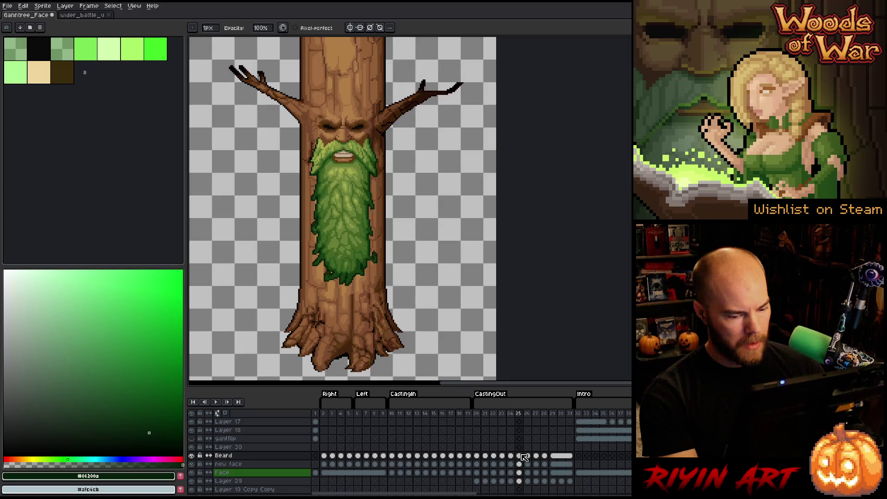
key("Right")
key("Right")
key("Right")
key("Right")
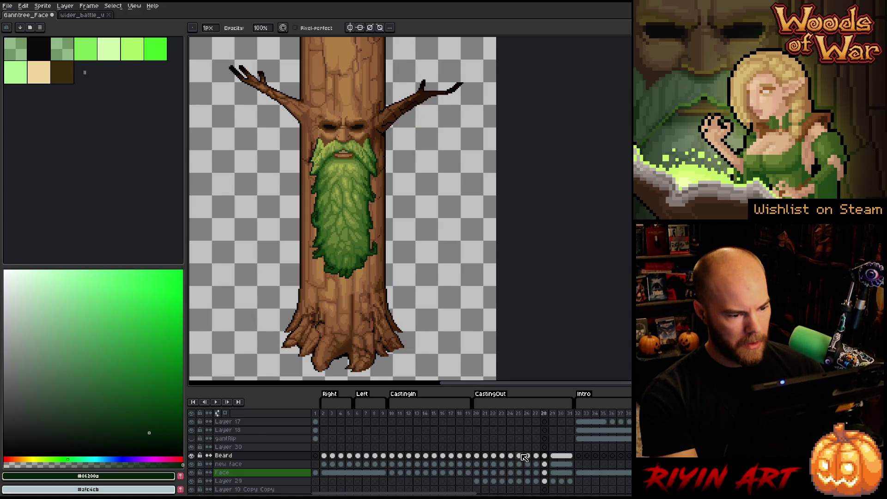
key("Left")
key("Left")
key("Left")
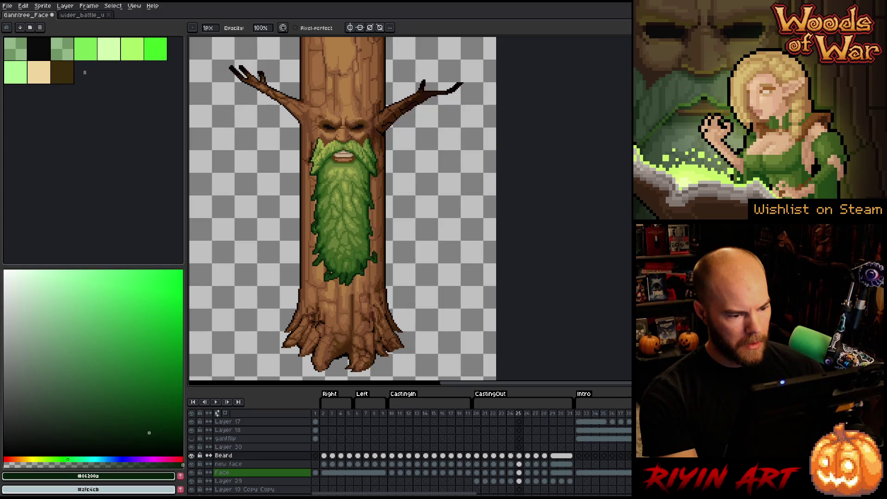
key("Left")
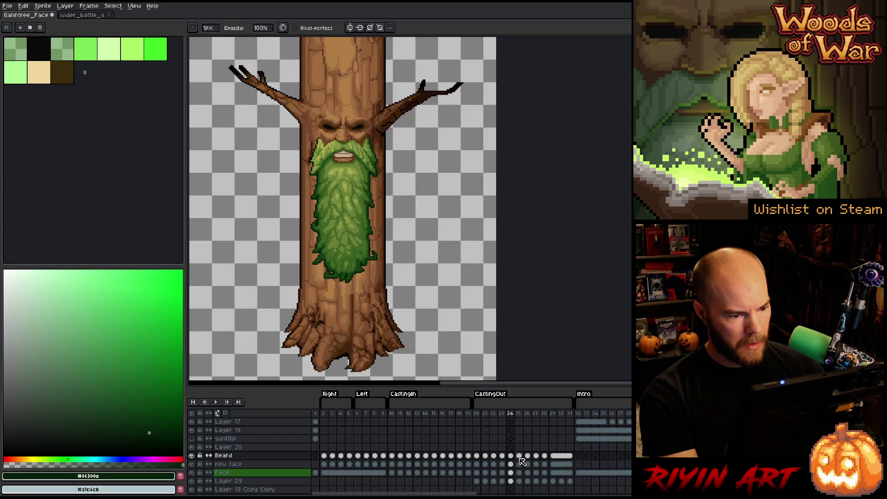
Step: Solo and toggle the Beard layer while flipping frames 25 and 26 to compare shading
left_click(191, 454, "alt")
key("Right")
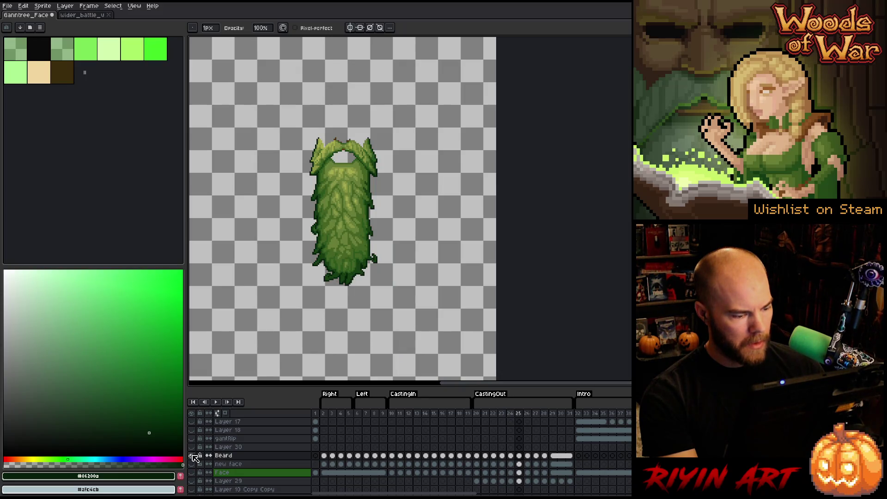
left_click(192, 455, "alt")
key("Left")
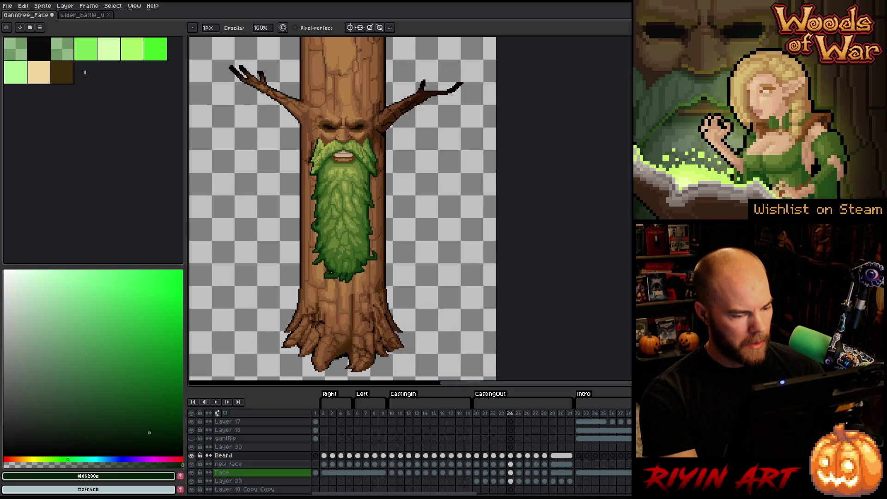
key("Right")
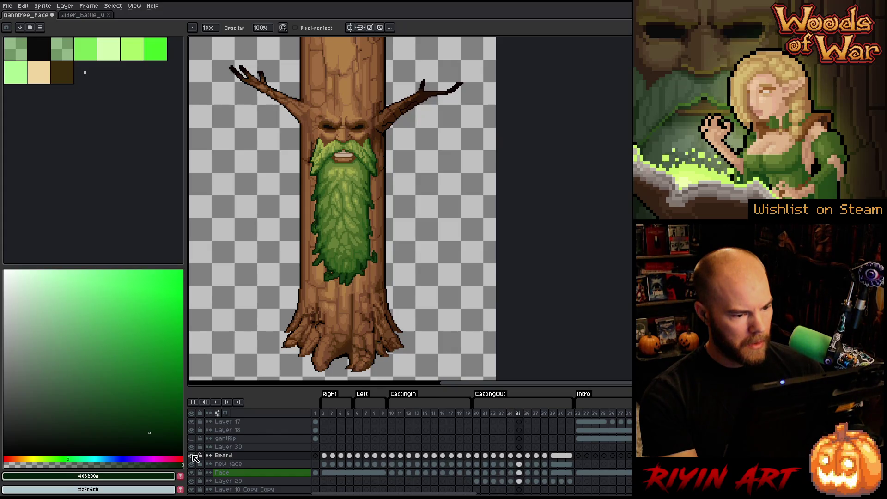
key("Left")
key("Right")
key("Right")
key("Left")
key("Right")
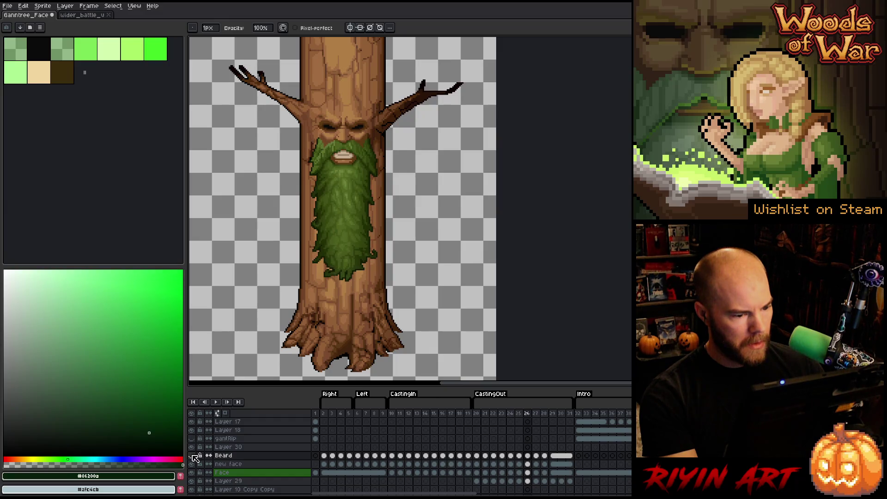
left_click(191, 456)
left_click(191, 456)
left_click(192, 455)
left_click(192, 455)
left_click(191, 455)
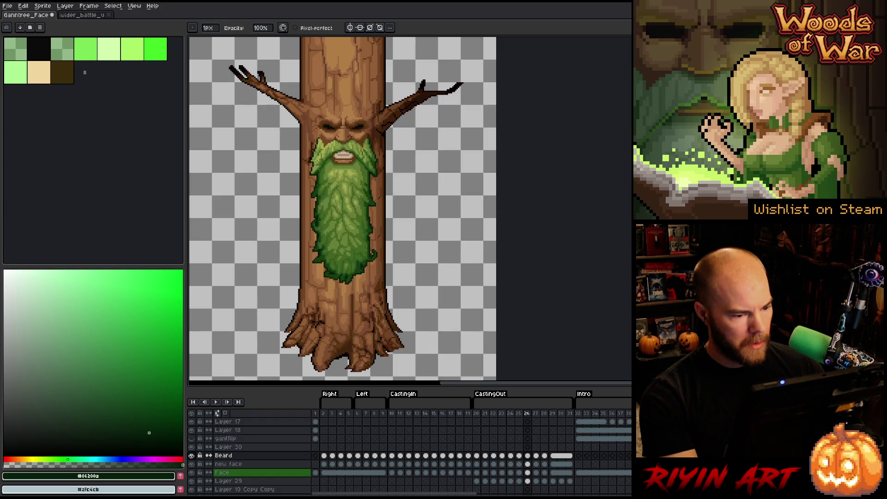
key("Left")
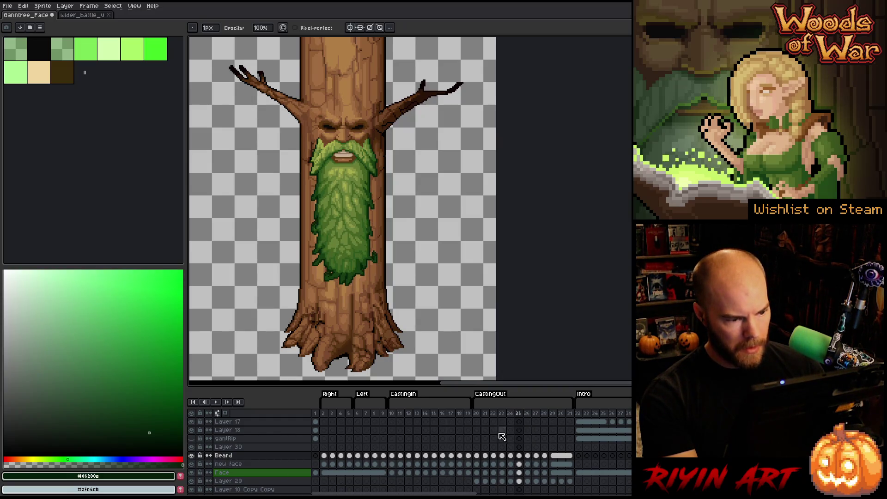
Step: Zoom in and pan to centre the beard, then select Layer 30's frame-26 cel
scroll(396, 272, "up", 1)
key("h")
left_click_drag(484, 300, 450, 318)
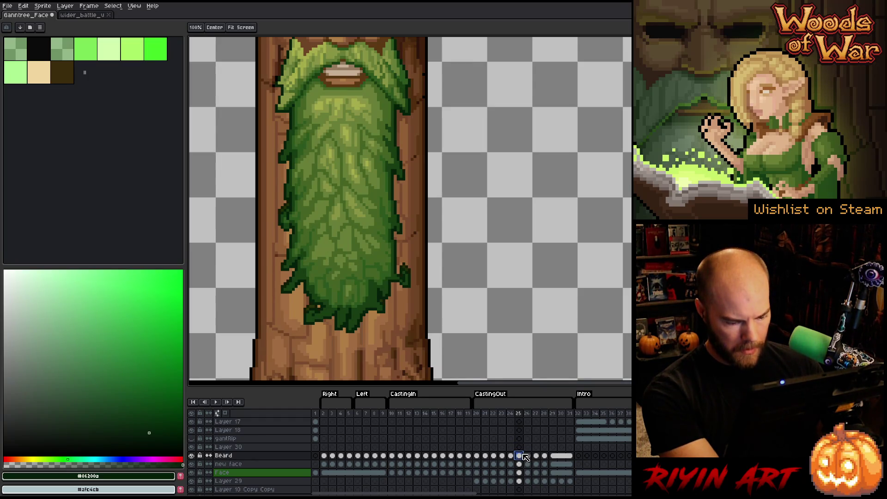
left_click(527, 447)
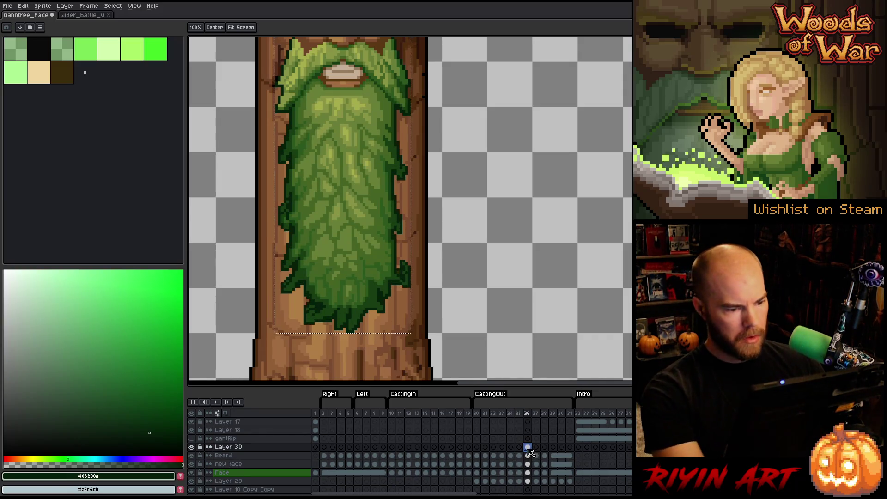
Step: Toggle Layer 30 and Beard visibility to compare the mustache against the darker beard
key("ctrl+t")
left_click(527, 447)
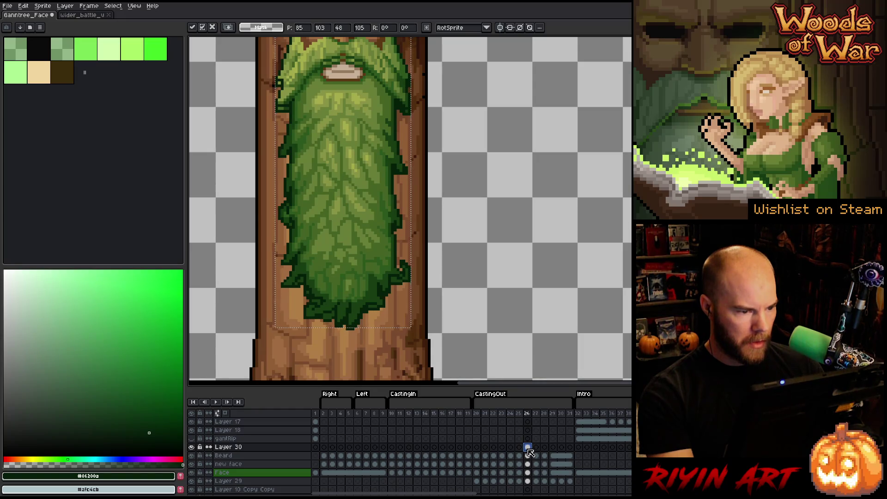
left_click(191, 447)
left_click(192, 447)
left_click(192, 447)
left_click(192, 447)
left_click(192, 447)
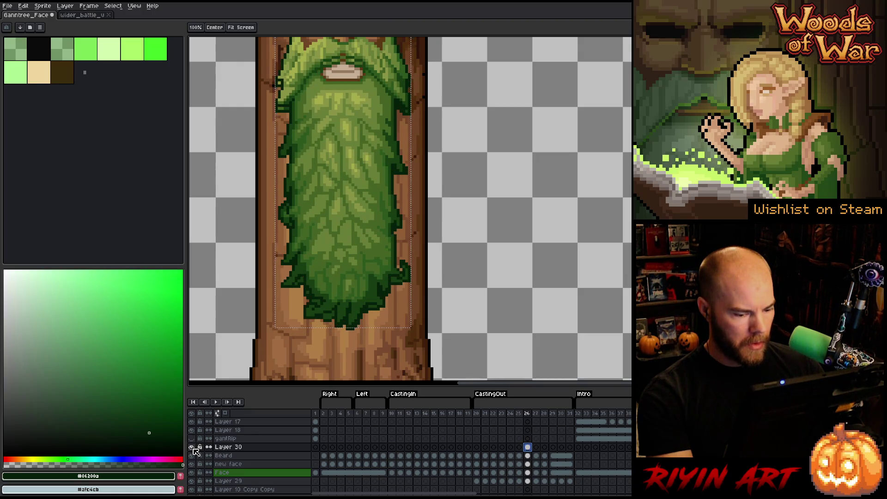
left_click(192, 447)
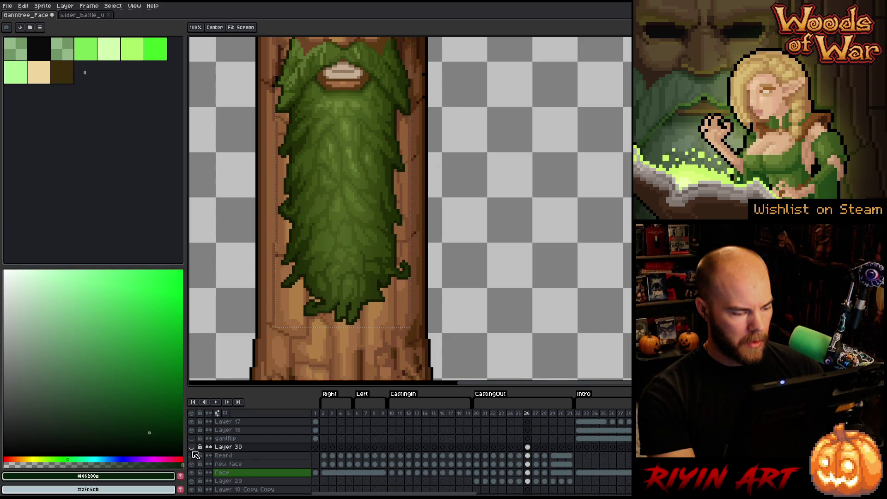
left_click(193, 455)
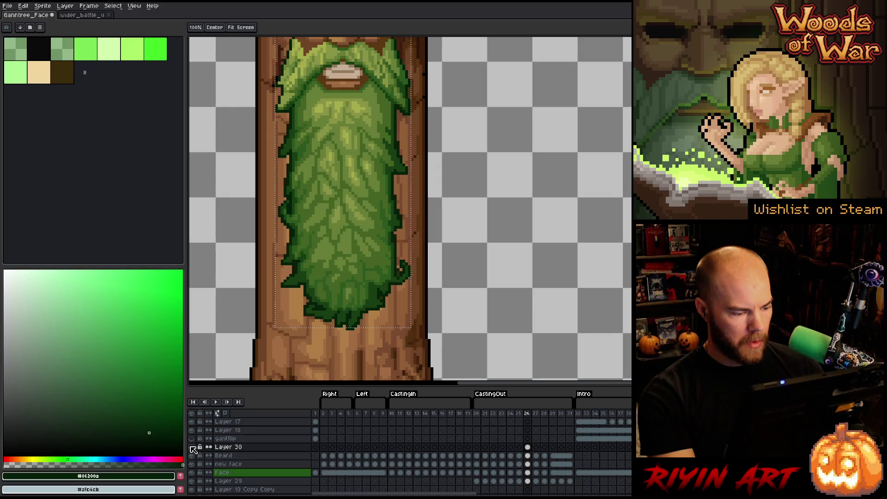
left_click(191, 447)
left_click(528, 448)
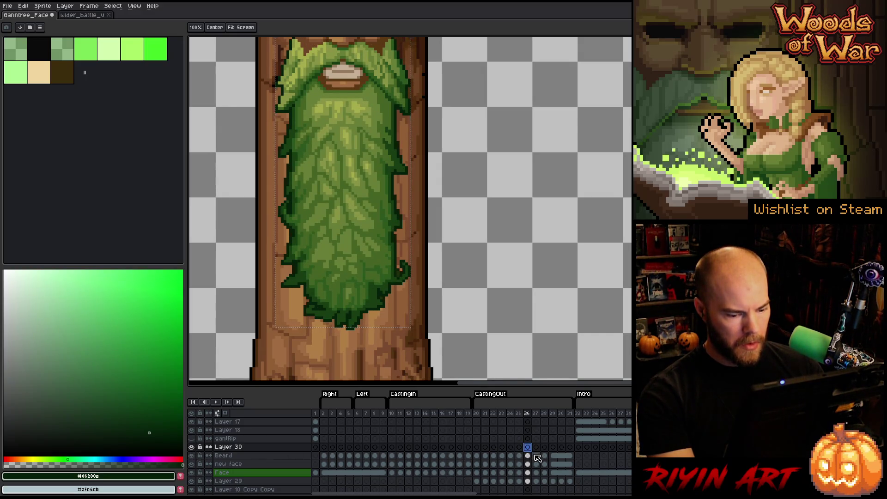
Step: Play the animation and inspect Beard cels 24–26 and Layer 30's cel at frame 27
key("Return")
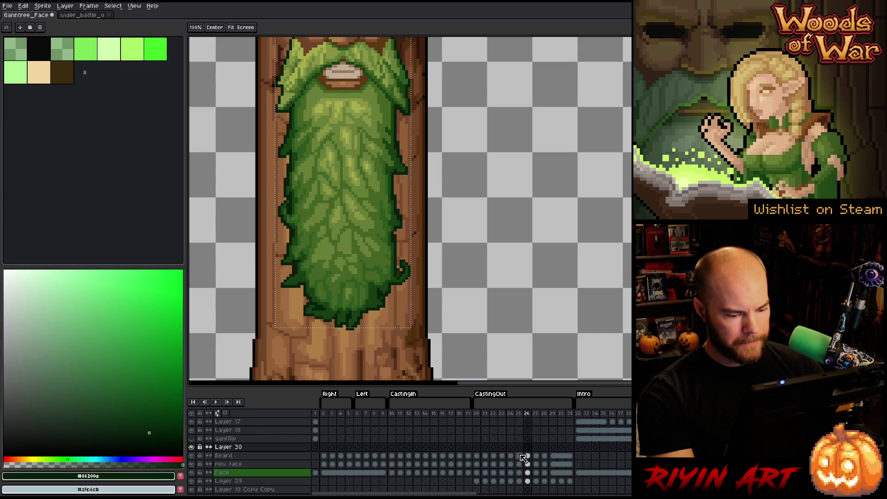
left_click(520, 455)
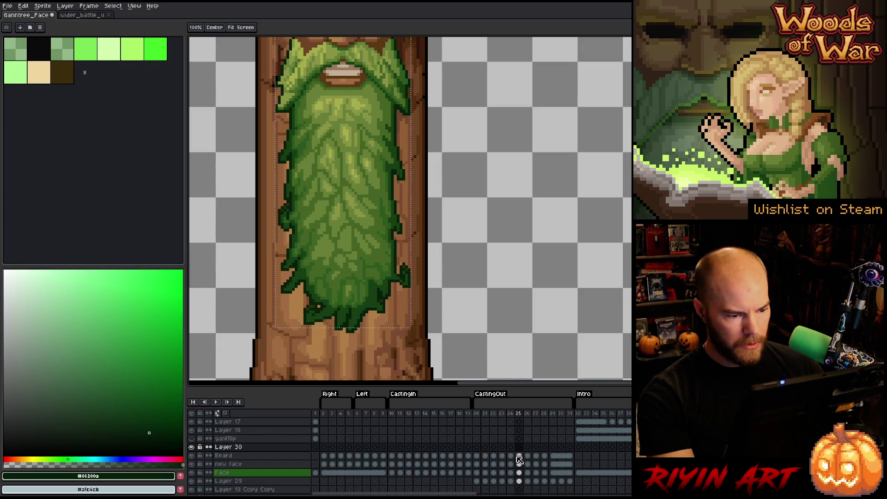
left_click(520, 456)
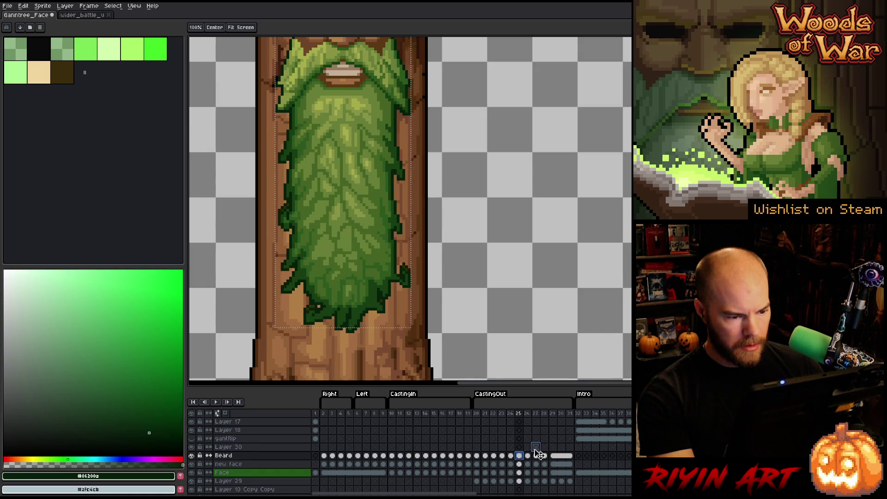
left_click(536, 447)
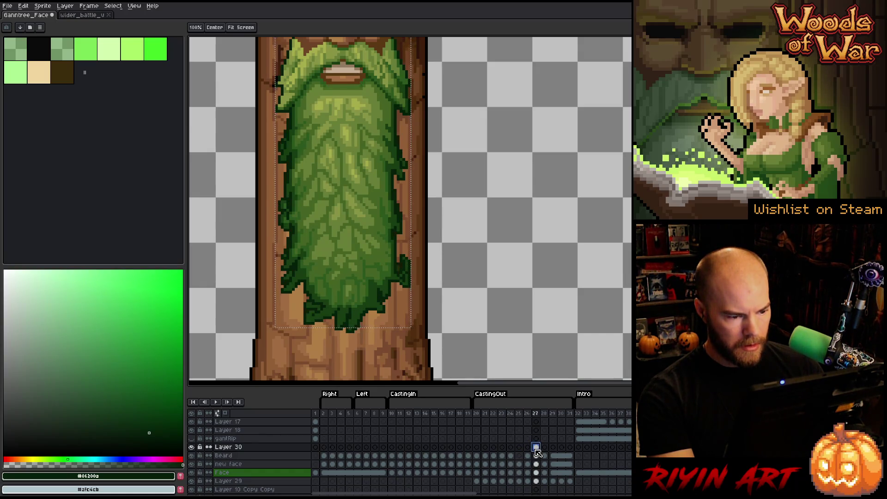
left_click(510, 456)
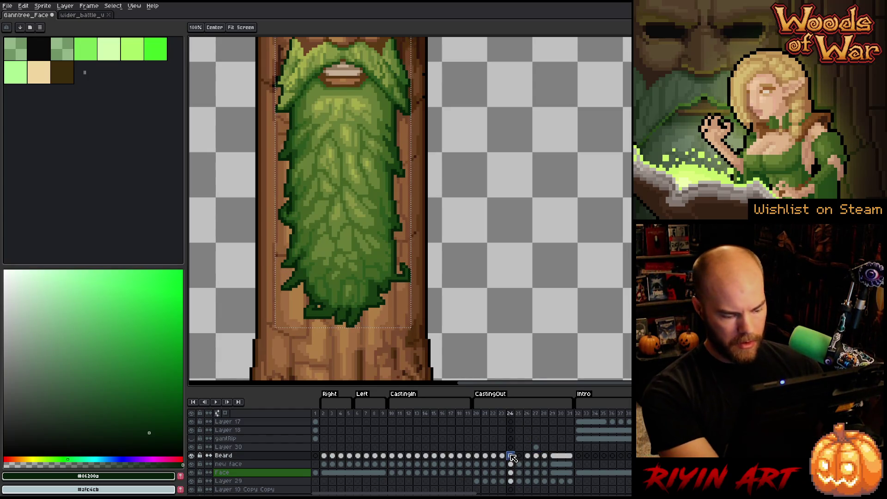
left_click(519, 456)
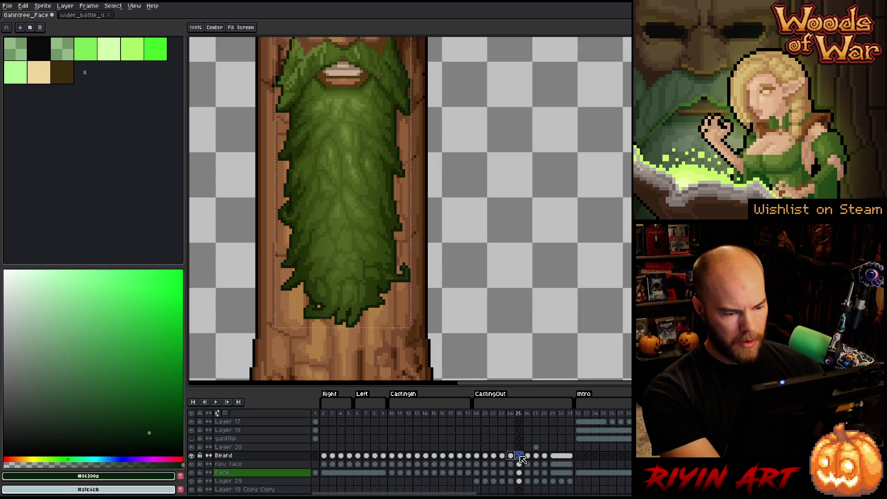
key("Left")
key("Left")
key("Left")
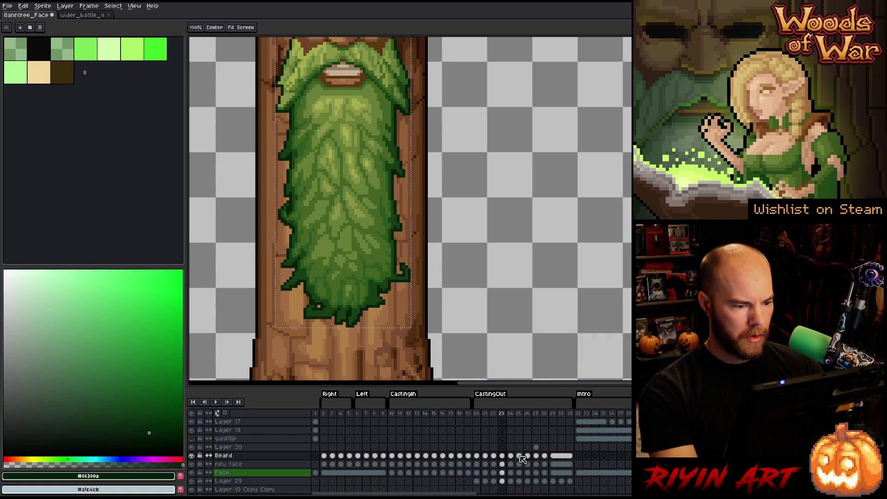
left_click(520, 457)
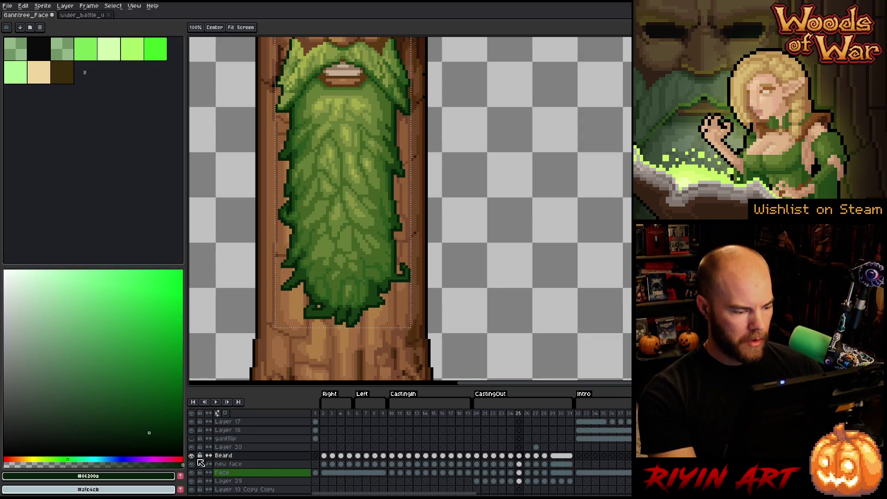
key("Right")
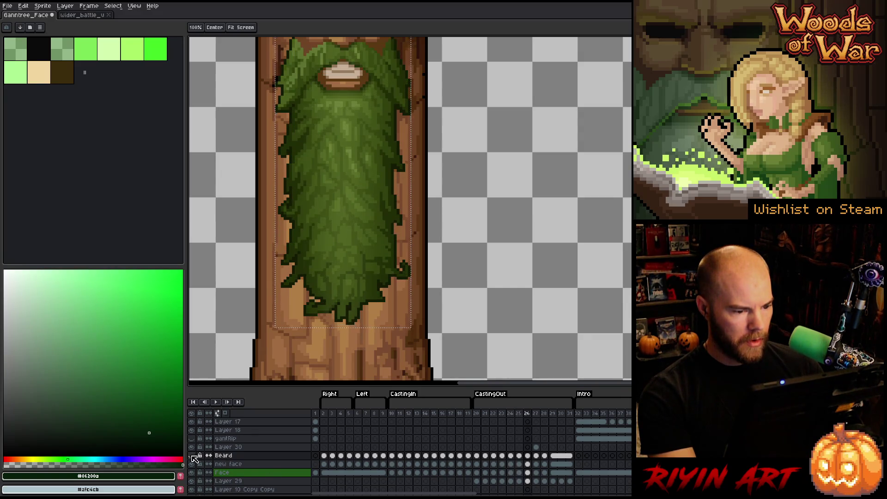
Step: Toggle the Beard layer repeatedly to compare the bright and darker beard versions
left_click(192, 456)
left_click(192, 456)
left_click(192, 456)
left_click(192, 455)
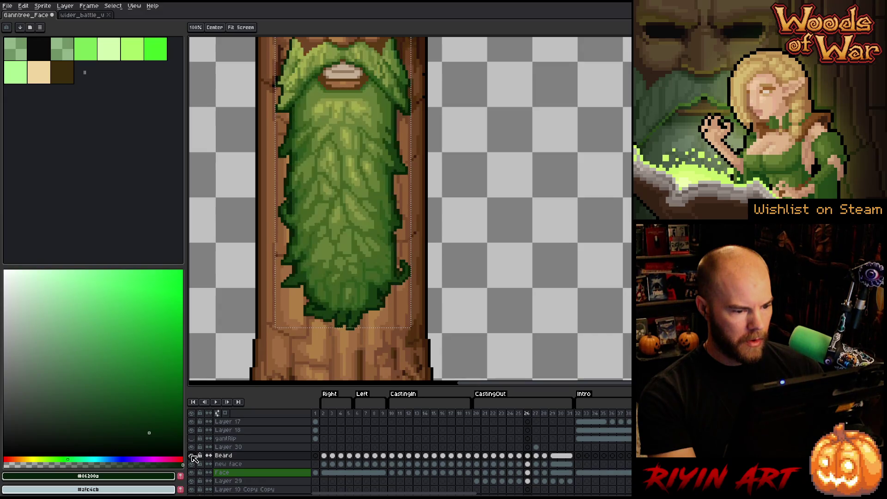
left_click(192, 456)
left_click(192, 456)
left_click(192, 456)
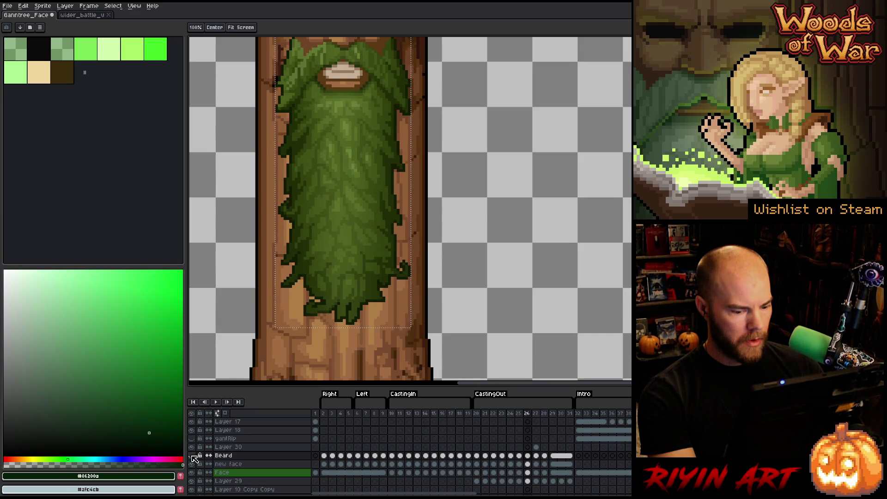
left_click(192, 456)
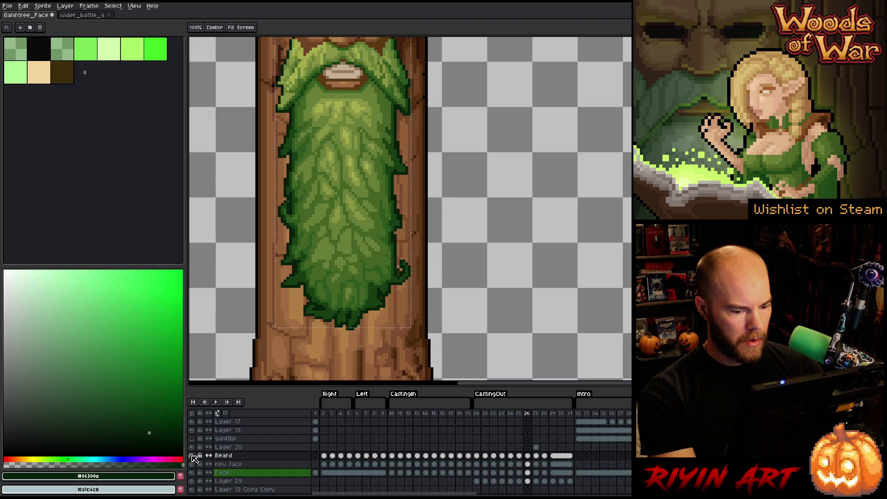
left_click(192, 456)
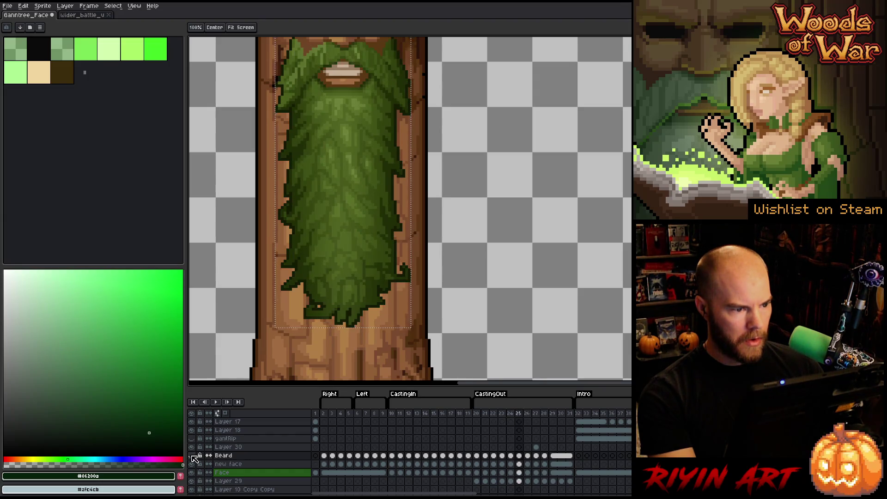
left_click(192, 456)
left_click(192, 456)
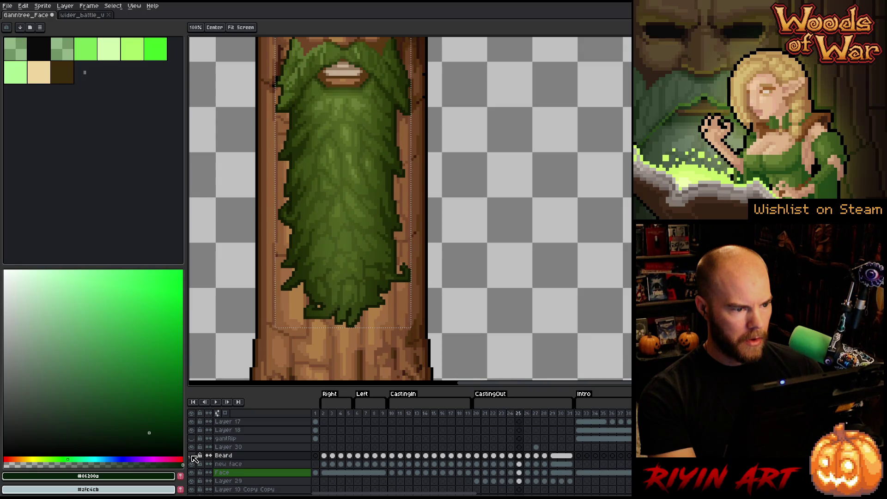
key("Right")
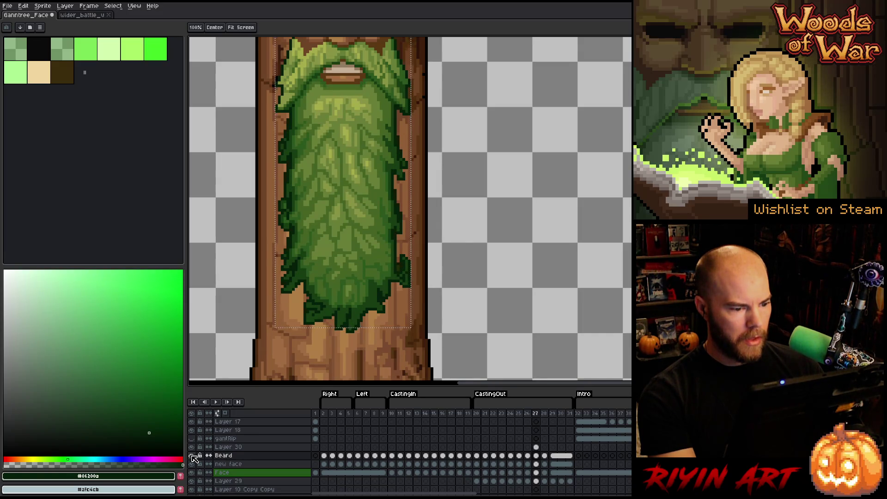
Step: Move Layer 30's cel to frame 28 and play the animation to review timing
left_click(536, 447)
left_click_drag(544, 452, 546, 451)
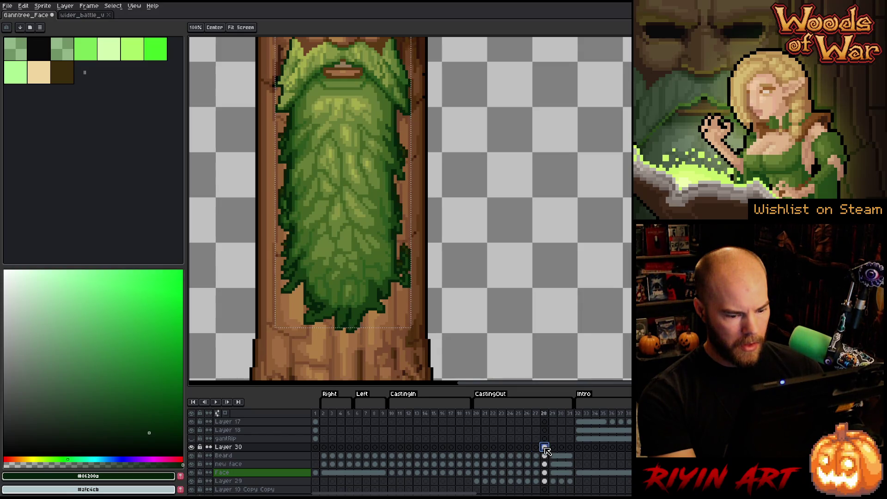
key("Return")
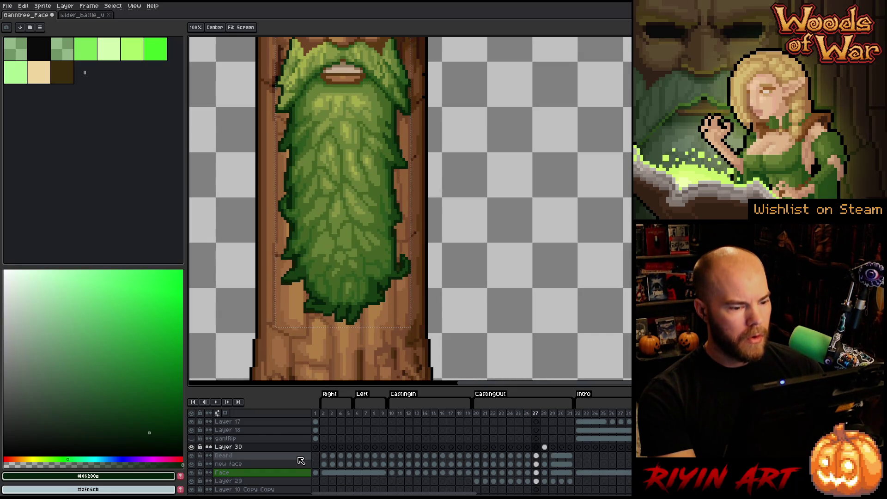
Step: Toggle the Beard layer to compare shading, then clear the selection
left_click(191, 456)
left_click(191, 456)
left_click(191, 456)
left_click(191, 457)
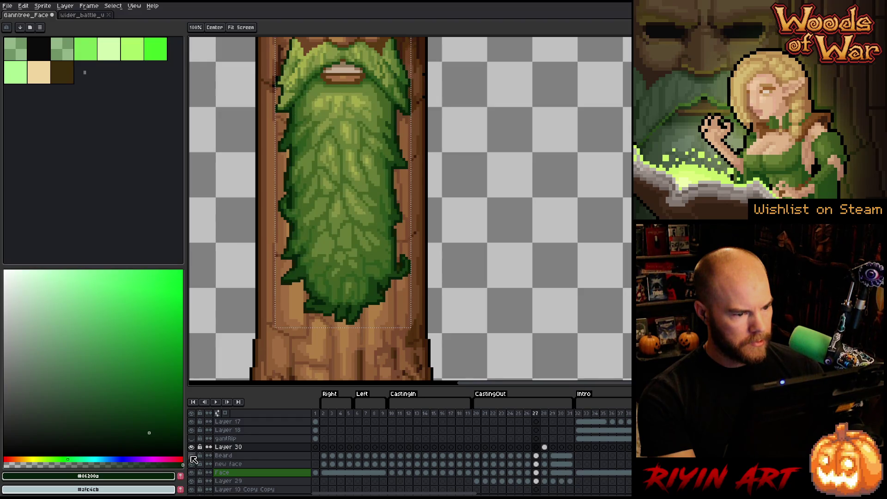
left_click(193, 457)
left_click(192, 457)
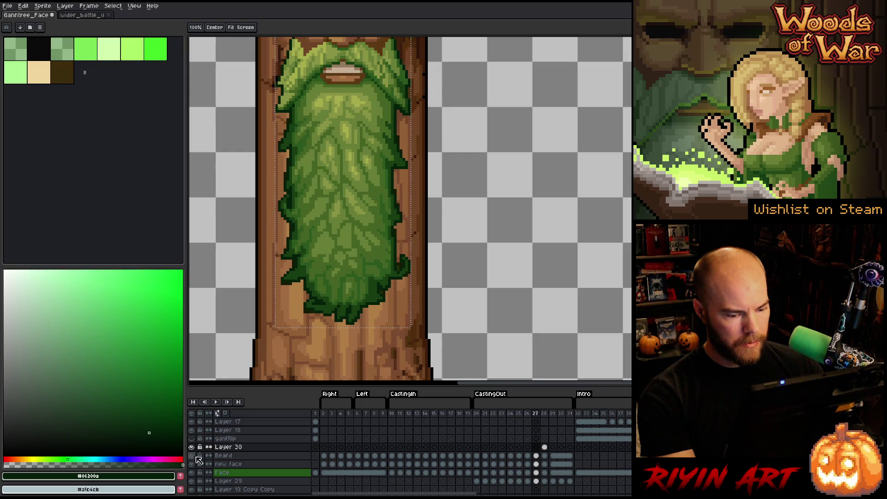
key("m")
key("ctrl+d")
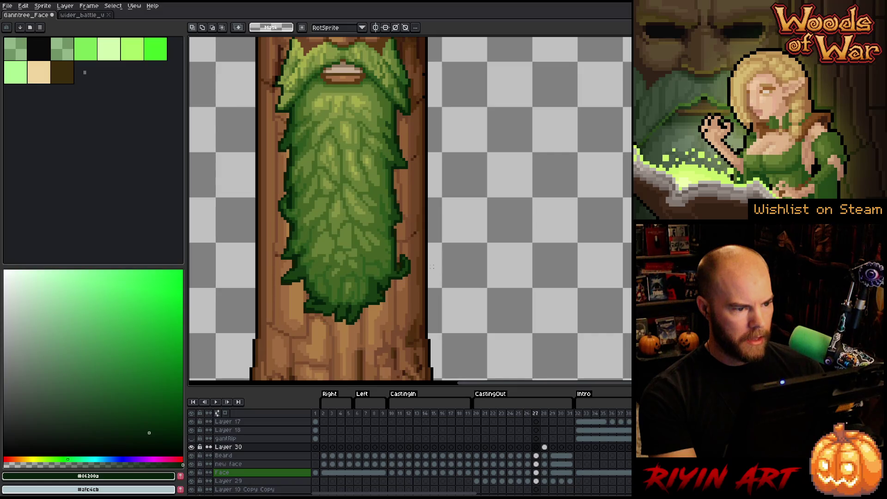
Step: Copy the frame-25 Beard drawing and paste it onto Layer 30 at frame 27
key("Right")
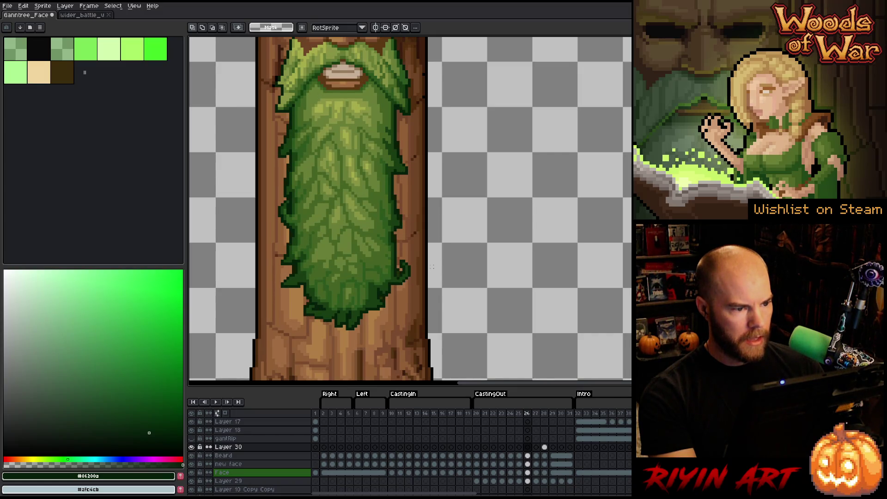
key("Right")
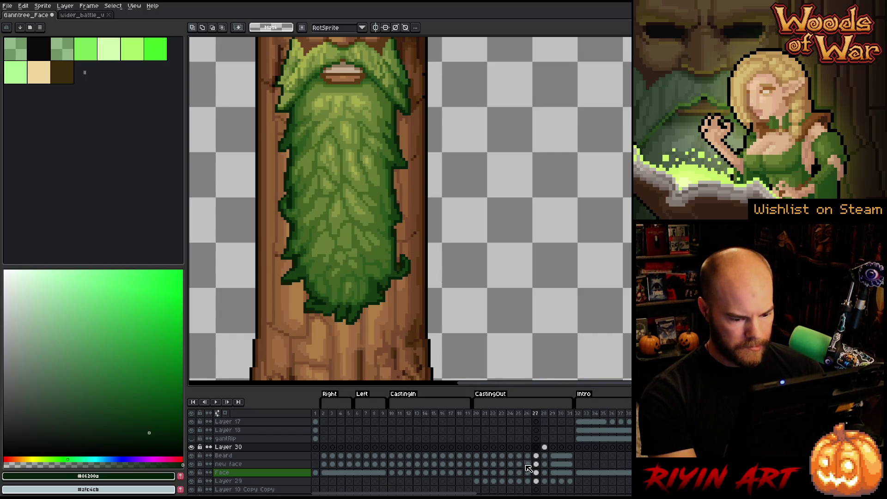
key("Left")
key("Left")
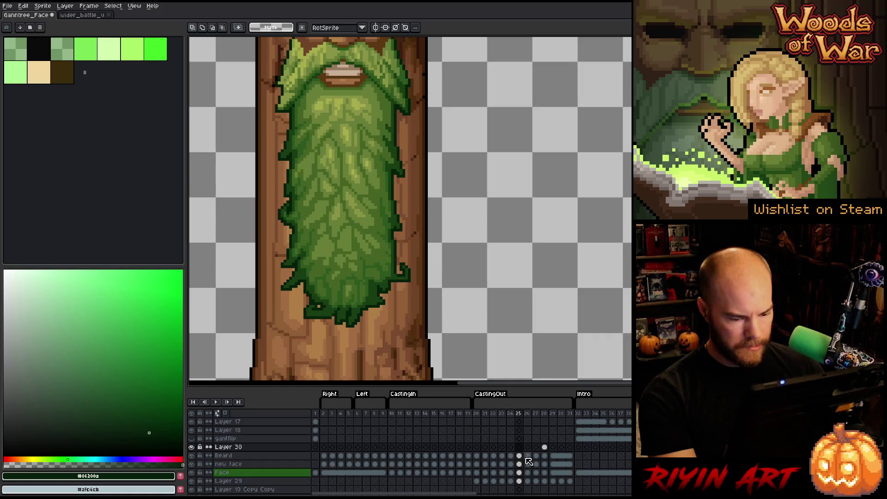
left_click(520, 456)
key("ctrl+c")
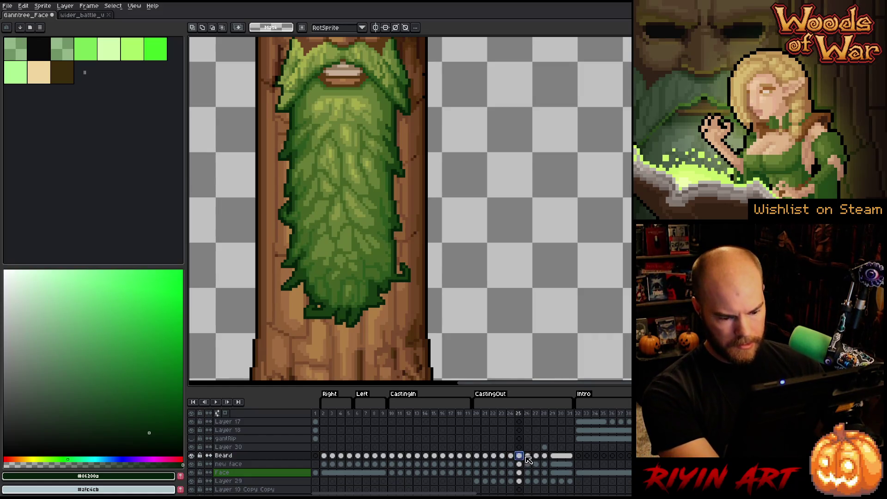
left_click(536, 447)
key("ctrl+v")
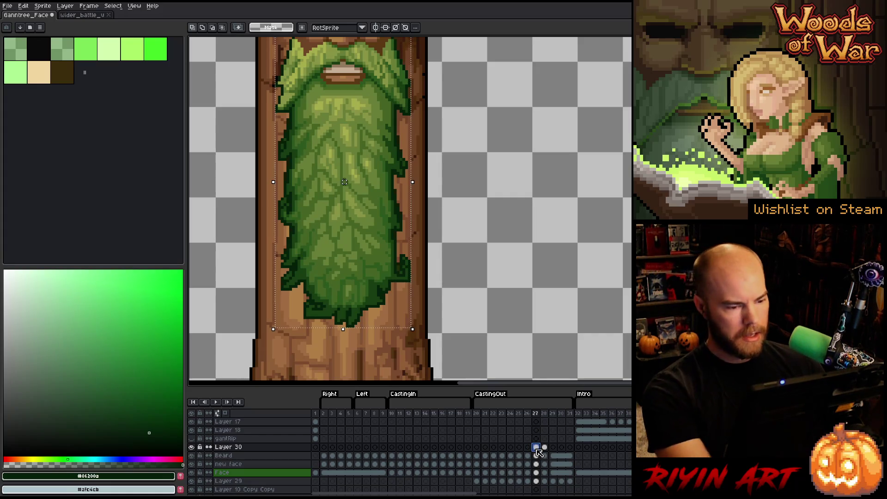
Step: Paste the copied beard onto Layer 30 at frame 27 and compare its position by toggling the layer
key("ctrl+v")
key("Up")
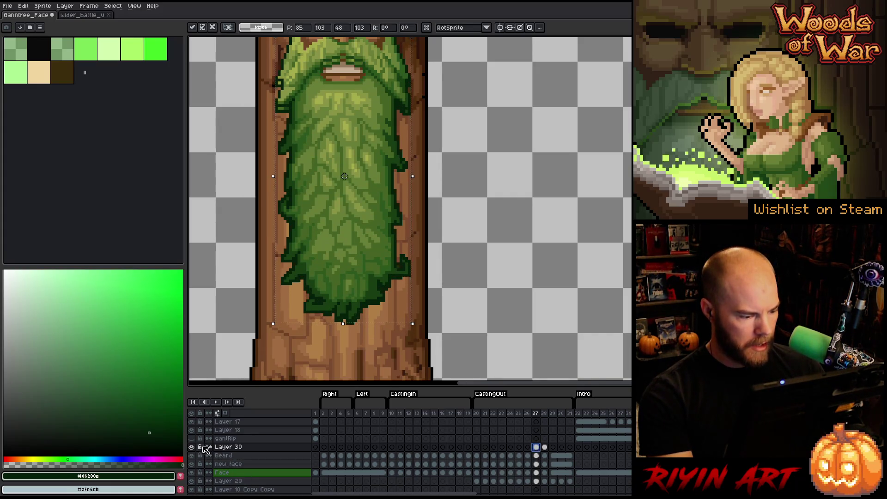
left_click(191, 446)
key("Down")
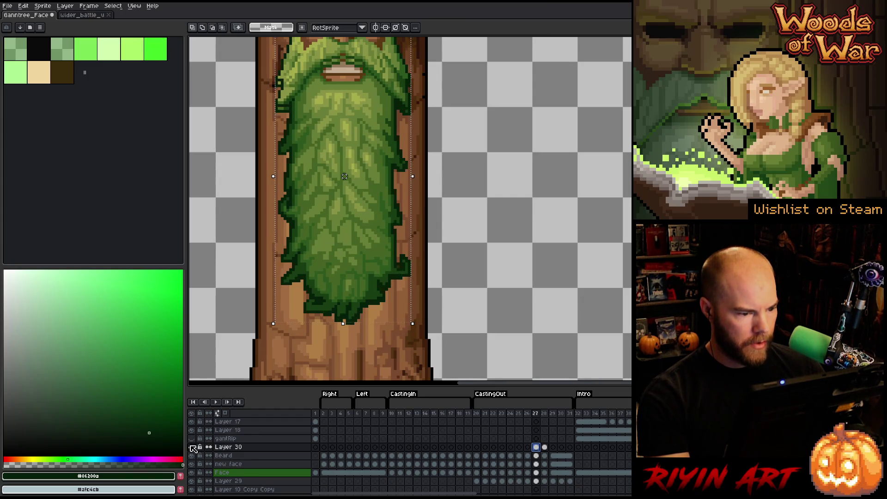
left_click(191, 447)
left_click(192, 447)
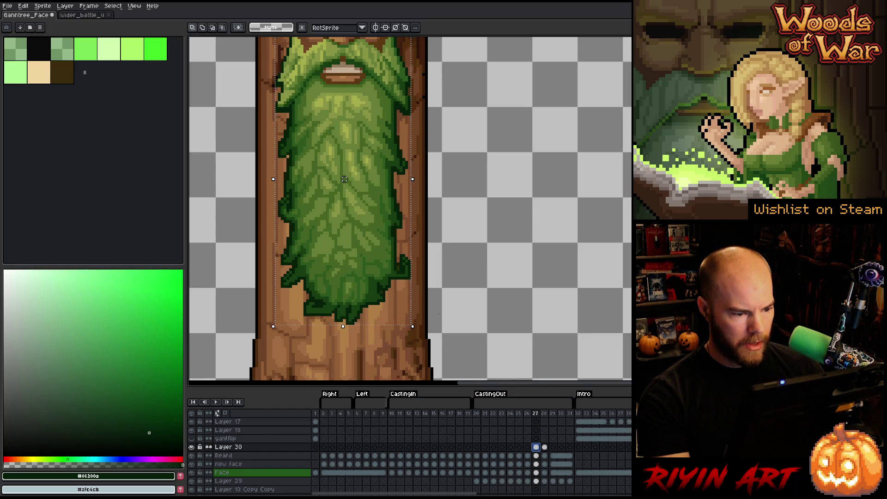
Step: Select the mustache area of the face and undo the trial mustache change
scroll(415, 254, "down", 2)
scroll(415, 253, "up", 2)
scroll(420, 218, "down", 1)
mouse_move(467, 95)
left_mouse_down()
mouse_move(284, 154)
mouse_move(281, 180)
left_mouse_up()
key("ctrl+z")
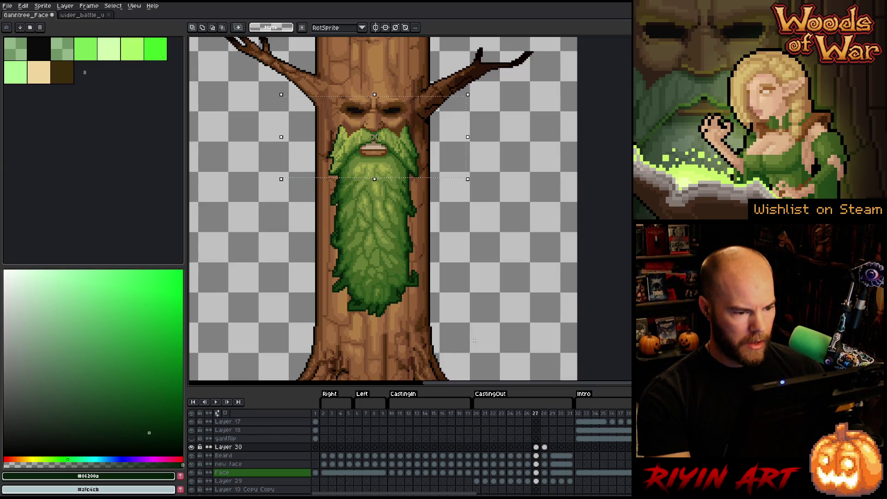
key("ctrl+z")
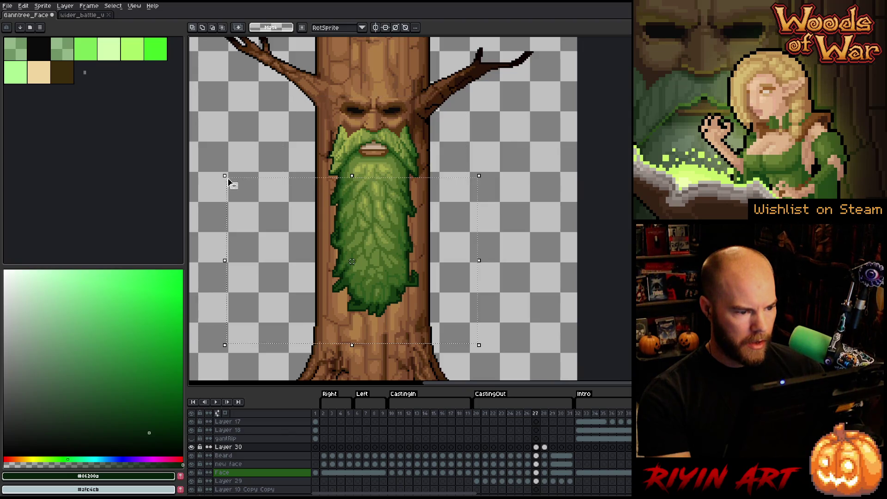
Step: On Layer 30's frame 28 cel, raise the beard by about two pixels
left_click(537, 456)
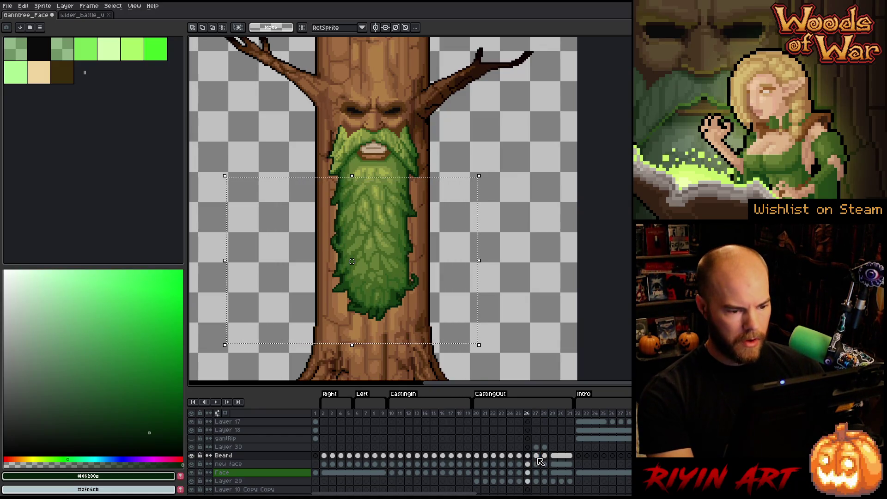
key("Right")
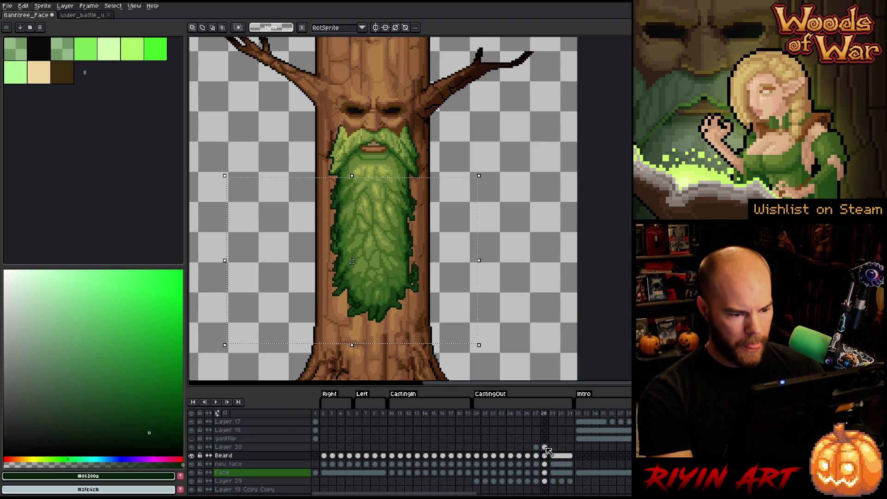
left_click(545, 447)
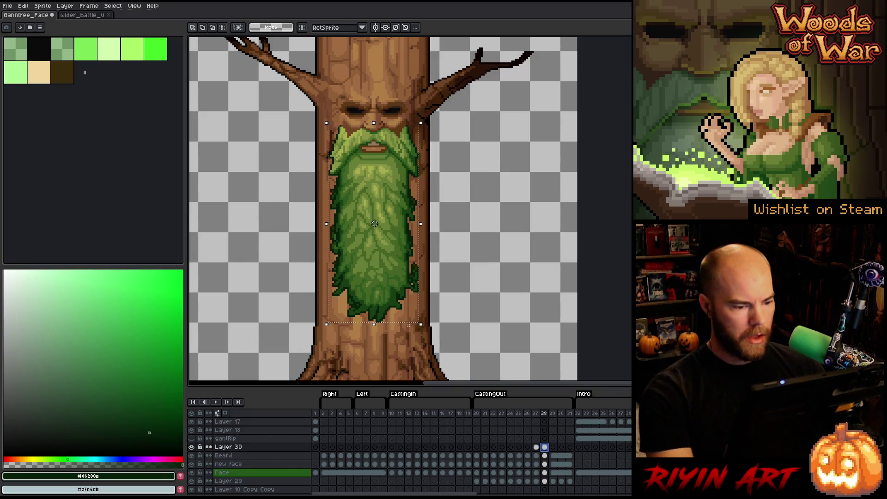
left_click_drag(382, 302, 382, 300)
key("Up")
key("Up")
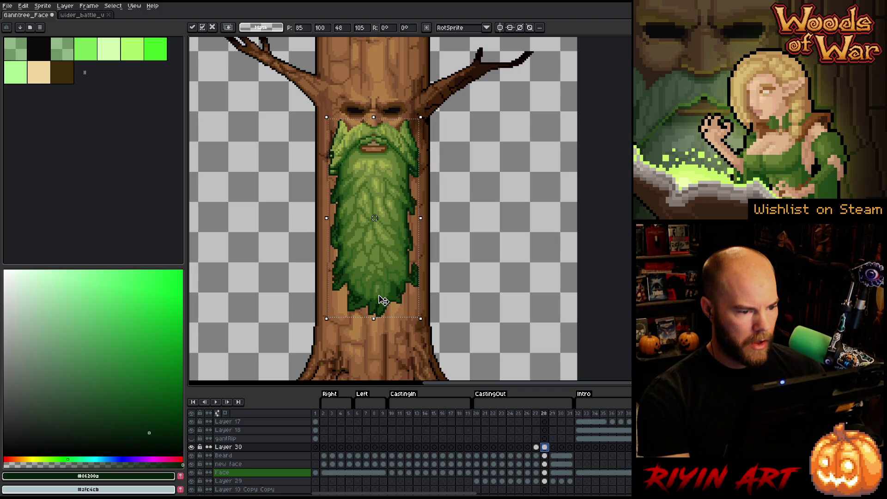
Step: Toggle Layer 30's visibility to compare the raised beard top on frame 28
left_click(191, 446)
left_click(191, 447)
left_click(191, 447)
left_click(191, 446)
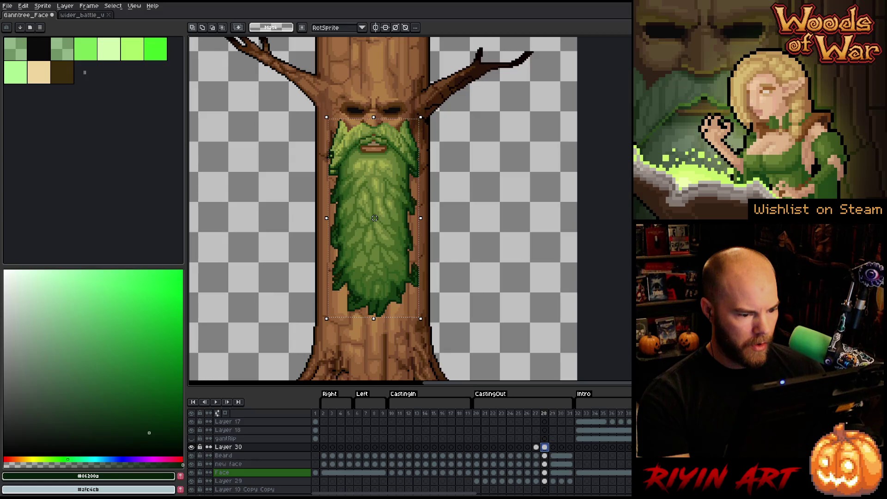
left_click(191, 446)
left_click(192, 446)
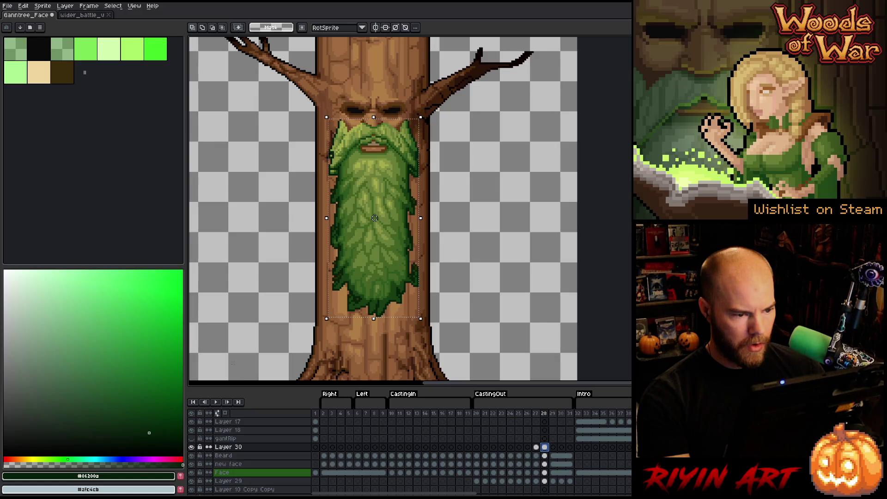
Step: Select the upper face and branches, check the frame 28 cels, and return to frame 16
left_click_drag(273, 75, 488, 170)
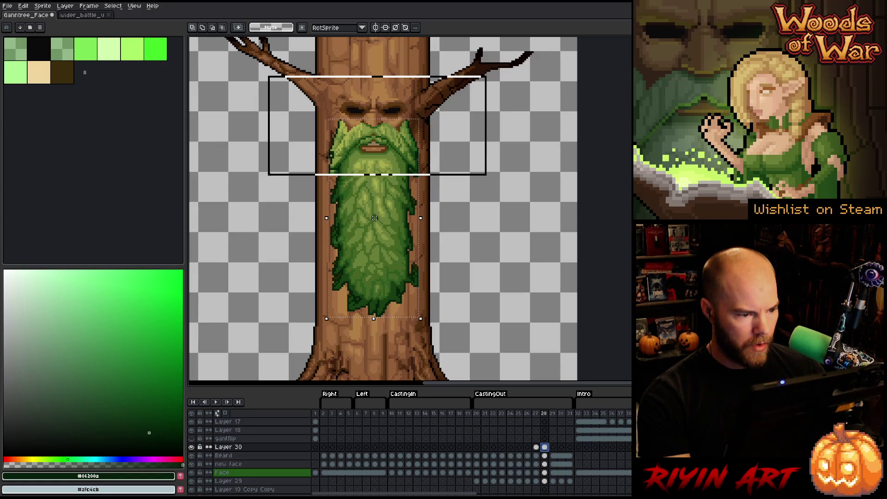
left_click(545, 447)
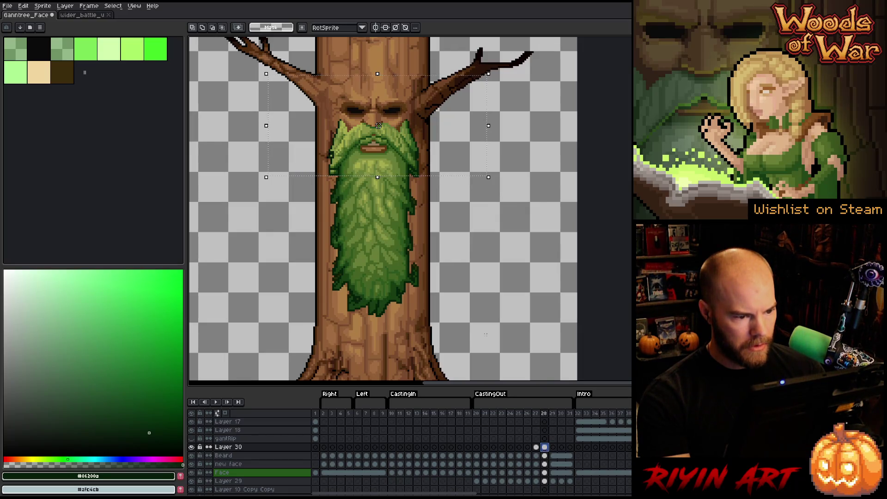
left_click(546, 455)
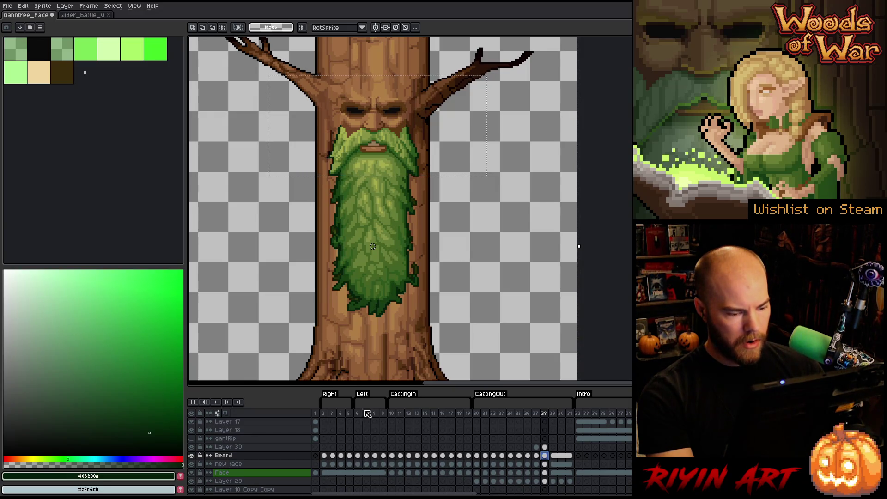
left_click(440, 413)
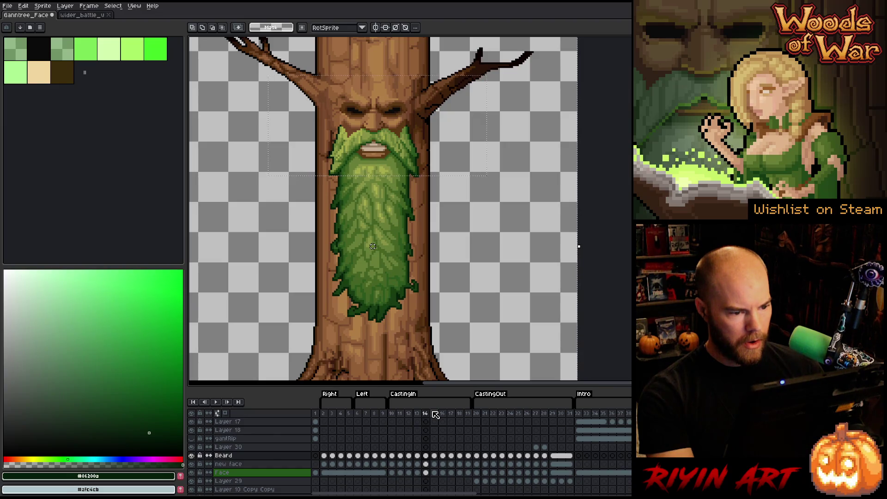
scroll(395, 223, "up", 3)
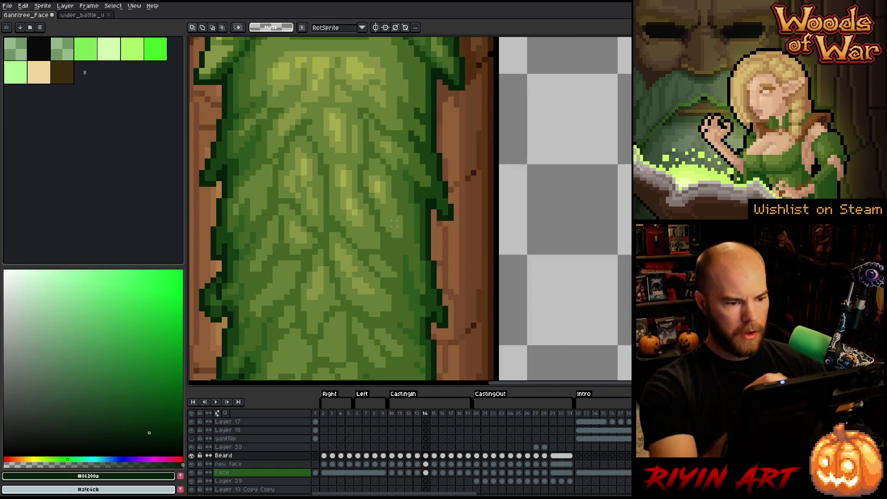
key("b")
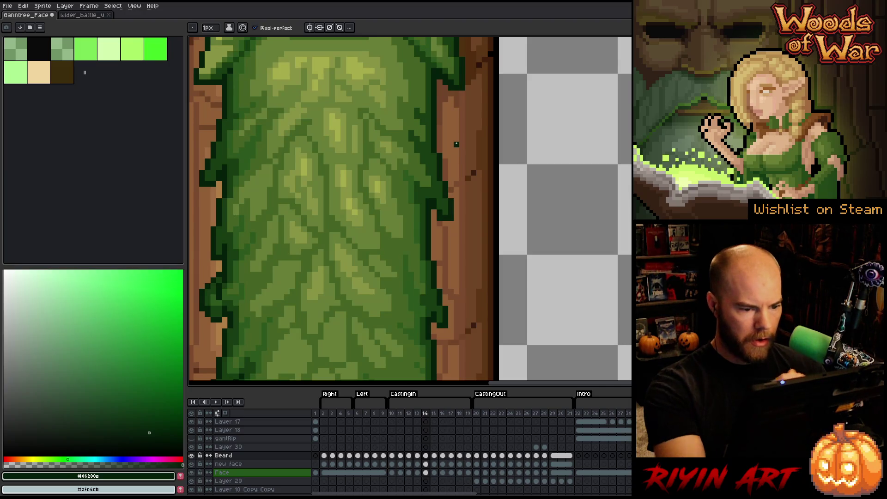
scroll(439, 189, "down", 3)
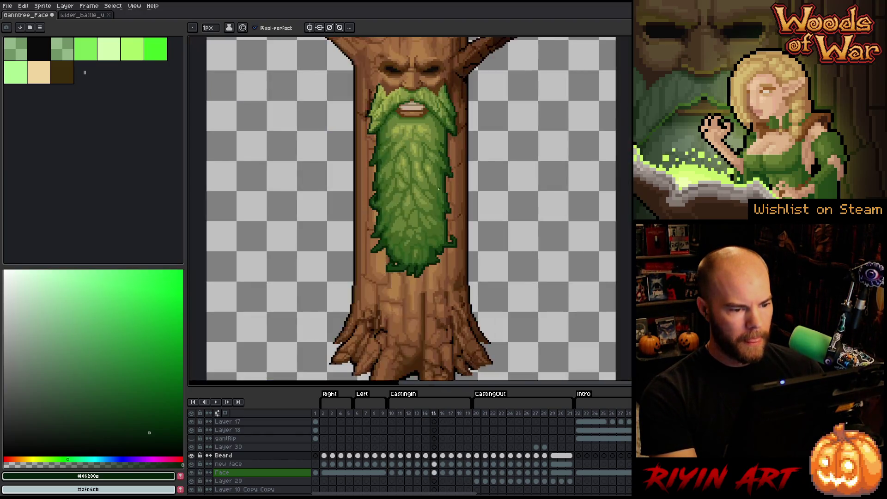
left_click(479, 414)
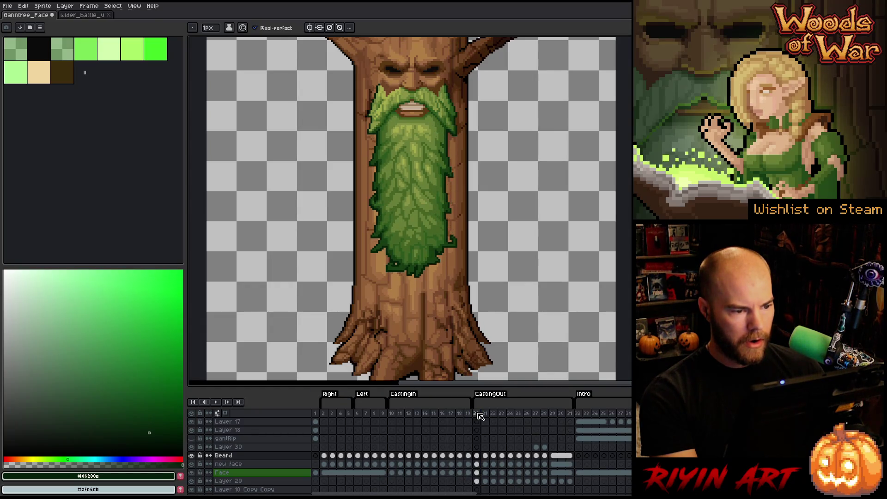
key("Left")
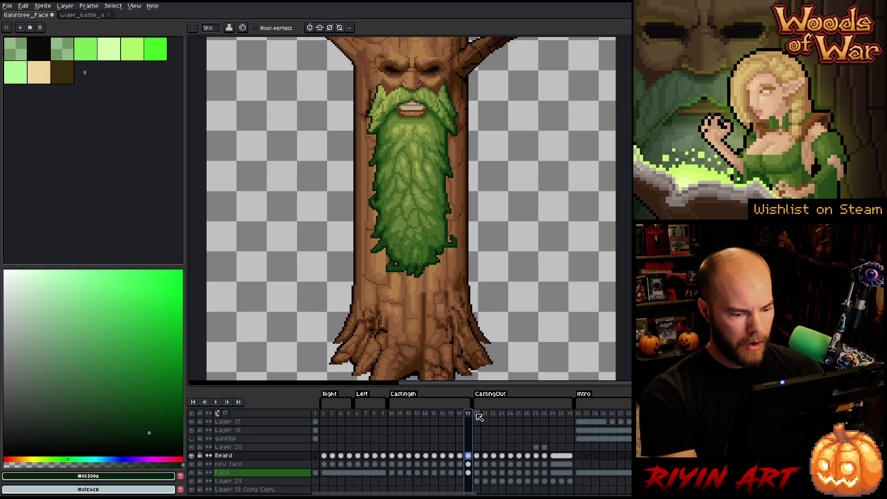
key("Right")
key("Right")
key("Right")
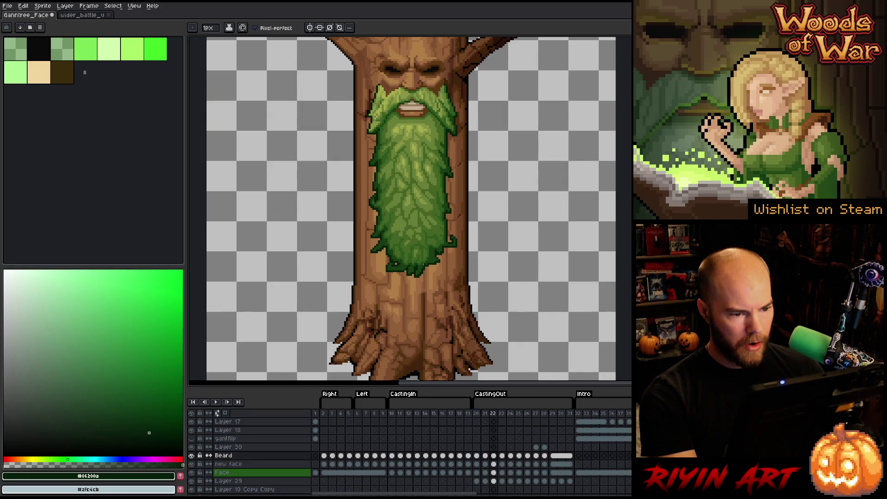
key("Right")
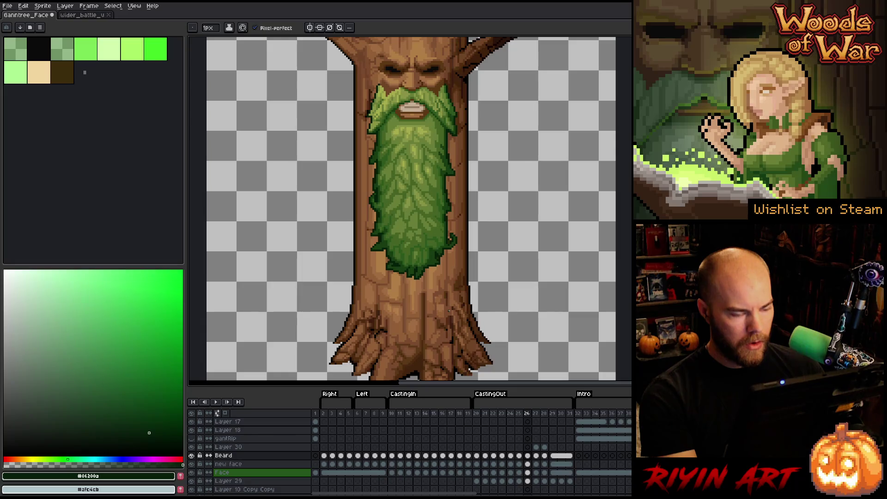
key("Left")
key("Right")
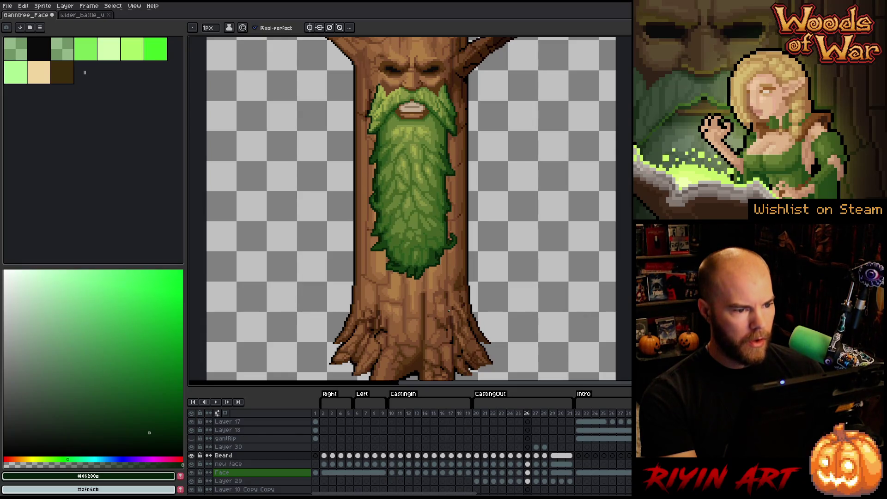
key("Right")
key("Left")
key("Right")
key("Left")
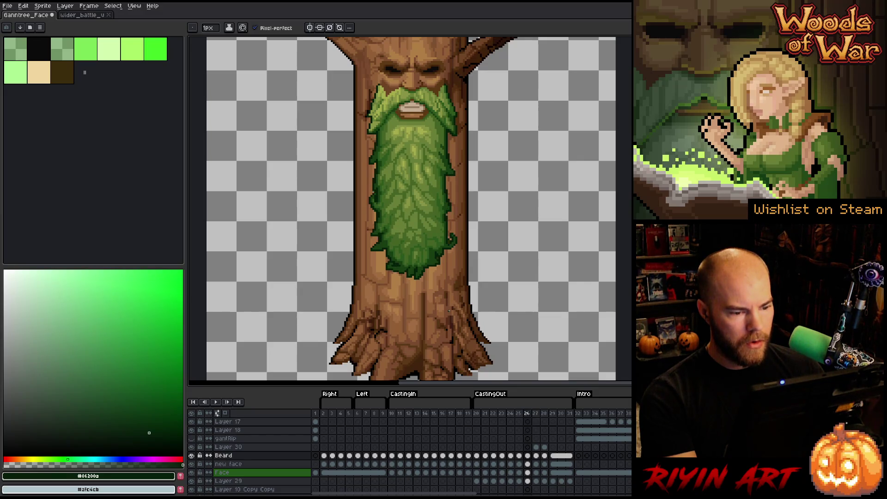
key("Right")
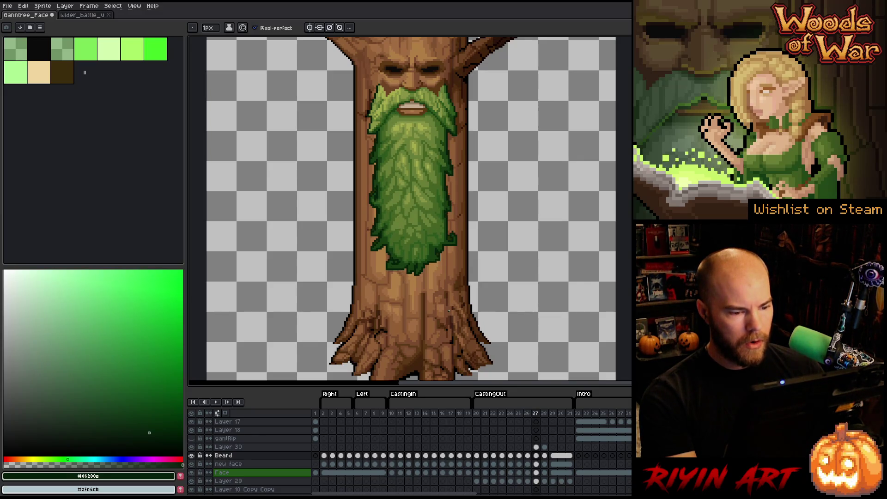
key("Right")
key("Left")
key("Right")
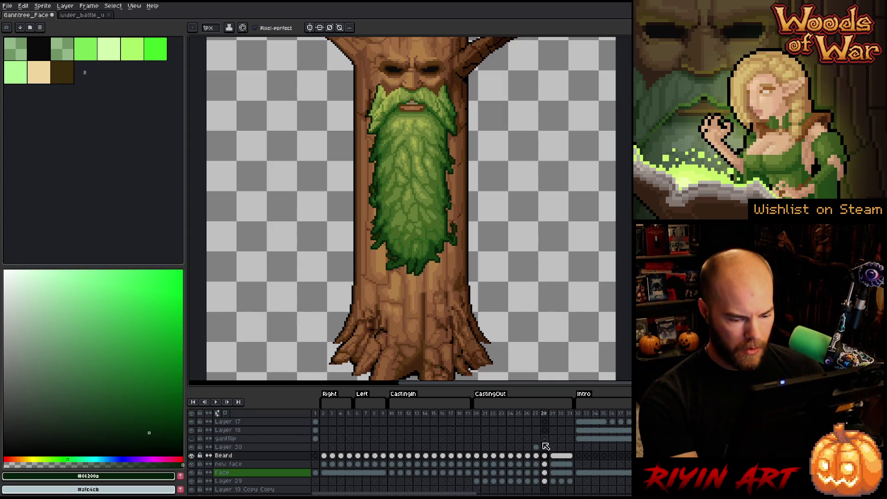
key("Up")
left_click(491, 111)
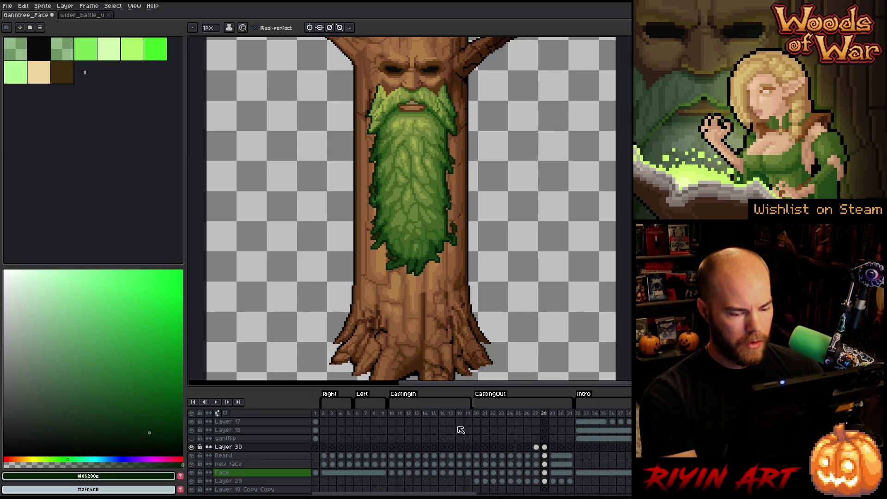
Step: Step through frames 22–29 comparing the beard, ending on the Beard layer at frame 26
key("Right")
key("Left")
key("Right")
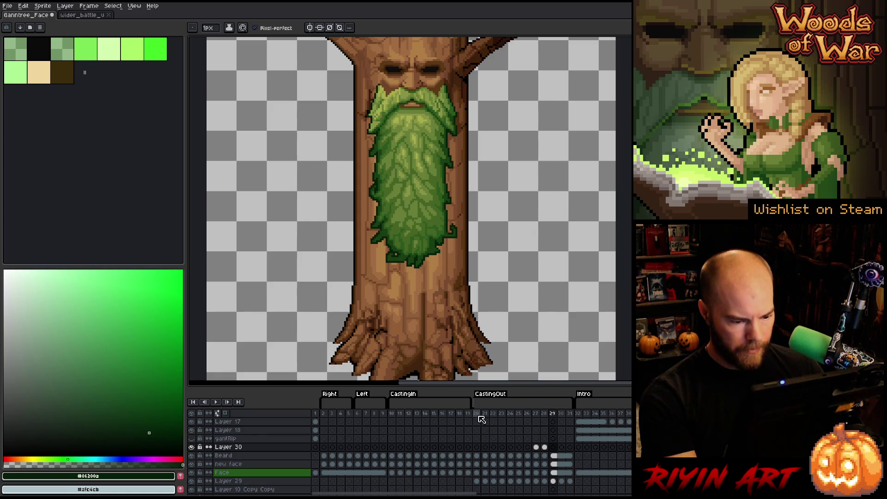
left_click(477, 414)
key("Right")
key("Right")
key("Right")
key("Right")
key("Right")
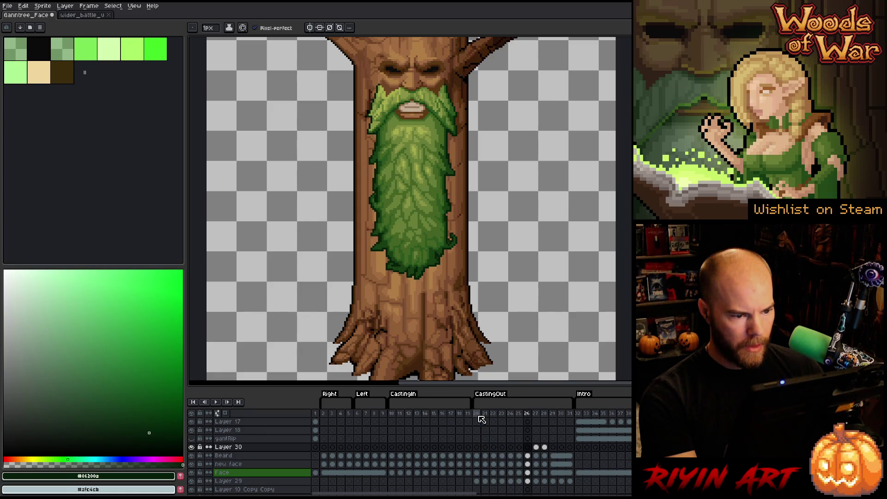
key("Left")
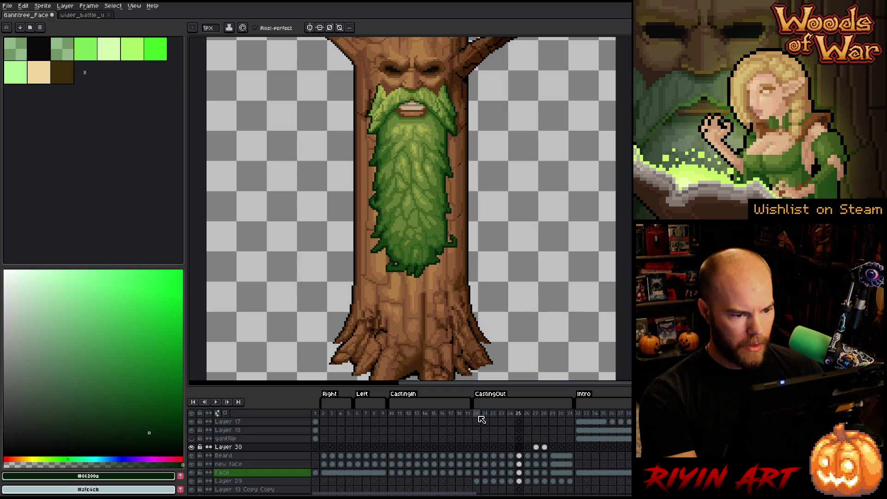
key("Right")
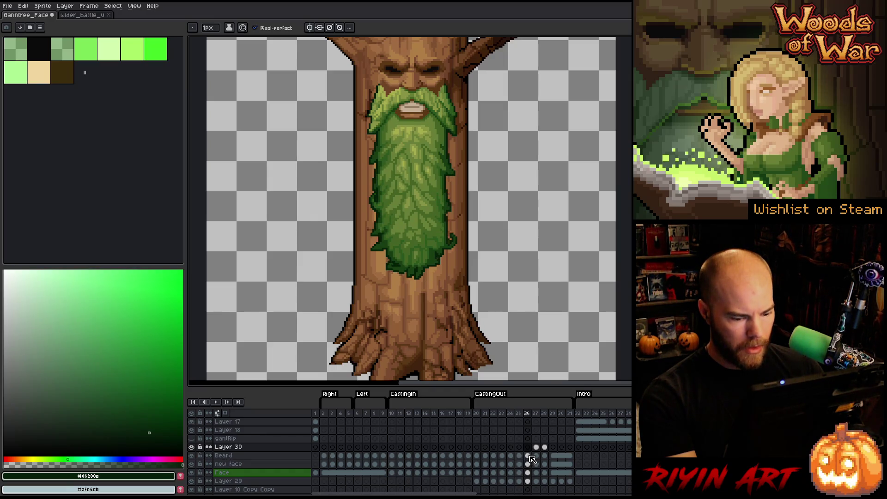
left_click(527, 455)
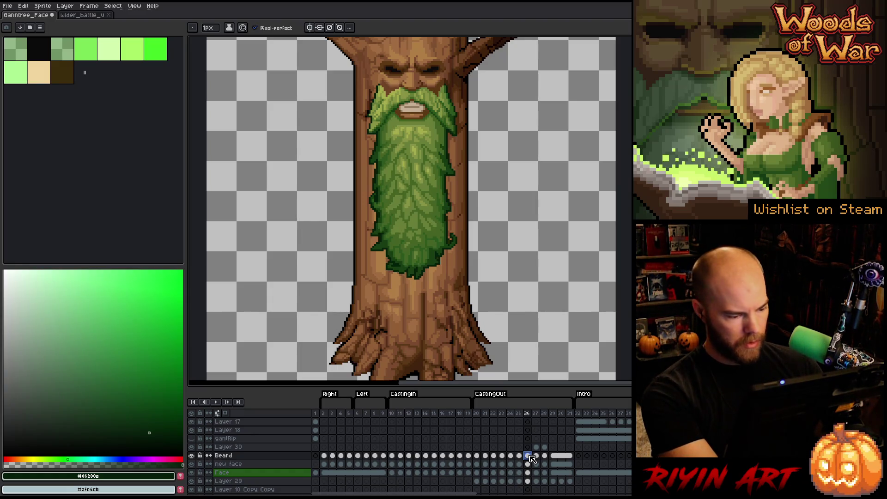
Step: On Layer 30's frame 30 cel, raise the beard two pixels and commit the move
left_click(552, 446)
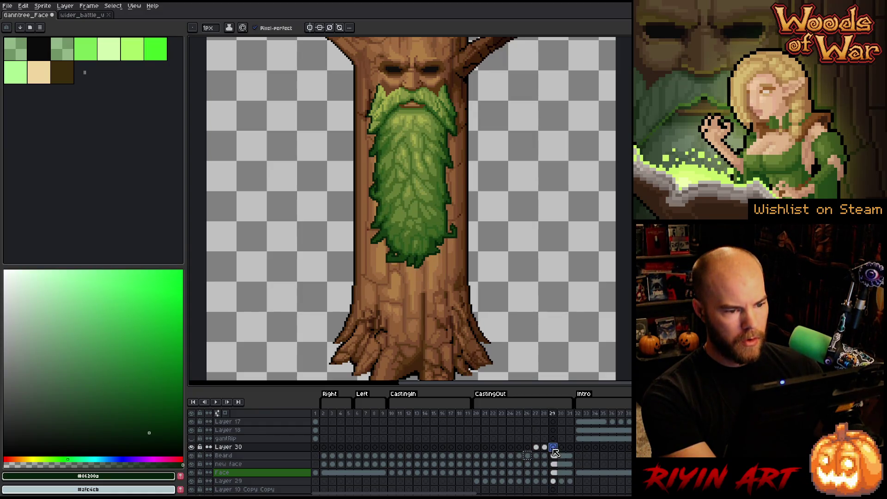
left_click(544, 446)
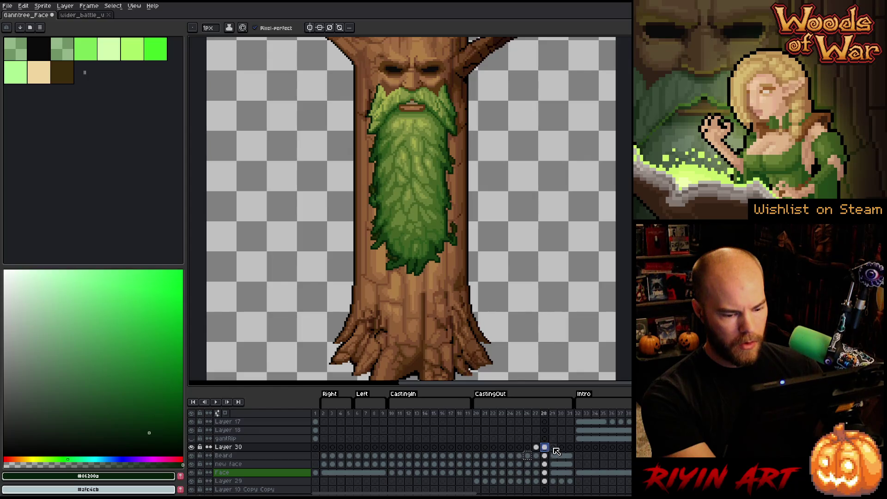
left_click(553, 447)
left_click(561, 447)
left_click(562, 449)
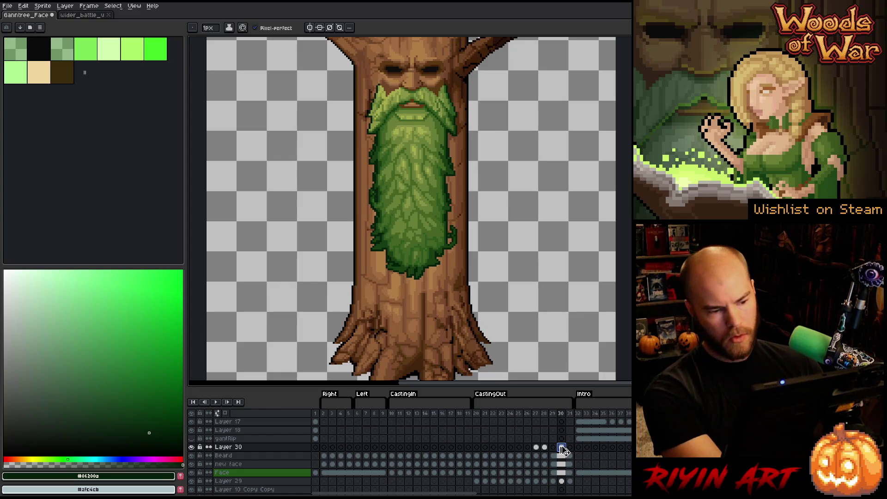
key("ctrl+t")
key("Up")
key("Up")
key("Up")
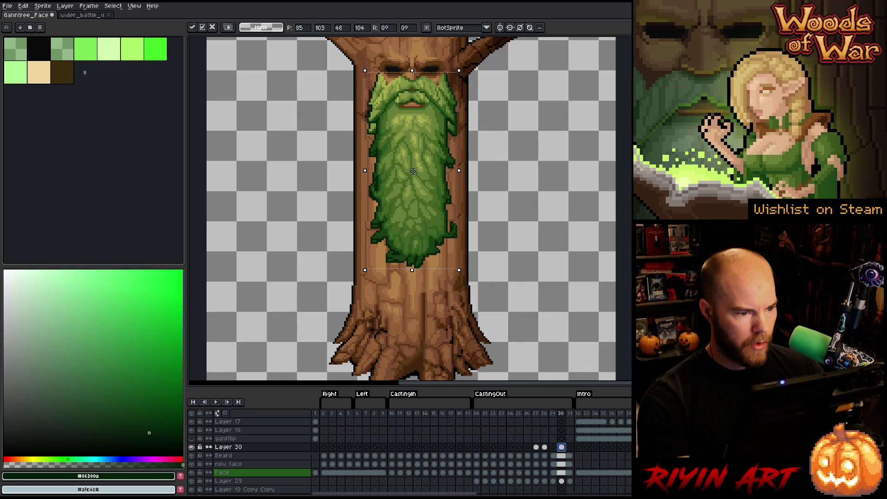
key("Up")
key("Up")
key("Return")
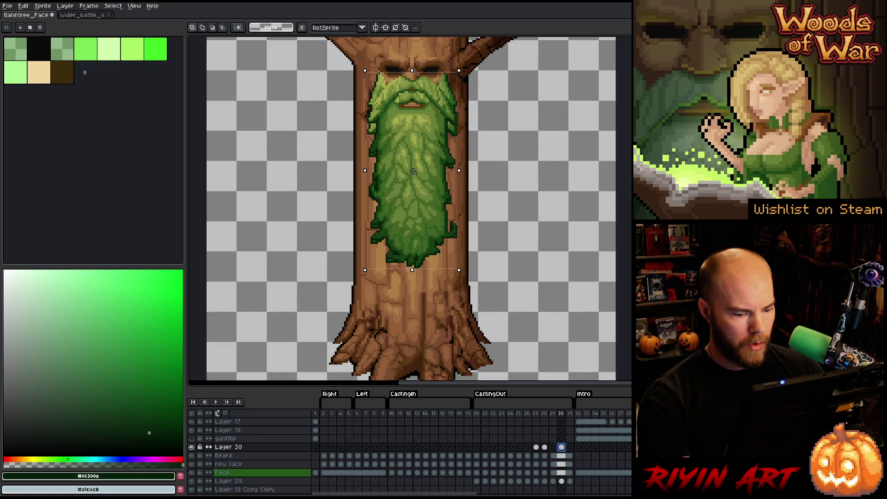
Step: Check the frame 29–31 cels, then return to Layer 30's frame 30 and clear the selection
mouse_move(563, 457)
left_mouse_down()
mouse_move(554, 457)
mouse_move(554, 473)
mouse_move(573, 475)
left_mouse_up()
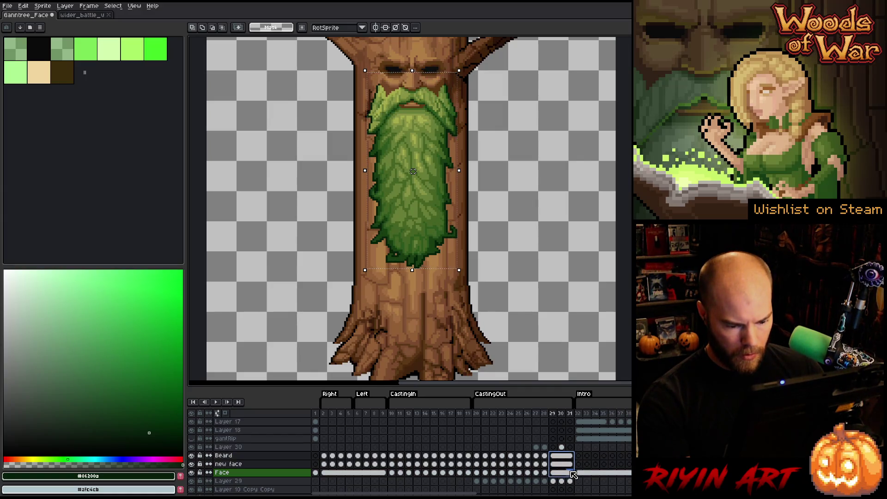
left_click(570, 472)
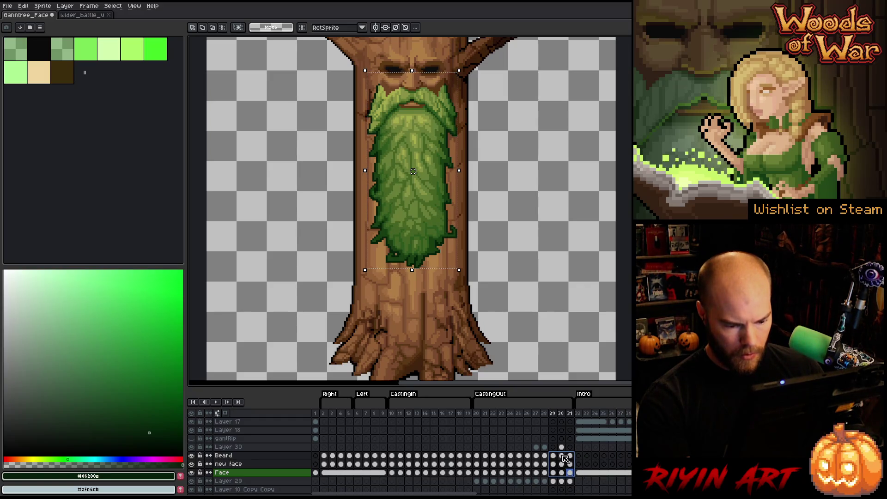
left_click(563, 456)
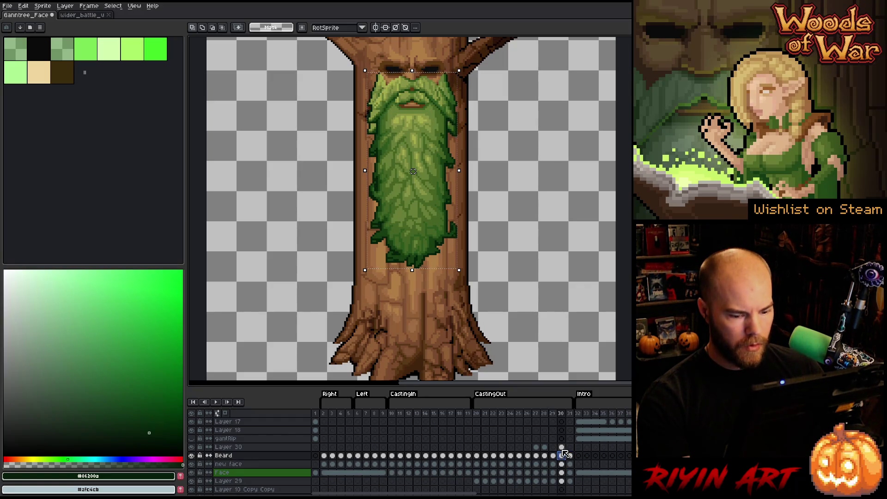
left_click(563, 447)
scroll(518, 263, "up", 3)
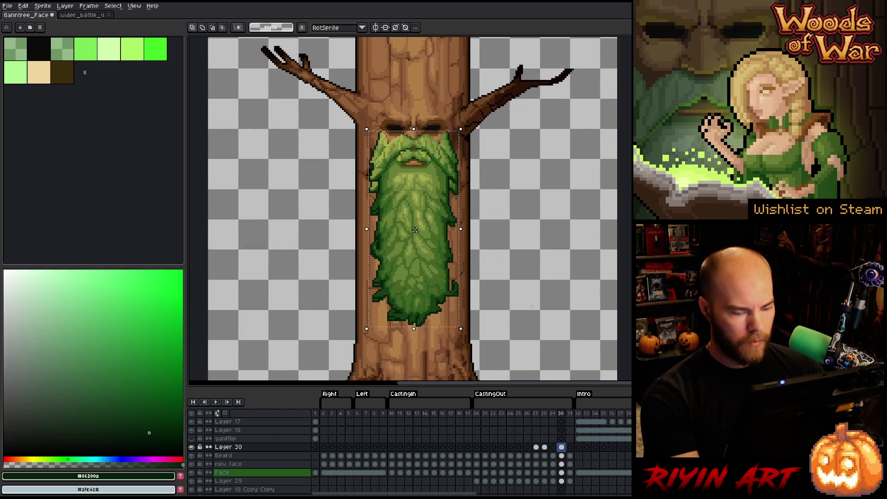
left_click(465, 190)
Step: Lower the mustache to expose the nose, then view the Beard layer alone and restore the others
left_click_drag(291, 96, 490, 194)
key("ctrl+z")
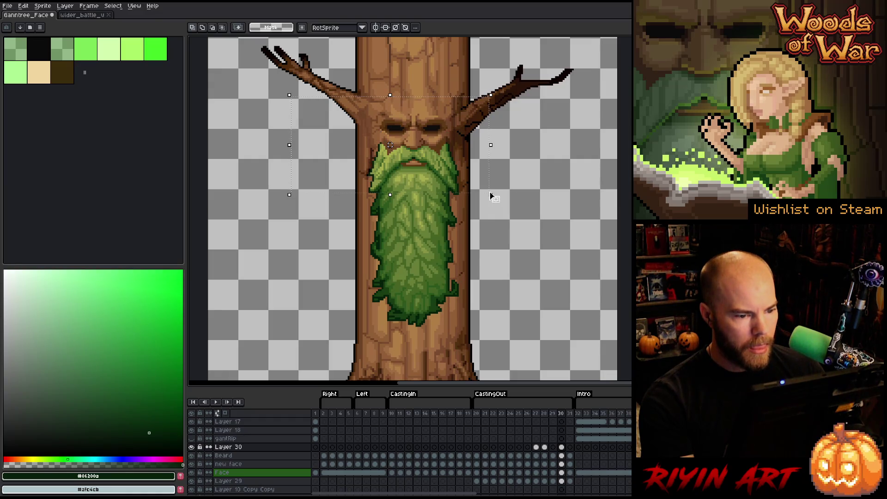
left_click(562, 456)
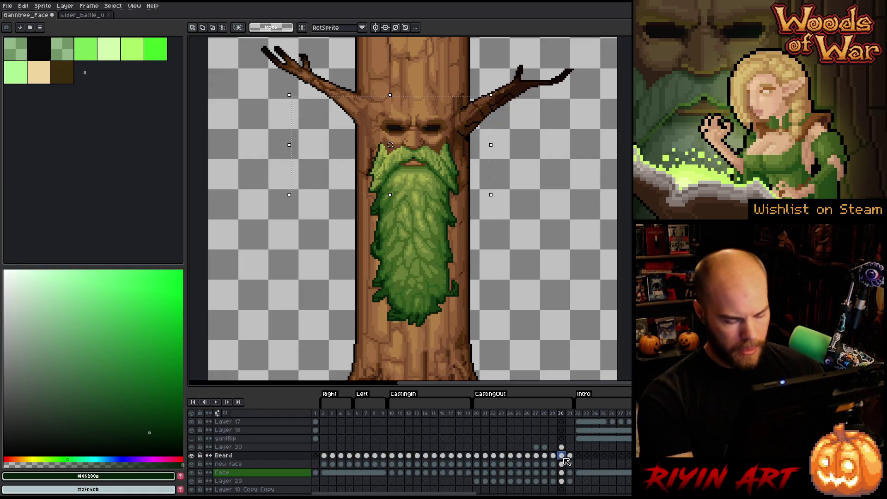
key("ctrl+a")
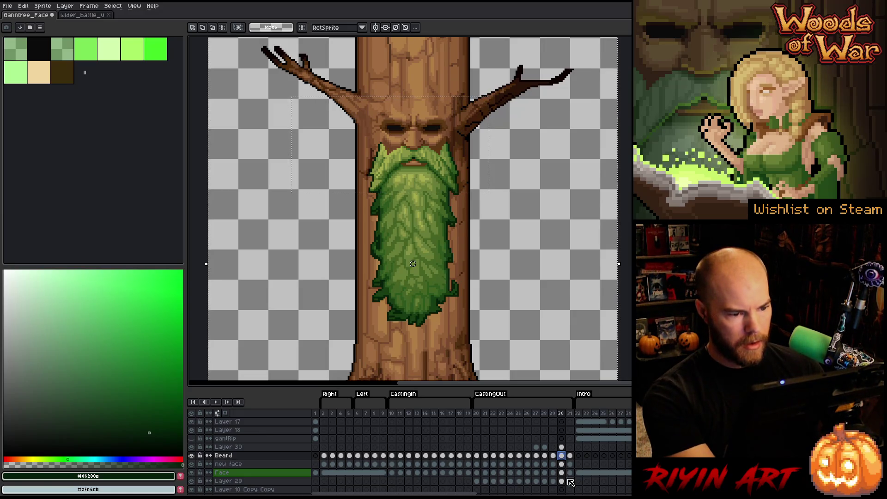
left_click(194, 455, "alt")
left_click(194, 455, "alt")
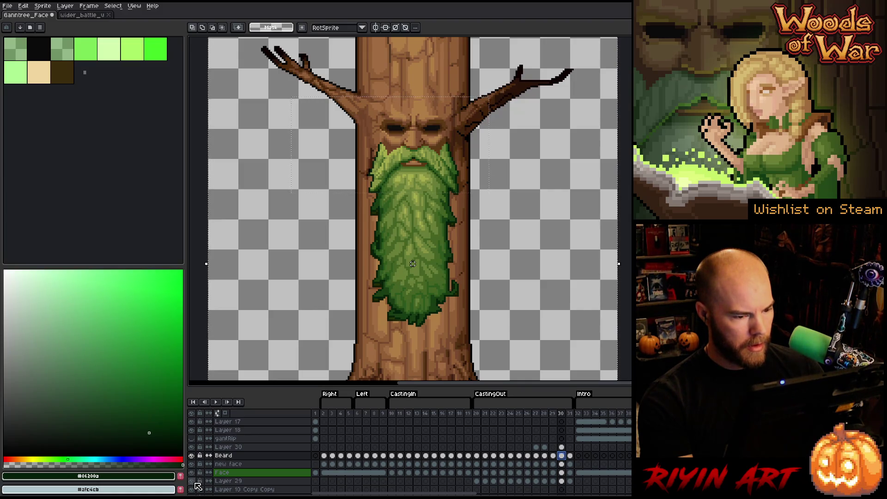
Step: Play the animation from frame 24 to preview the beard motion
left_click(502, 413)
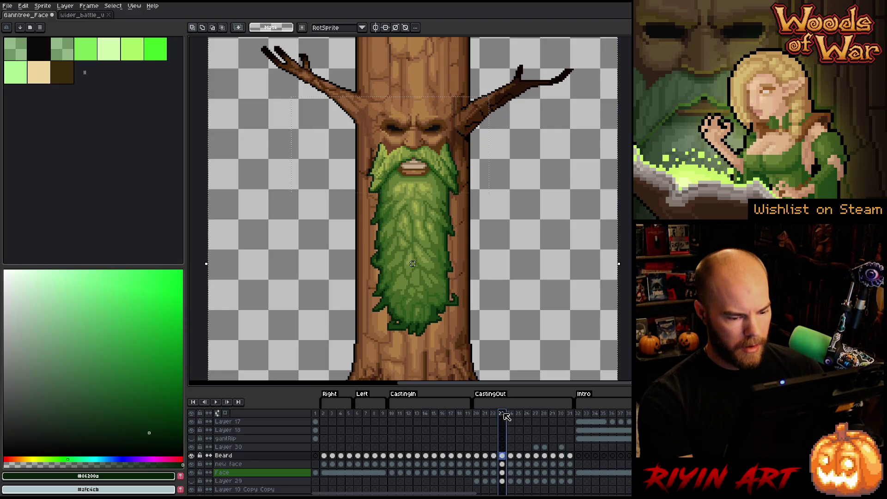
key("Return")
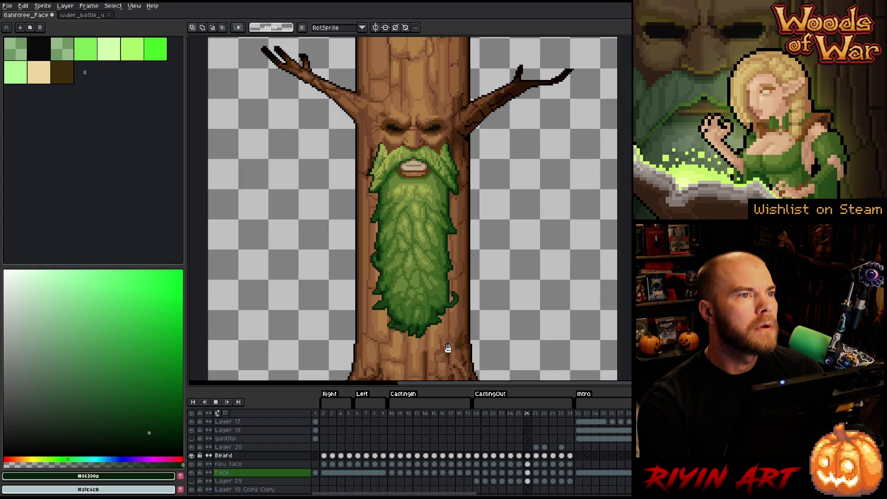
left_click(498, 413)
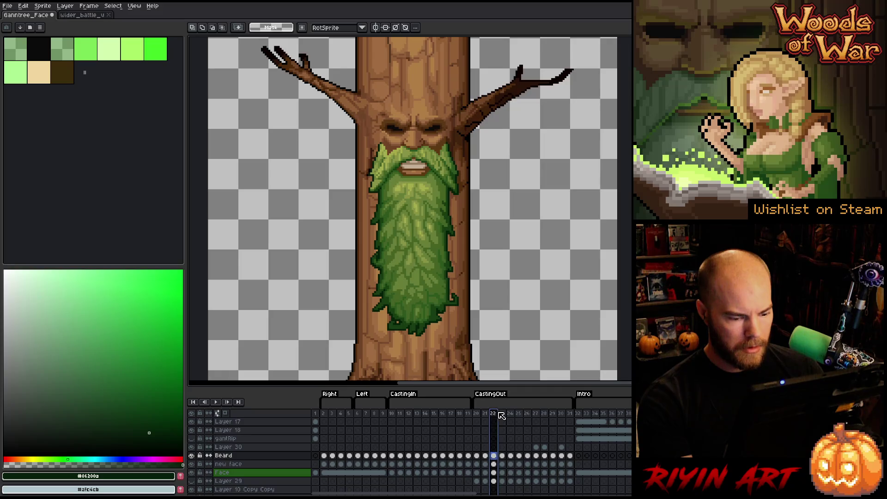
key("Return")
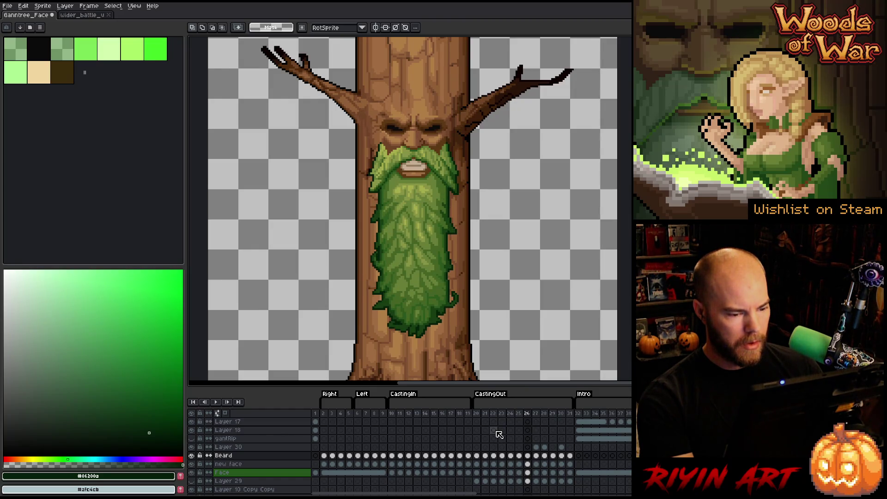
Step: Compare the beard across frames 26–28, then select Layer 30 at frame 27
key("Right")
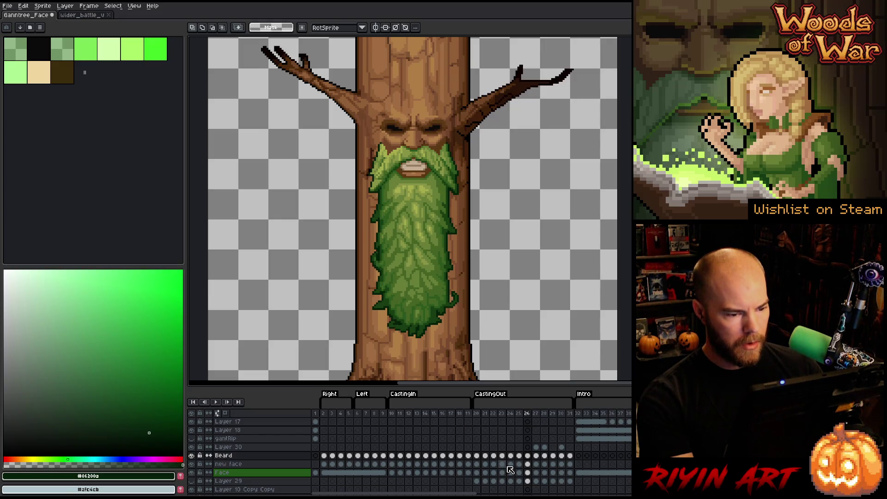
key("Right")
key("Right")
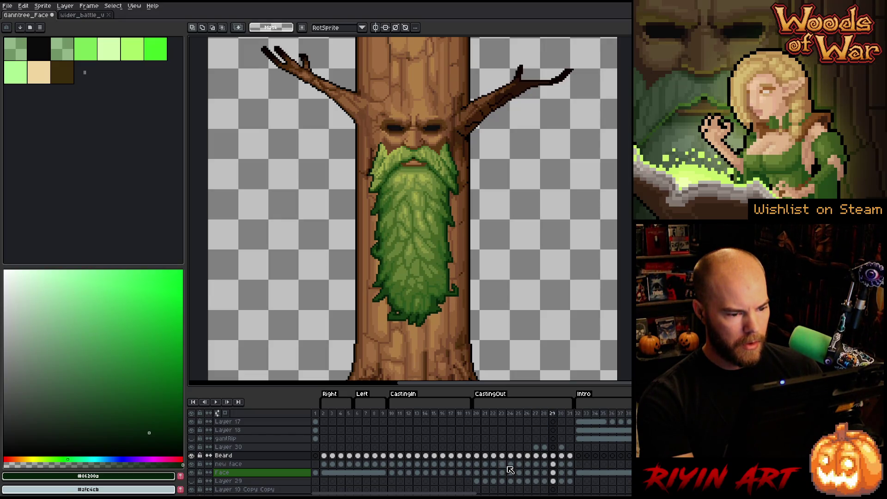
key("Left")
key("Left")
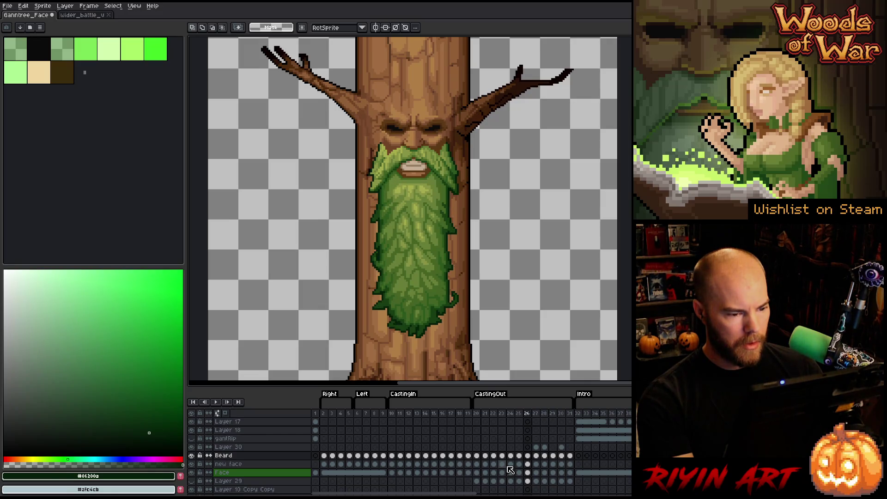
key("Right")
key("Left")
key("Right")
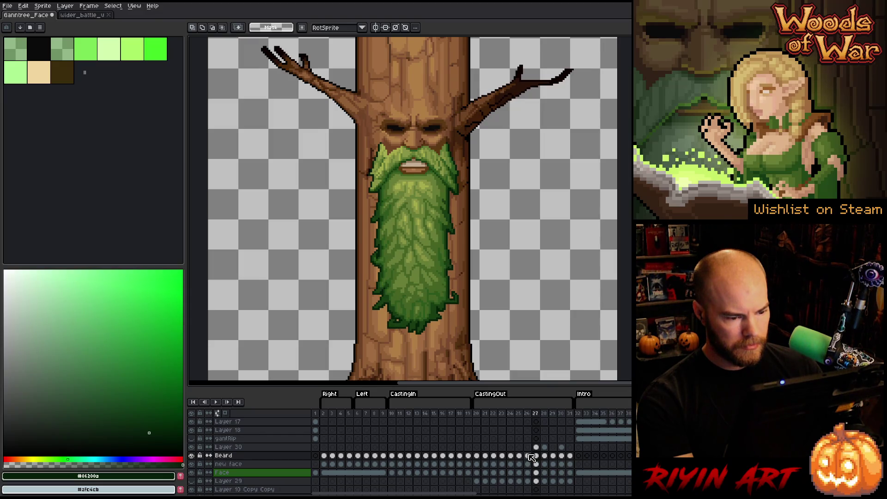
left_click(536, 447)
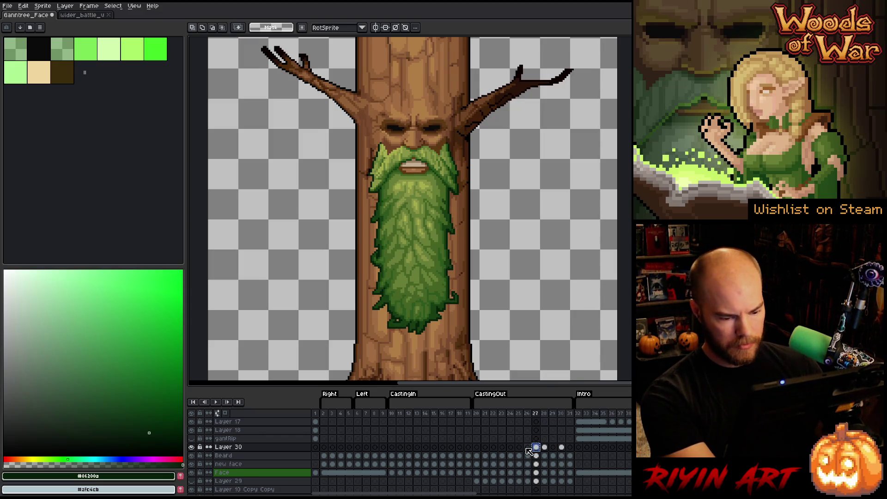
Step: Move the beard on Layer 30's frame 26 down about 4 pixels
left_click(526, 447)
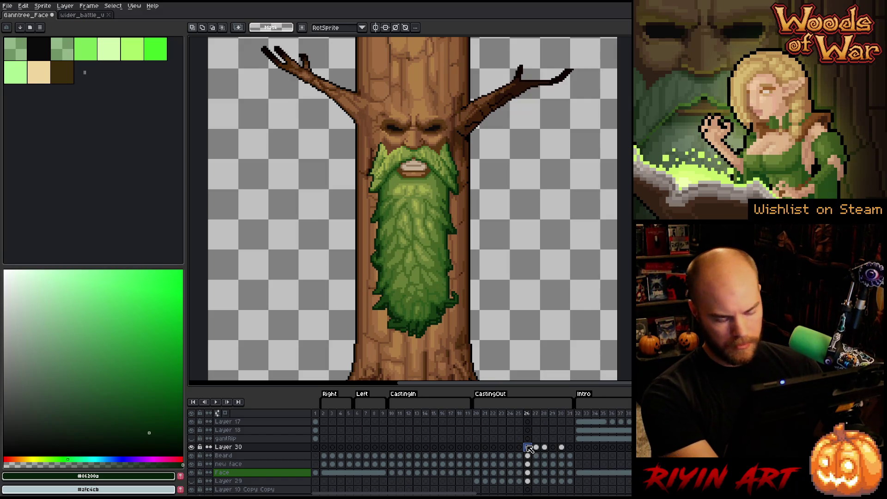
key("ctrl+t")
left_click_drag(414, 267, 415, 269)
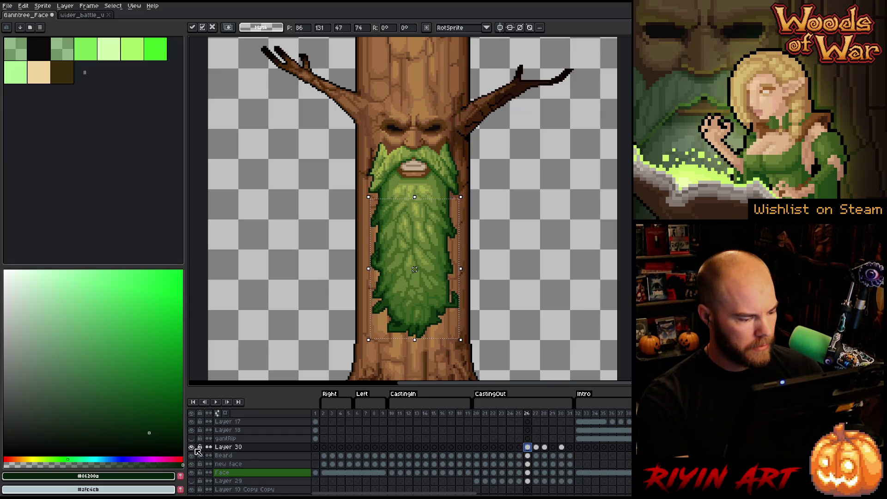
key("Return")
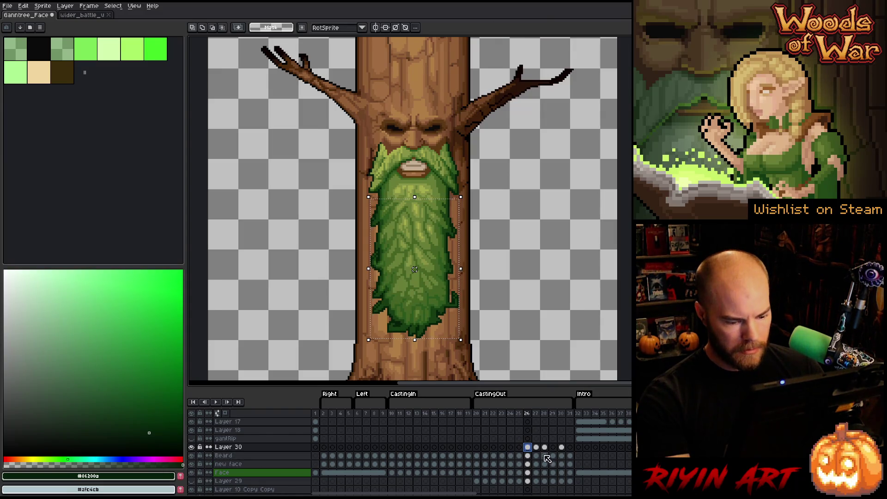
Step: Play the animation from the Beard layer and compare the beard between frames 26 and 27
left_click(223, 454)
key("Return")
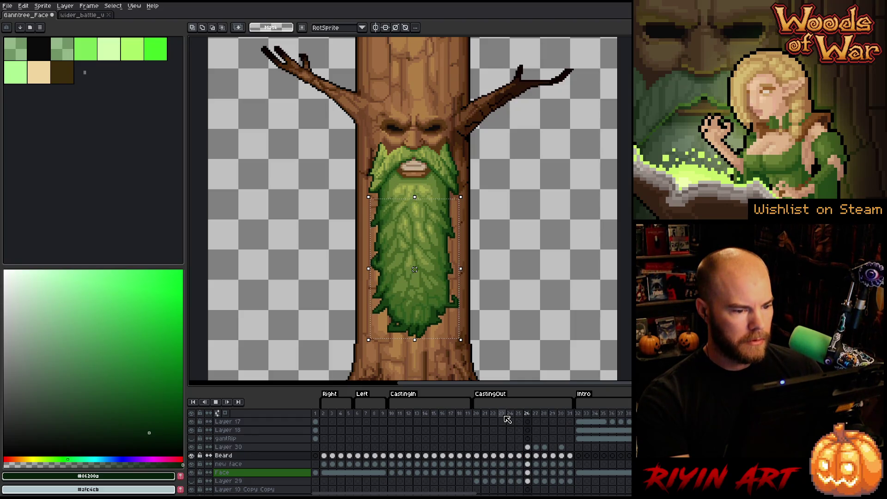
key("Return")
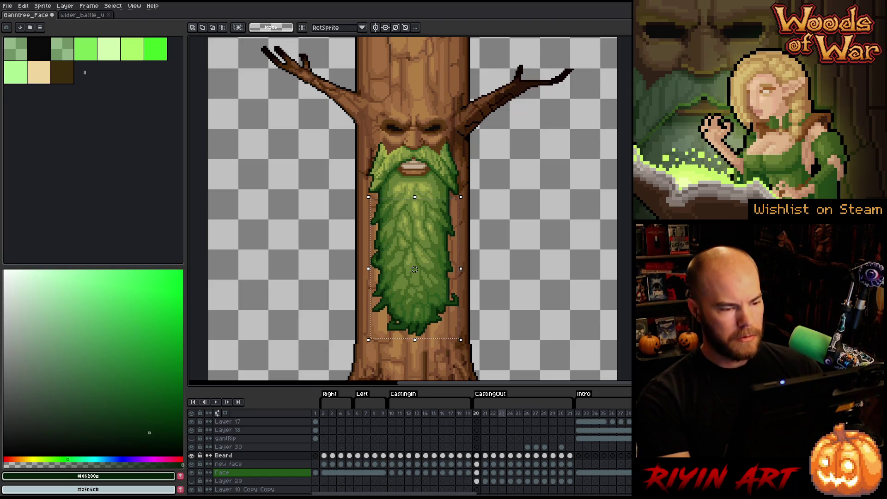
key("Right")
key("Right")
key("Right")
key("Right")
key("Left")
key("Right")
key("Left")
Step: Keep flipping across frames 26–28 to check the beard, then select Layer 30's frame 28 cel
key("Right")
key("Left")
key("Right")
key("Left")
key("Right")
key("Left")
key("Right")
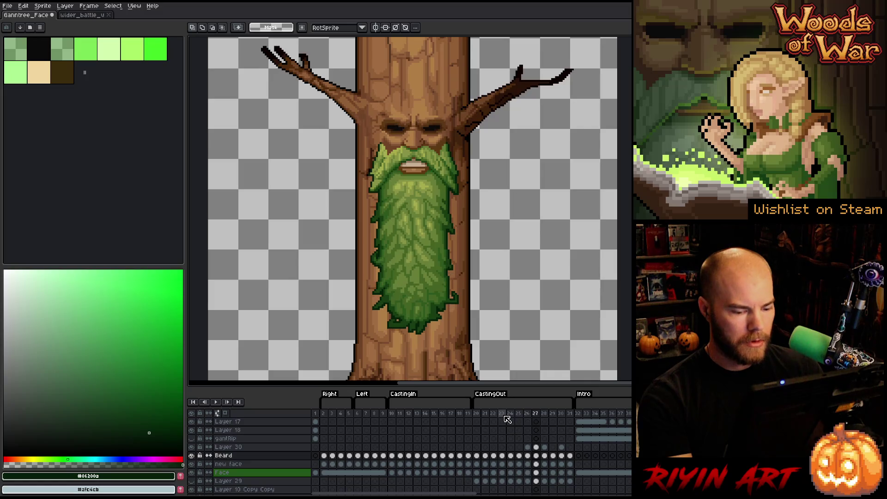
key("Left")
key("Right")
key("Right")
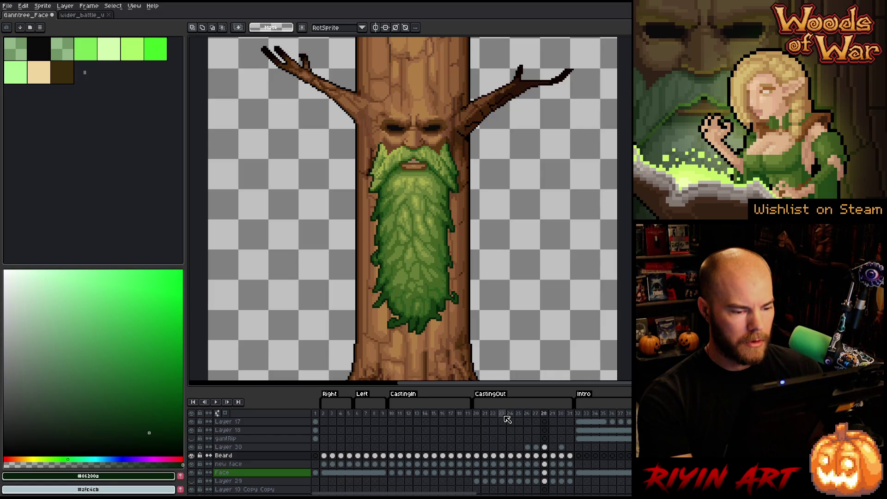
key("Left")
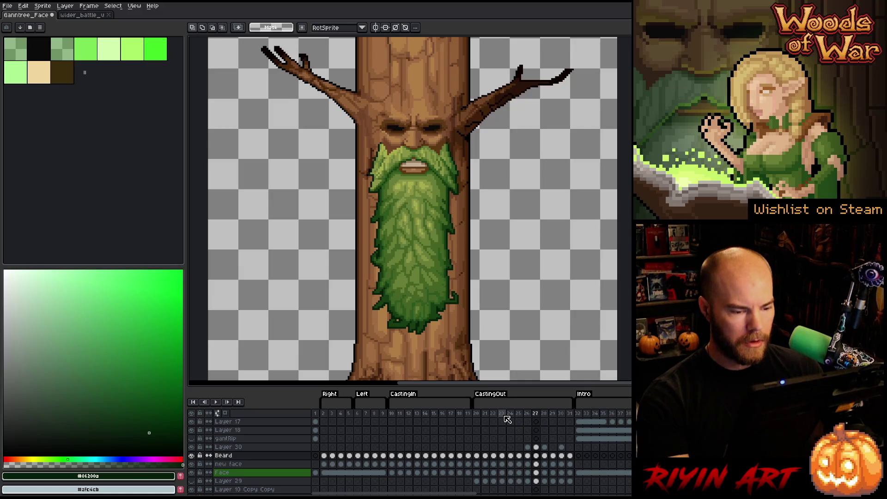
left_click(544, 446)
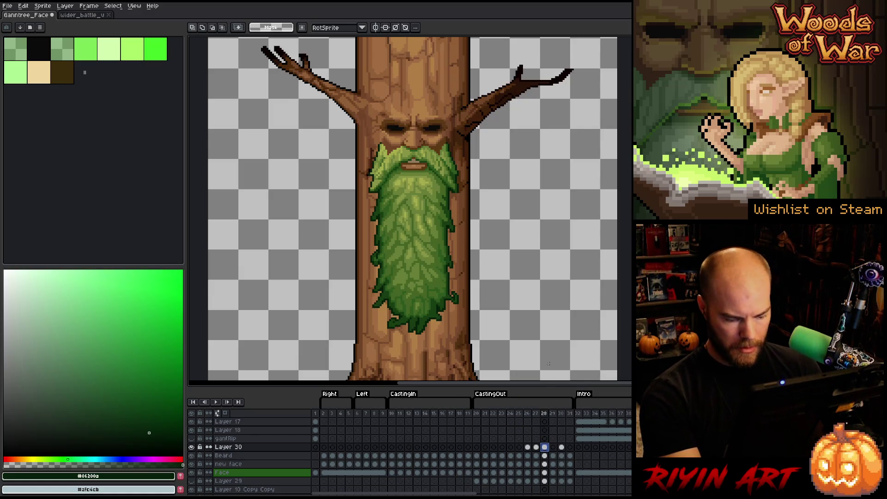
key("Right")
key("Left")
key("Left")
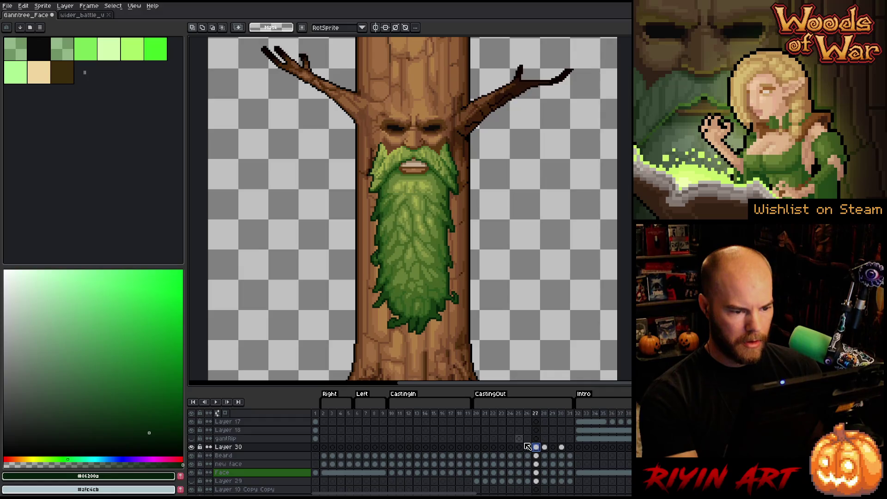
key("ctrl+t")
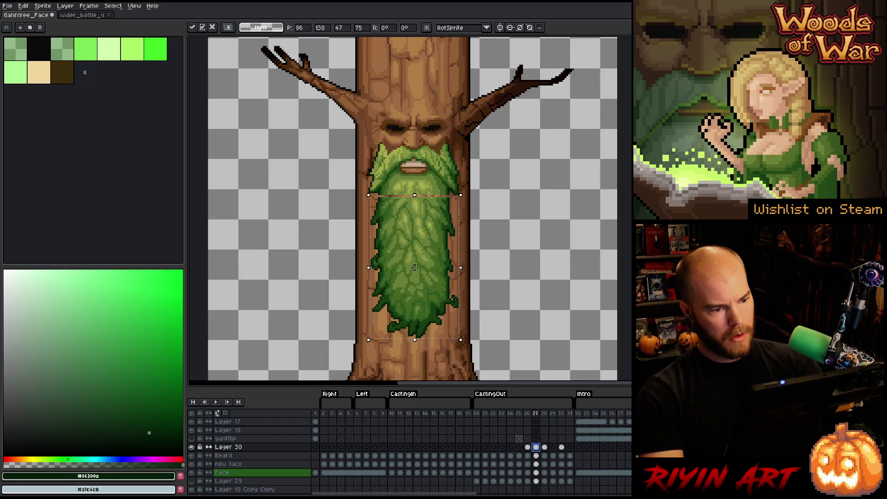
key("Right")
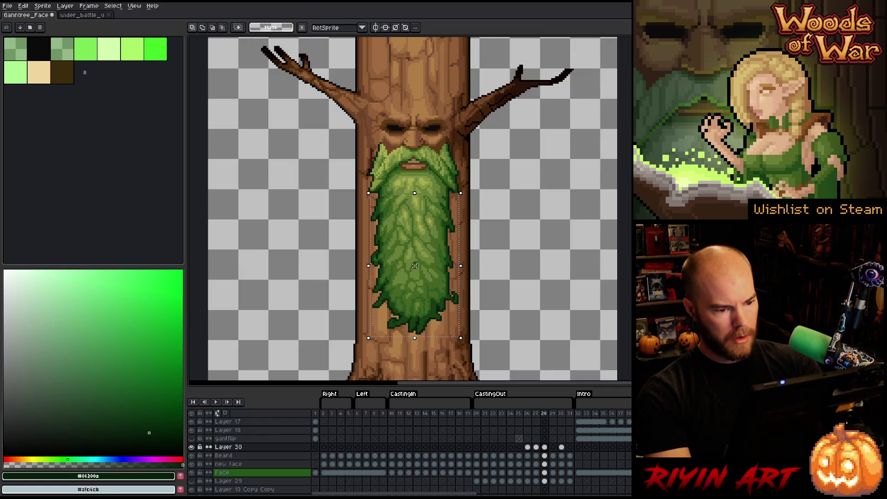
key("Left")
key("Left")
key("Right")
key("Right")
key("Left")
key("Right")
key("Right")
key("Right")
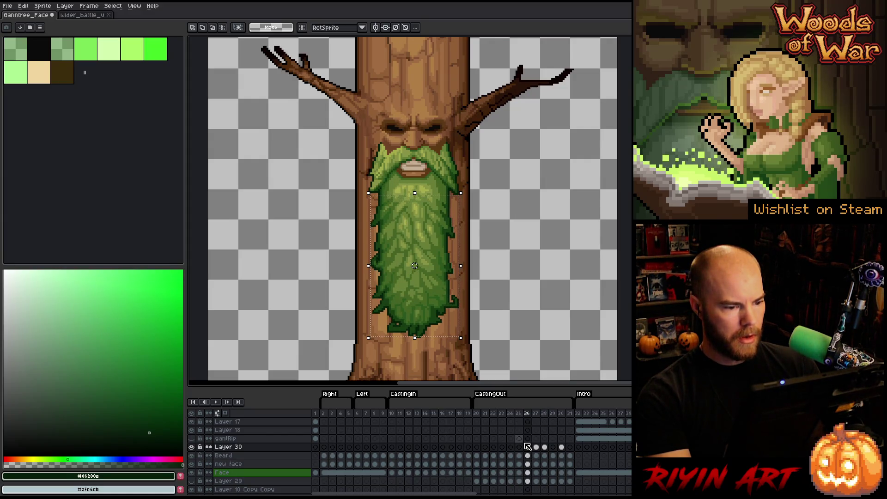
key("Right")
key("Left")
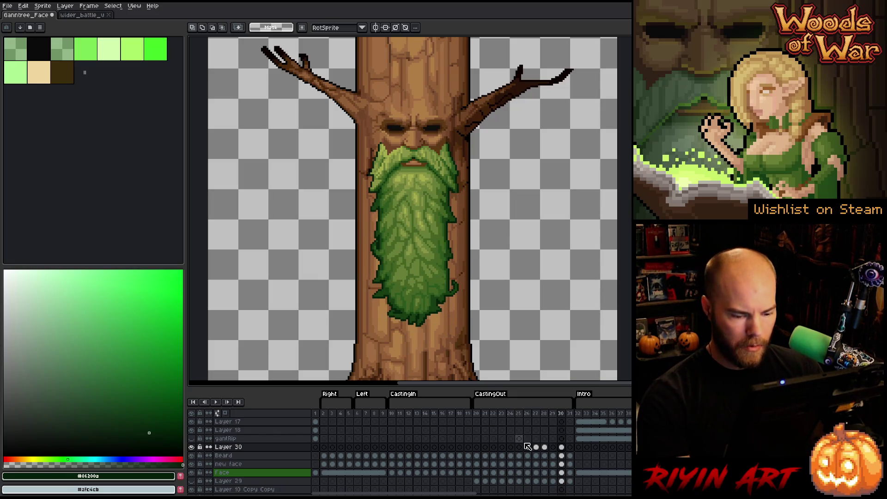
left_click(561, 447)
key("i")
key("b")
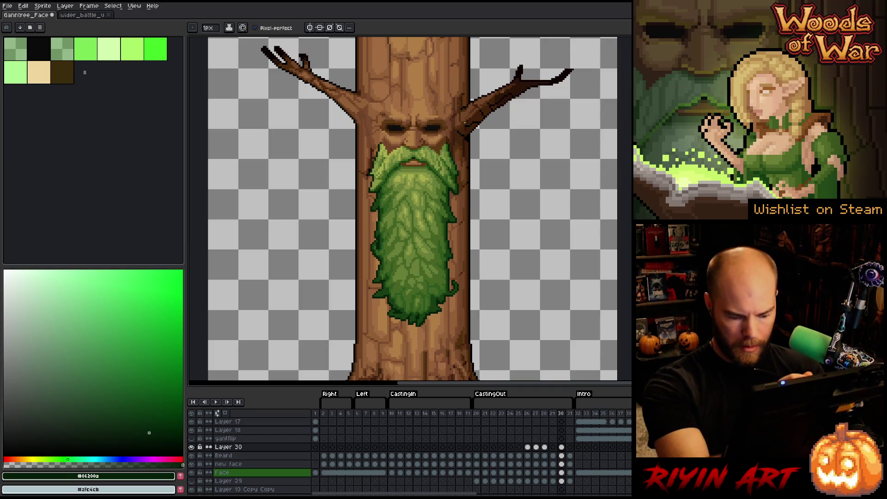
key("period")
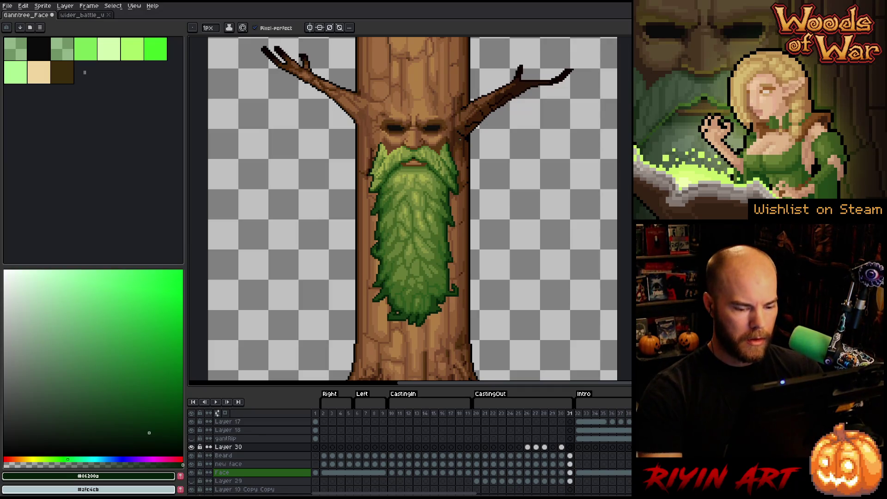
key("Return")
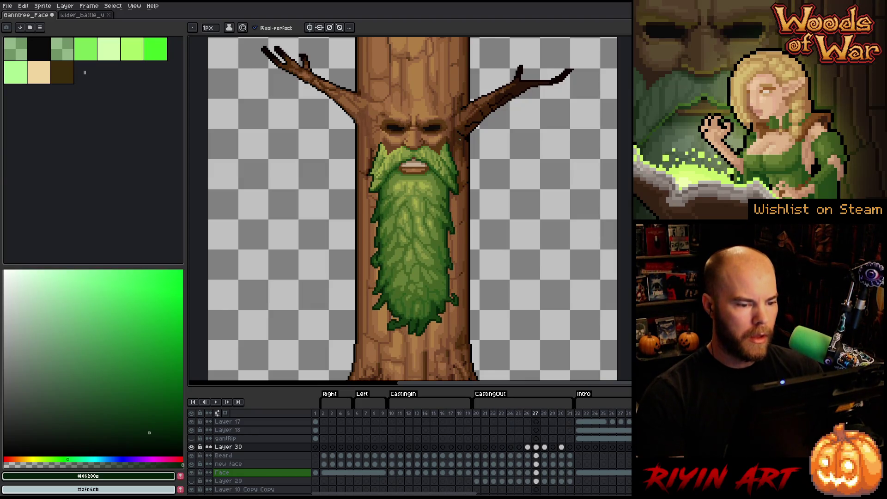
key("Return")
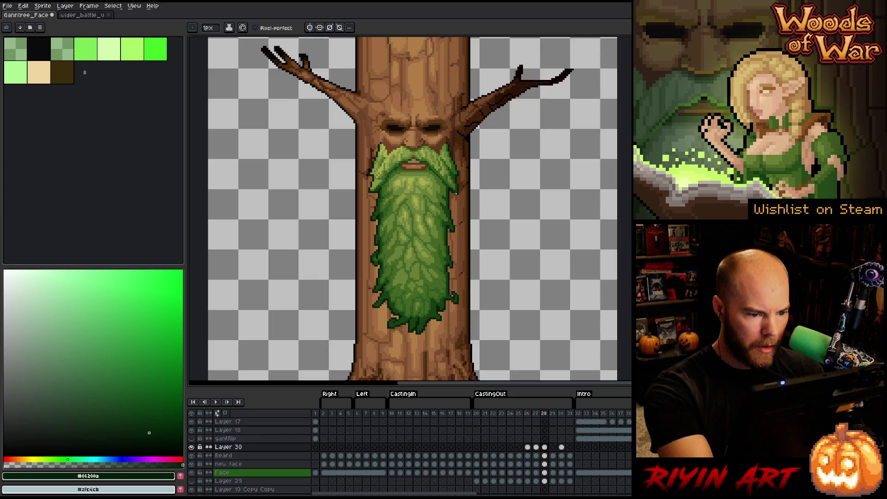
key("Return")
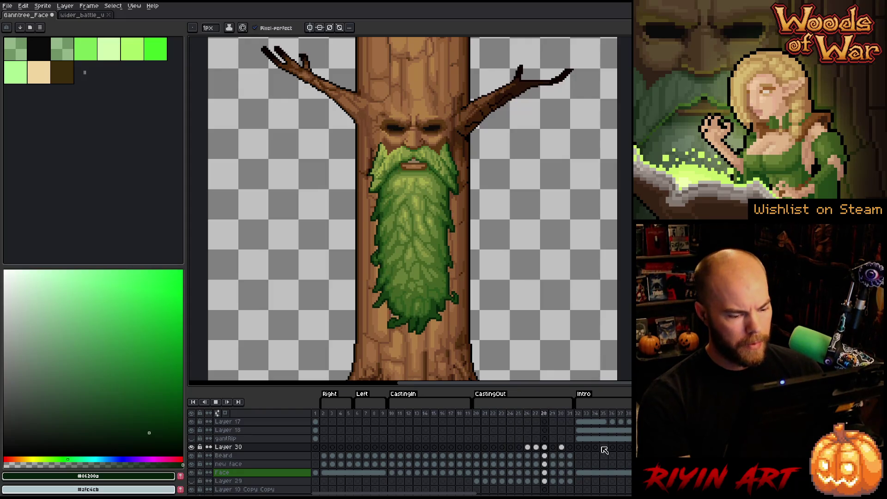
key("Return")
mouse_move(391, 414)
left_mouse_down()
mouse_move(583, 416)
mouse_move(397, 418)
mouse_move(532, 420)
left_mouse_up()
left_click(478, 420)
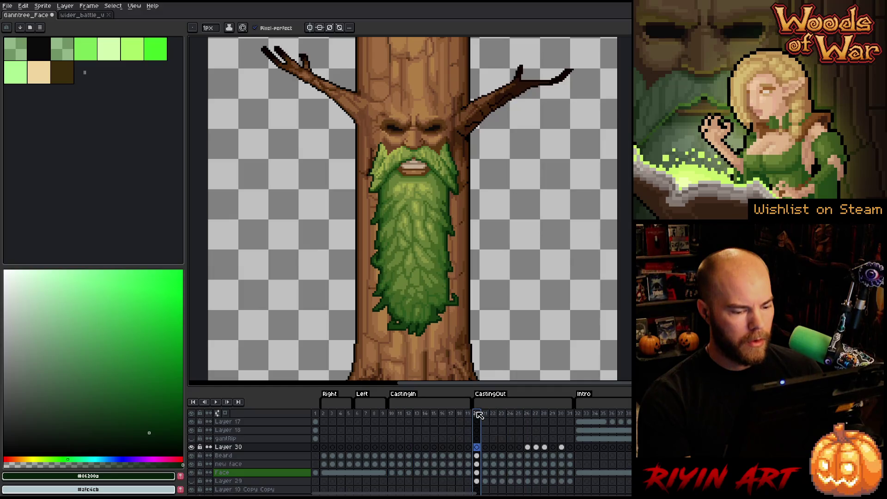
key("Return")
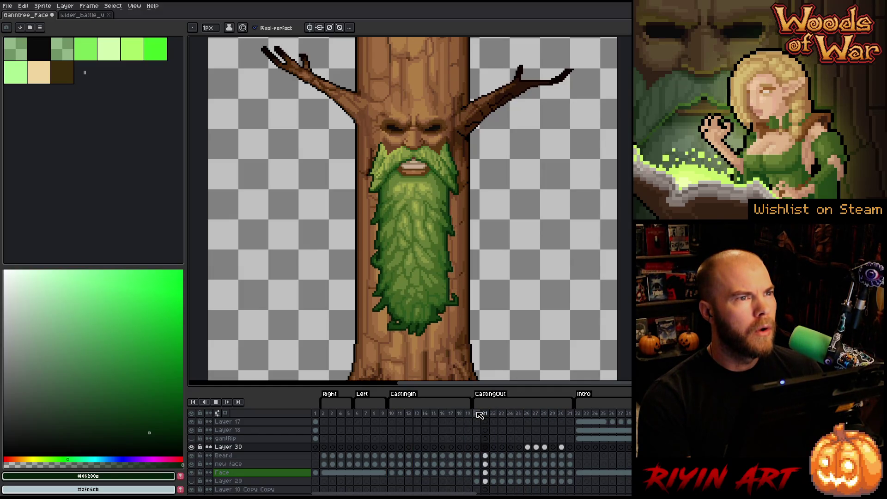
key("Return")
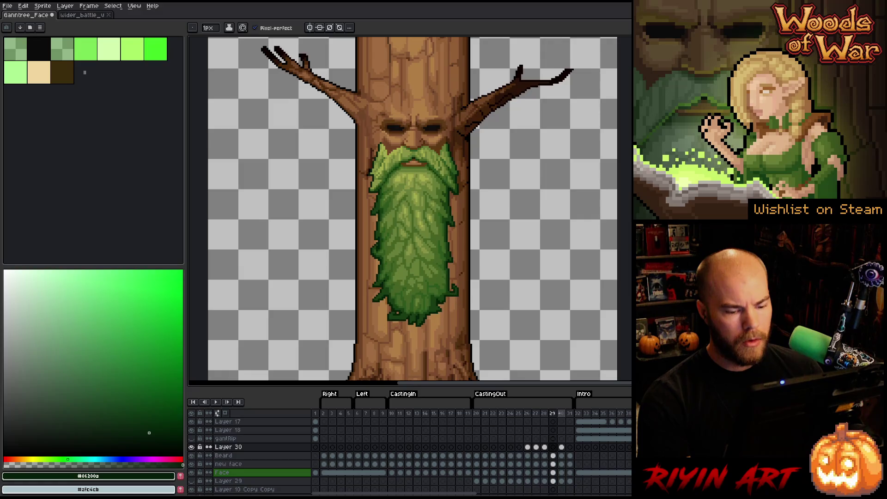
Step: Set the CastingOut tag's properties to Forward direction with Repeat 1
right_click(489, 397)
left_click(490, 399)
left_click(460, 261)
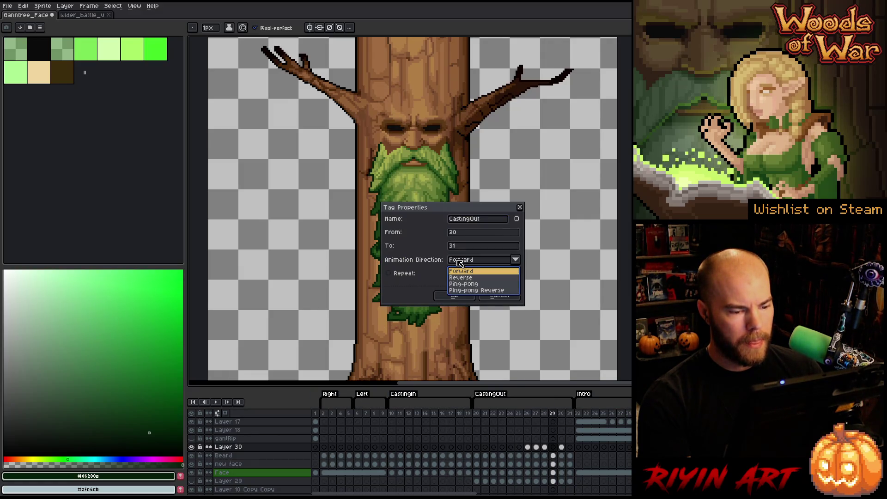
left_click(459, 262)
left_click(460, 273)
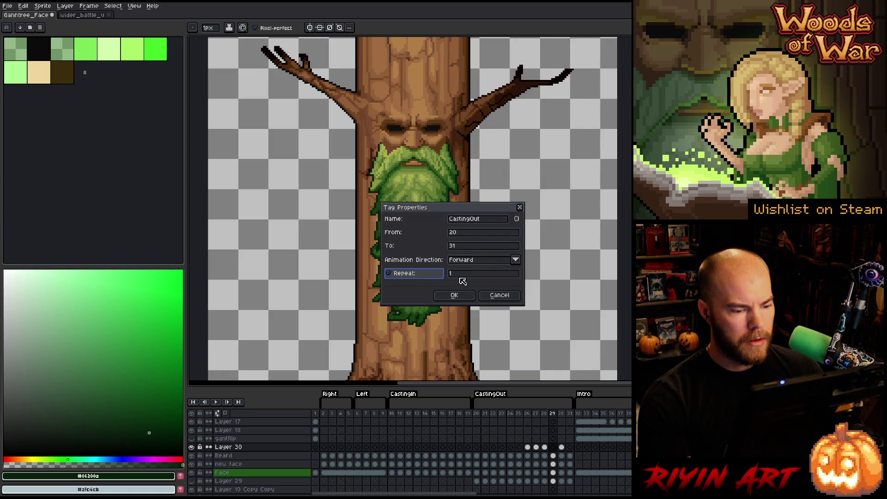
left_click(464, 275)
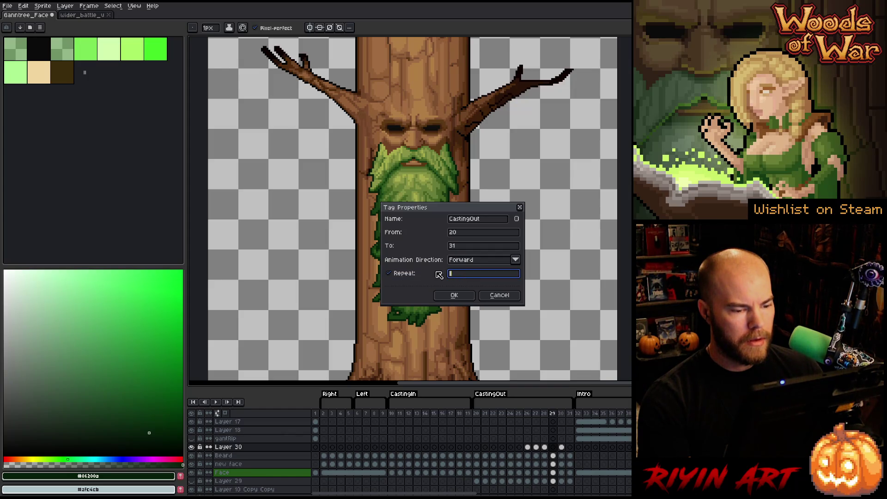
type("0")
left_click(452, 295)
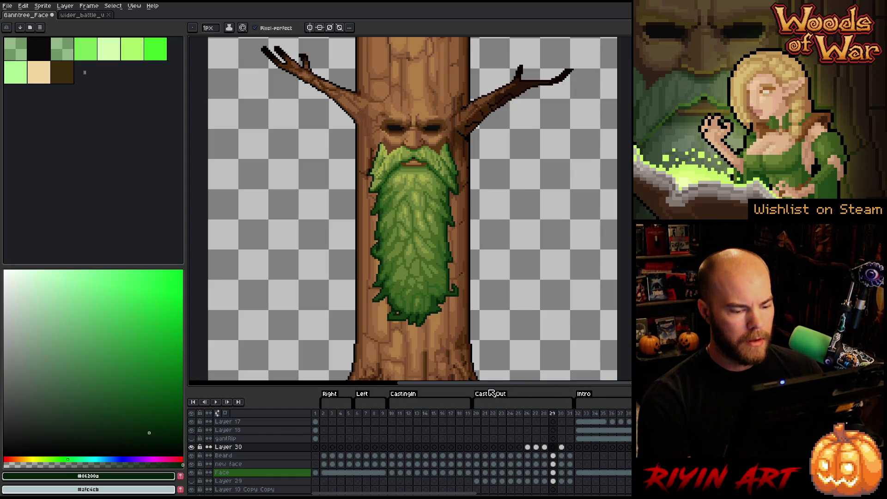